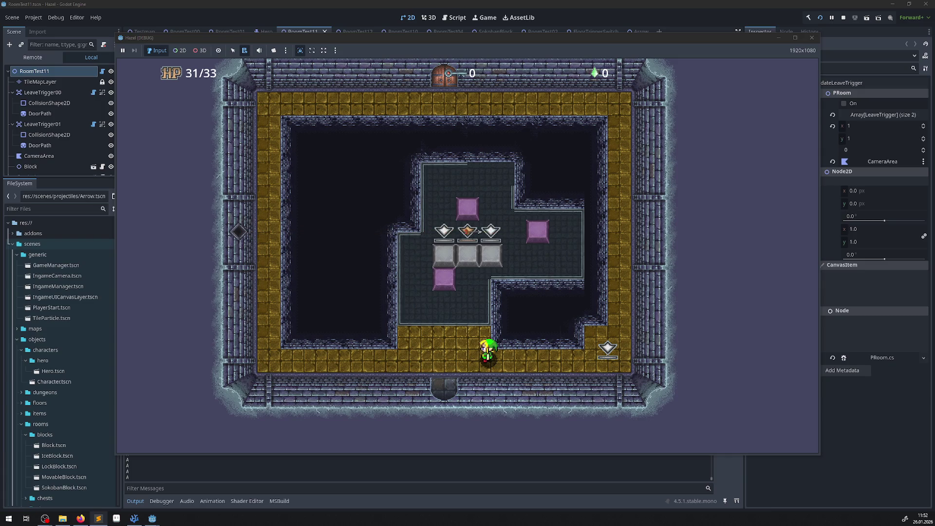
In the running game, push the middle and right grey blocks up toward the floor switches.
left_click(445, 347)
key("Left")
key("Up")
key("Up")
key("Up")
key("Up")
key("Down")
key("Right")
key("Up")
key("Up")
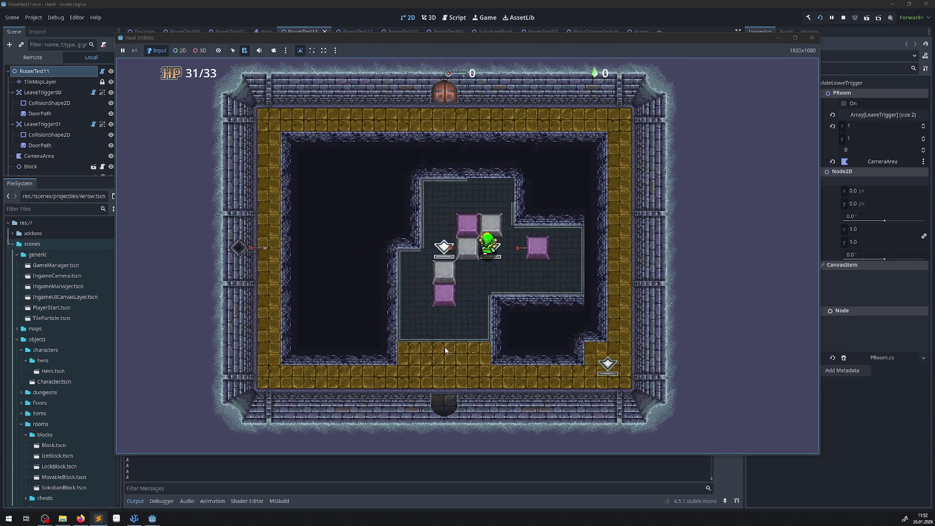
key("Up")
key("Up")
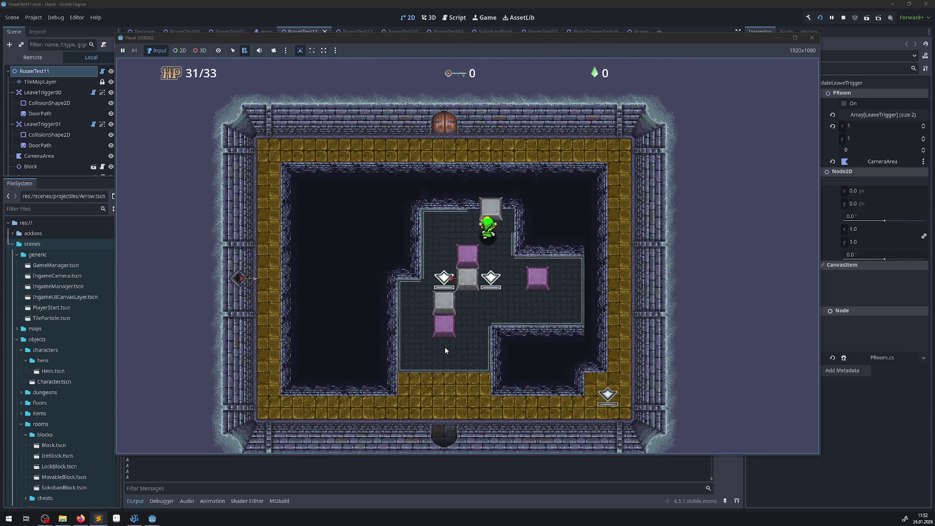
key("Up")
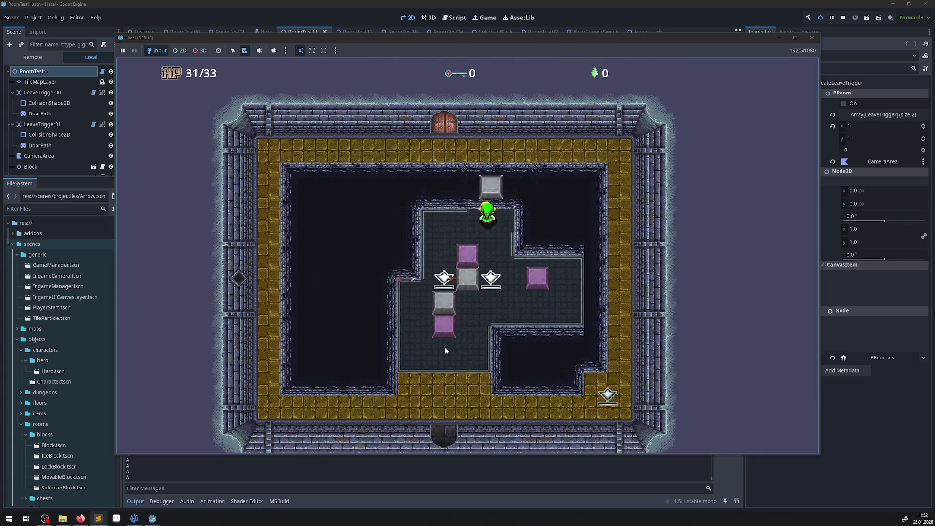
key("Down")
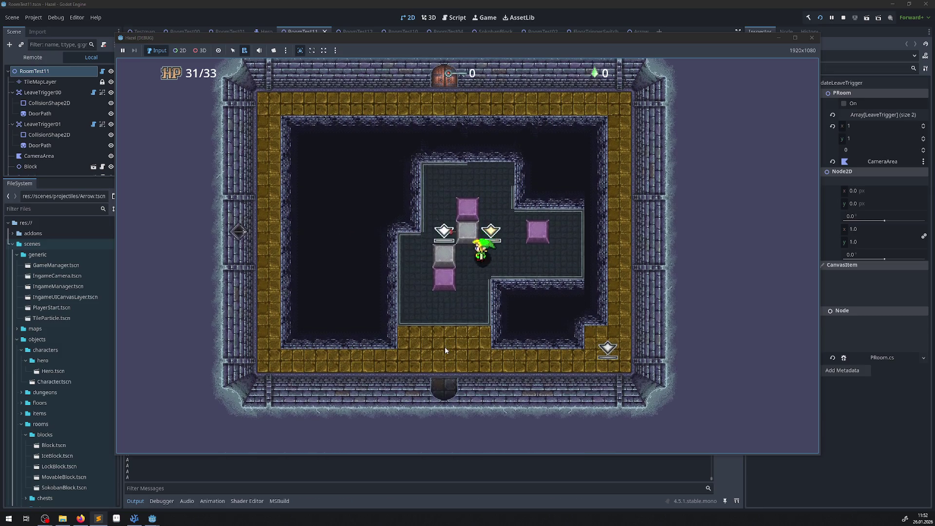
key("Down")
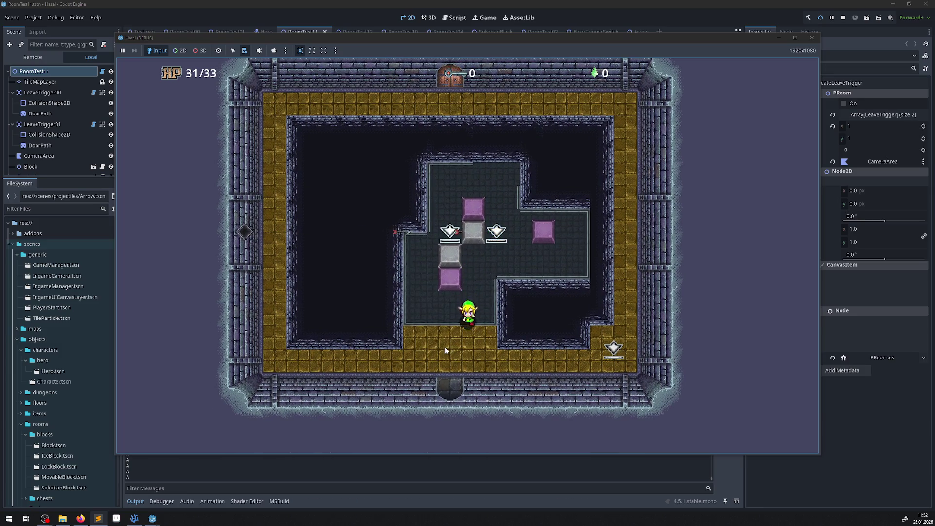
Walk the hero across the right switch, push the middle block onto the centre switch, then close the game.
key("Right")
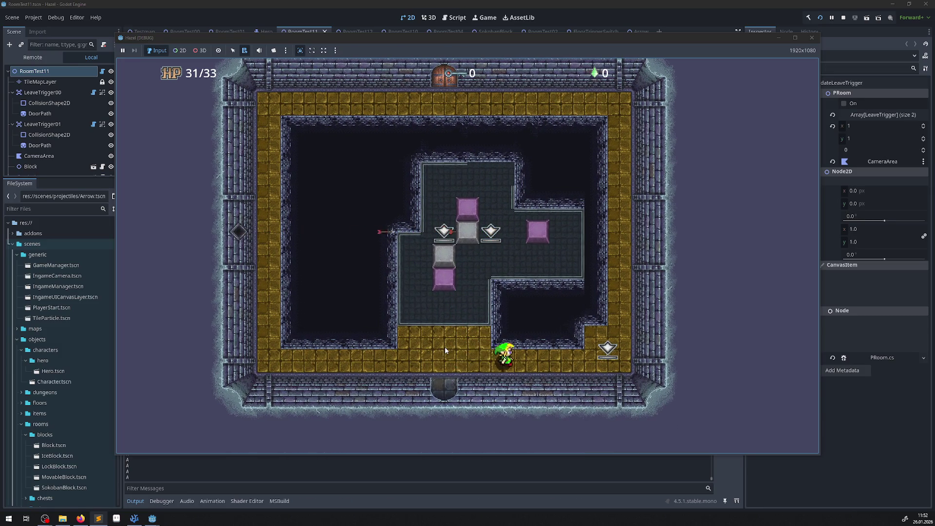
key("Left")
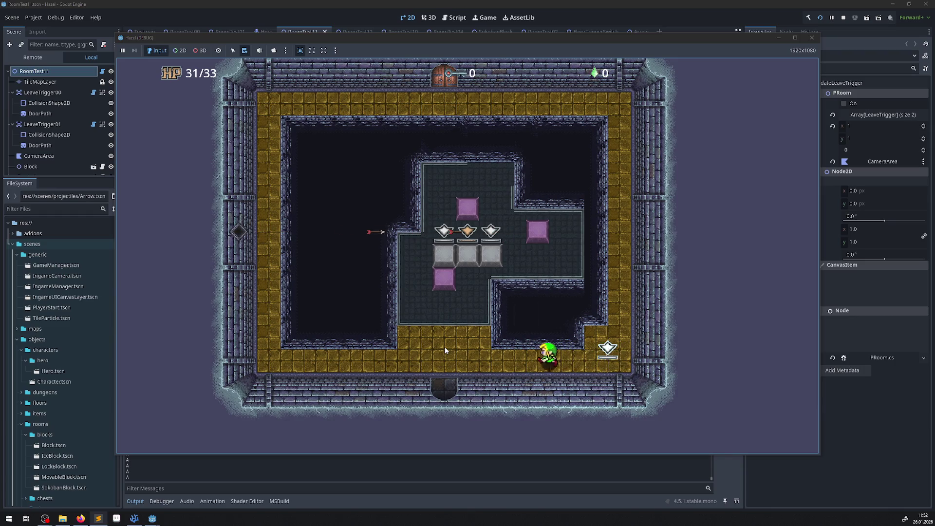
key("Up")
key("Up")
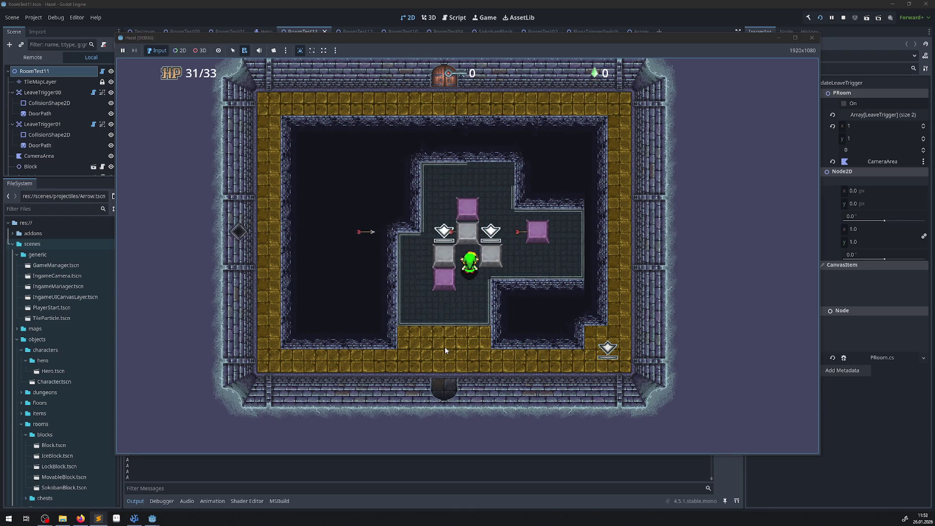
key("Down")
key("Left")
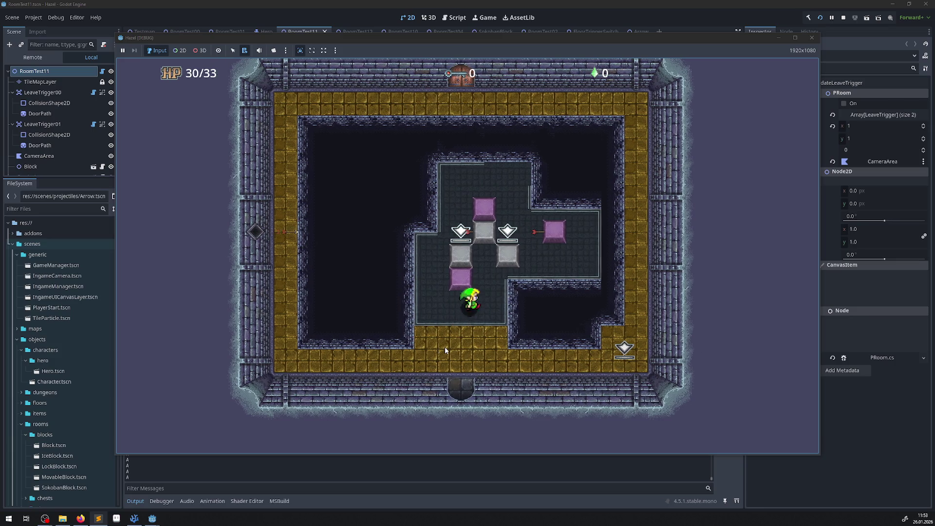
key("Up")
key("Right")
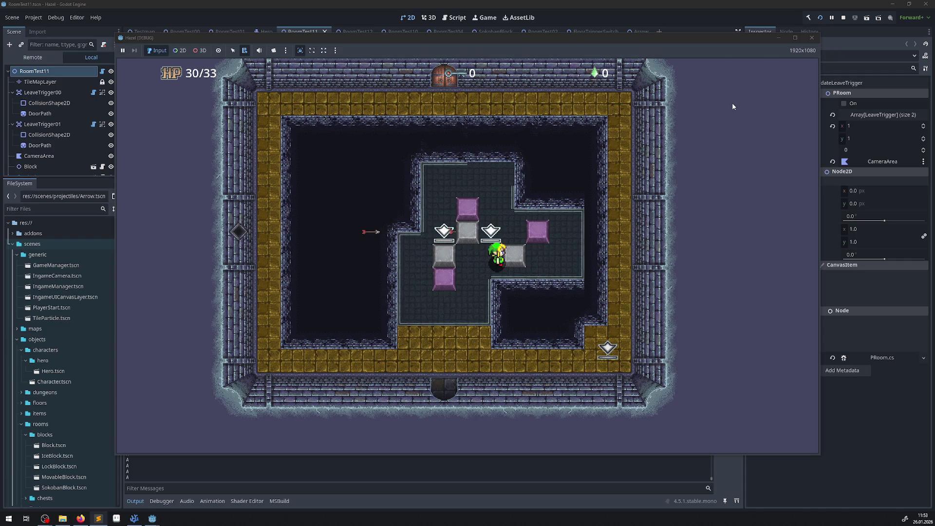
left_click(797, 38)
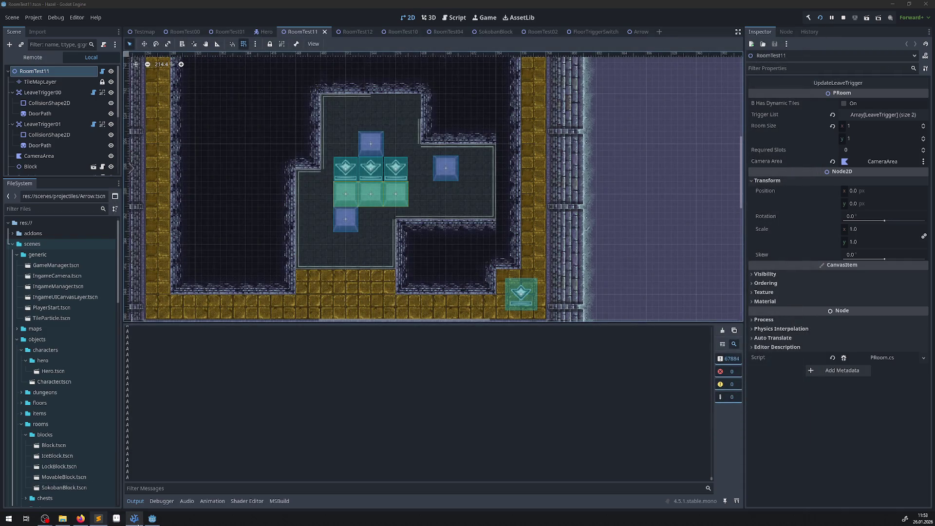
Bring up the MovableBlock.cs script in VS Code.
left_click(134, 518)
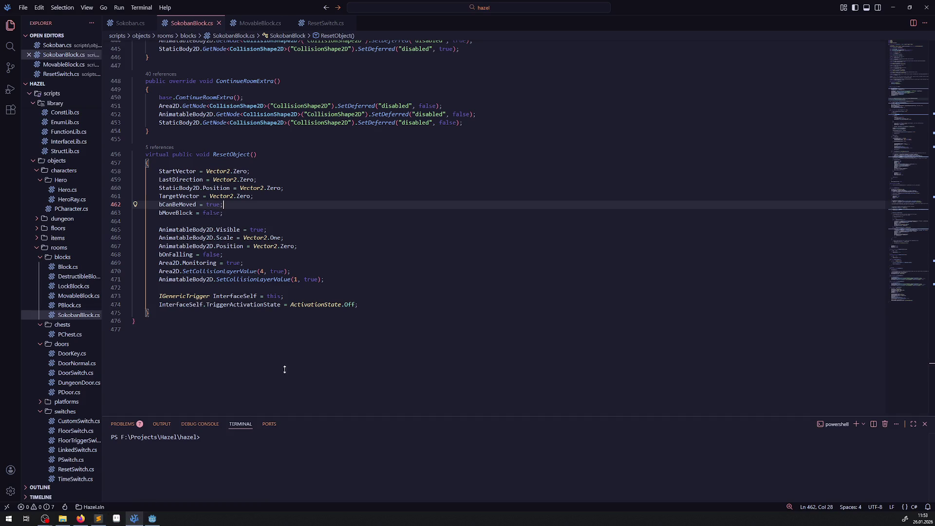
left_click(254, 23)
scroll(312, 253, "up", 4)
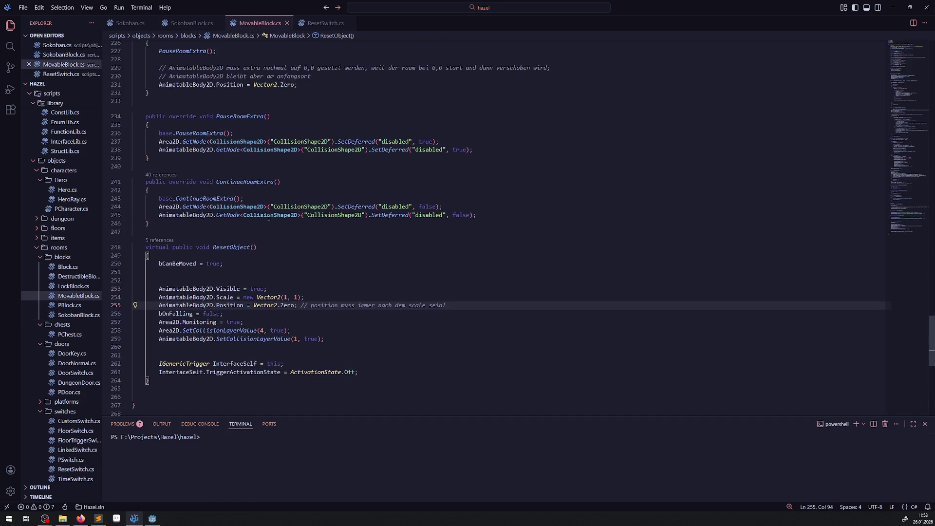
Search the project for GD.Print and open the GD.Print("A") match in SokobanBlock.cs.
left_click(10, 46)
type("GD.Print")
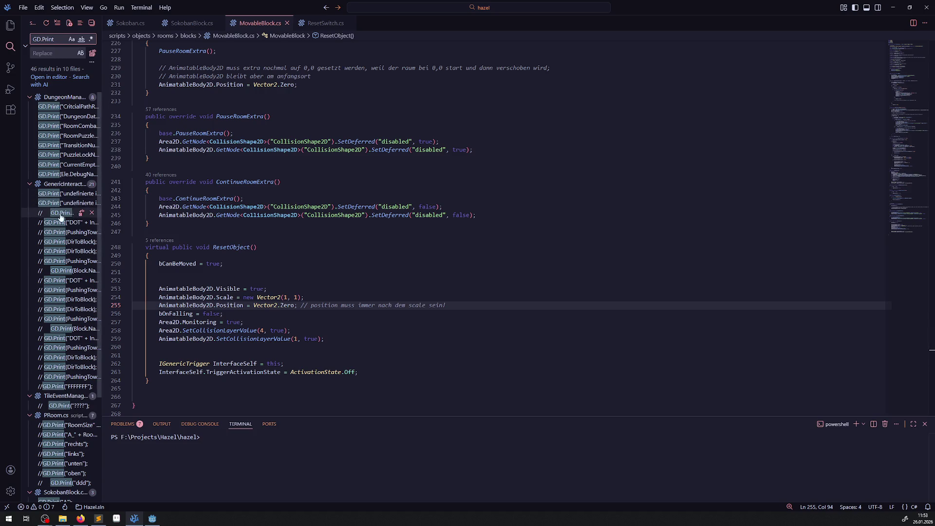
scroll(64, 373, "down", 3)
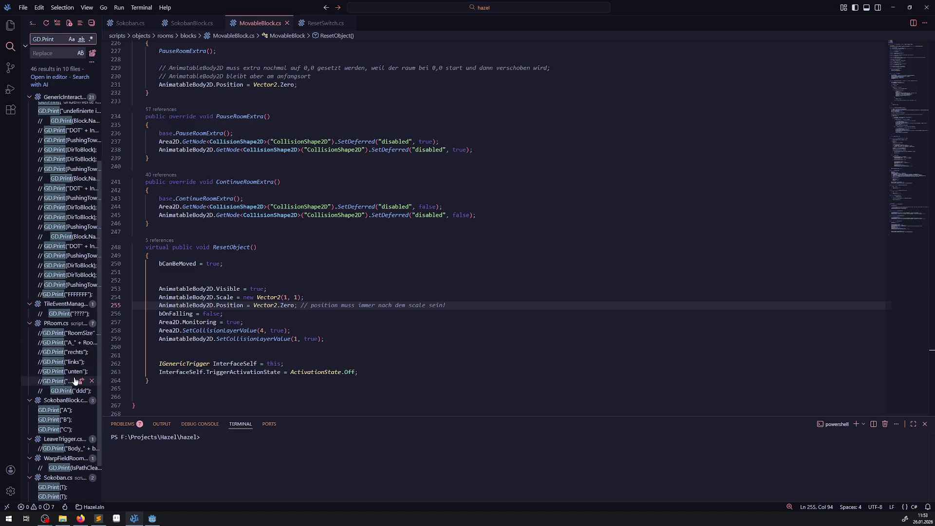
scroll(58, 366, "down", 3)
left_click(57, 365)
Delete the GD.Print("A"), ("B") and ("C") lines and their blank lines, then save SokobanBlock.cs.
key("ctrl+shift+k")
key("ctrl+shift+k")
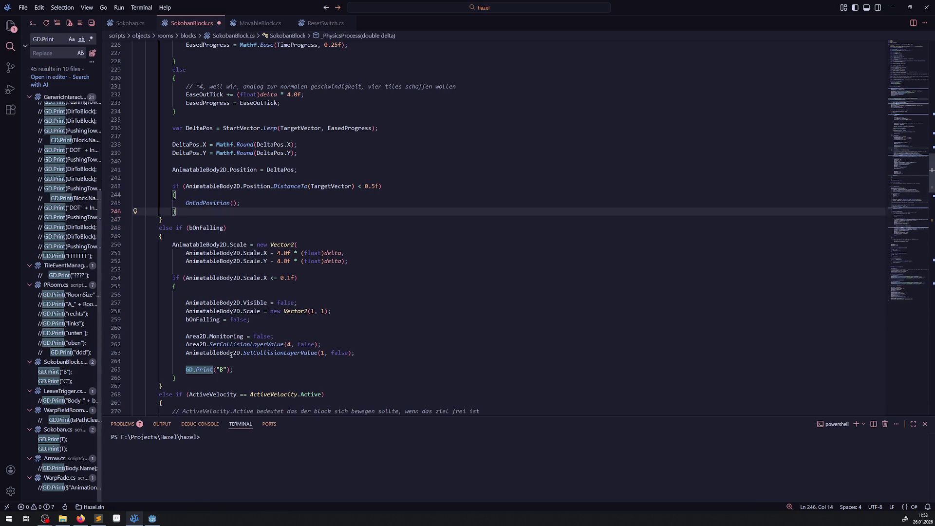
left_click_drag(234, 369, 117, 365)
key("ctrl+shift+k")
scroll(187, 373, "down", 5)
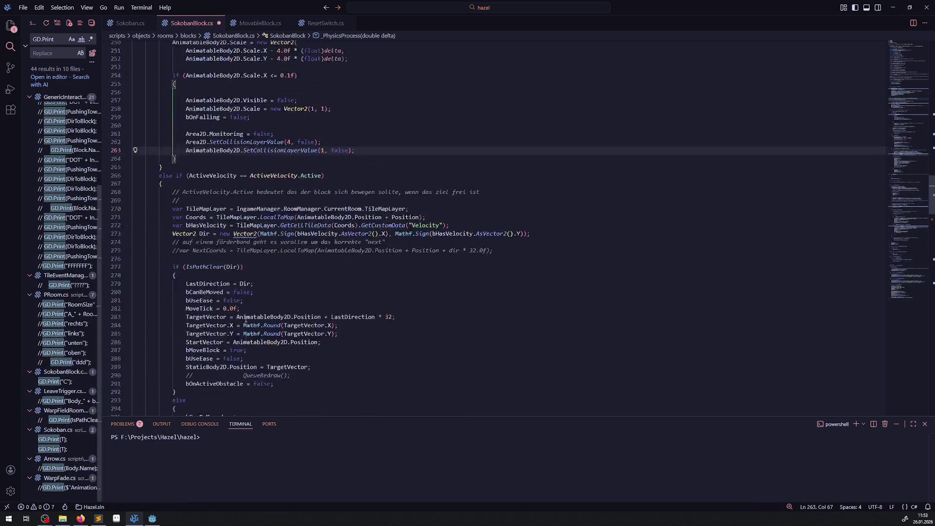
left_click(220, 374)
key("ctrl+shift+k")
key("Up")
key("ctrl+shift+k")
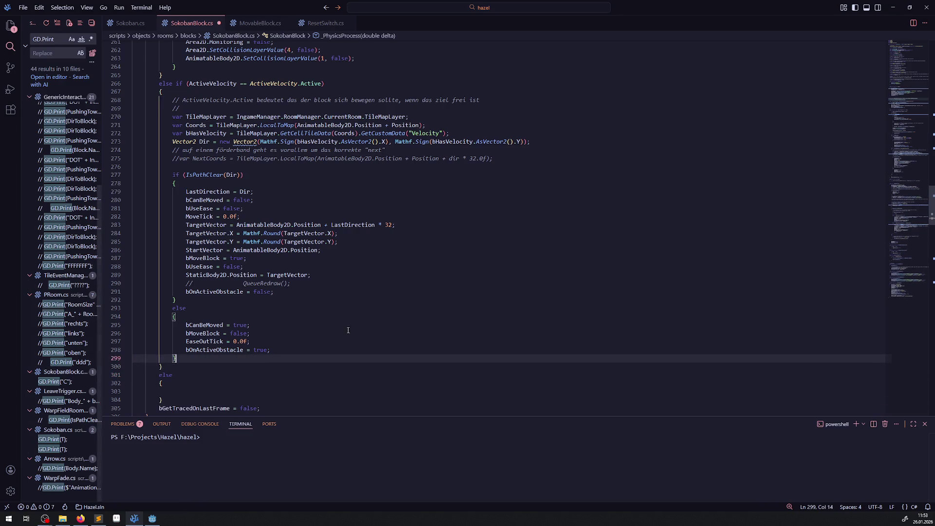
left_click_drag(347, 333, 337, 321)
key("ctrl+s")
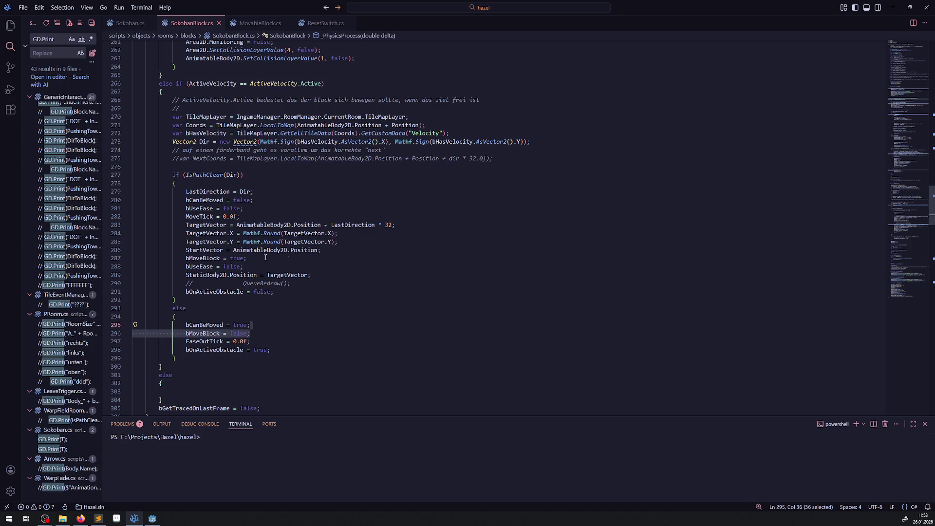
Review the remaining GD.Print search results and return to the Explorer file tree.
scroll(372, 254, "down", 5)
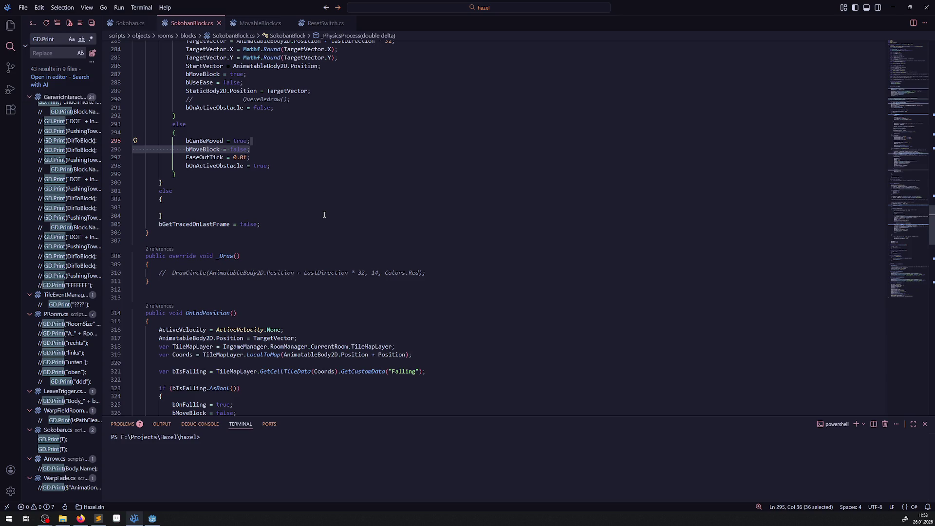
scroll(325, 215, "down", 18)
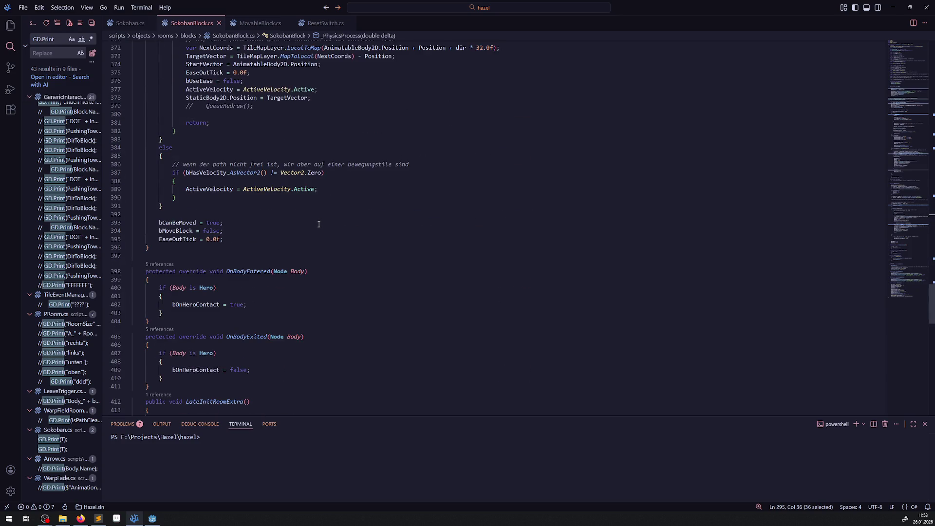
scroll(312, 219, "down", 20)
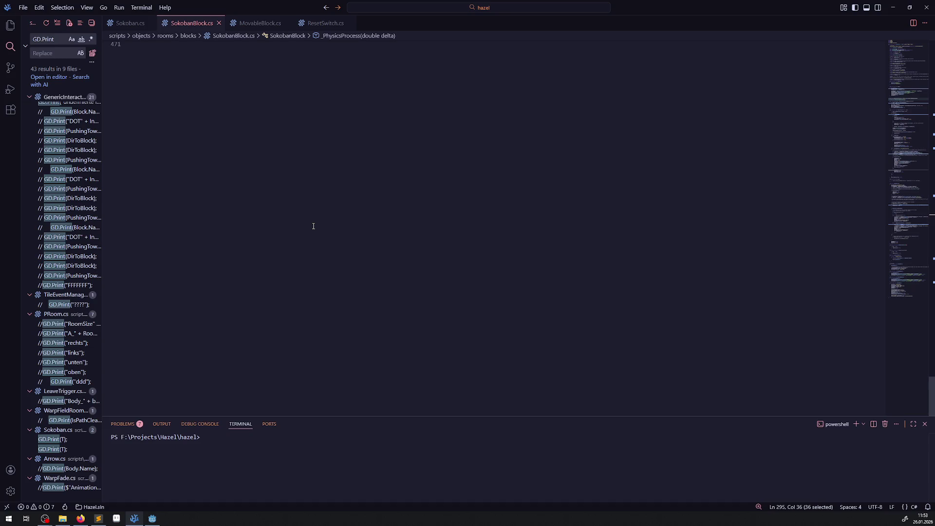
scroll(314, 222, "up", 6)
left_click(10, 24)
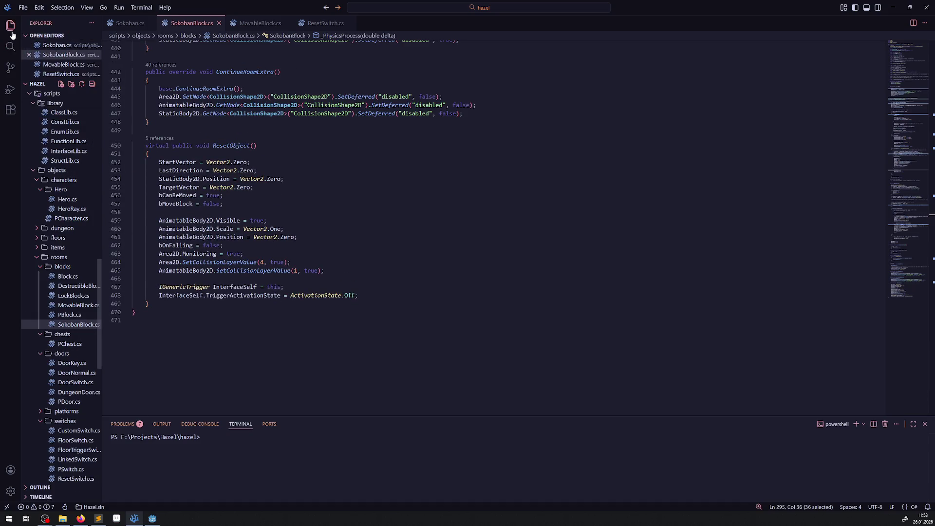
left_click(10, 25)
left_click(10, 25)
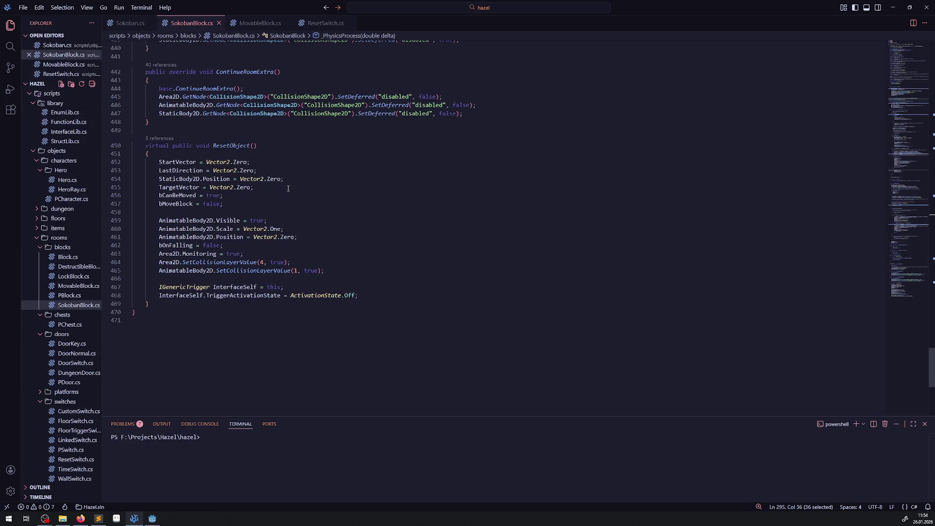
scroll(323, 216, "up", 15)
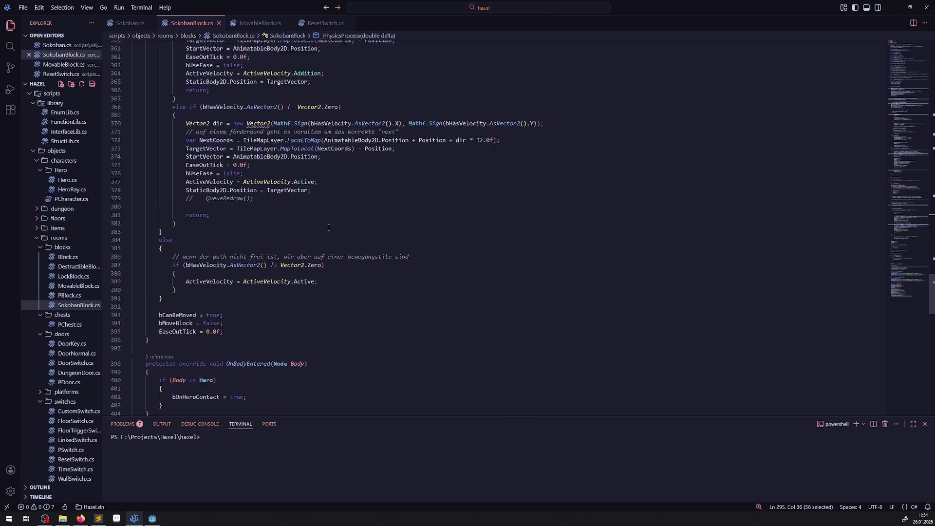
scroll(312, 220, "down", 5)
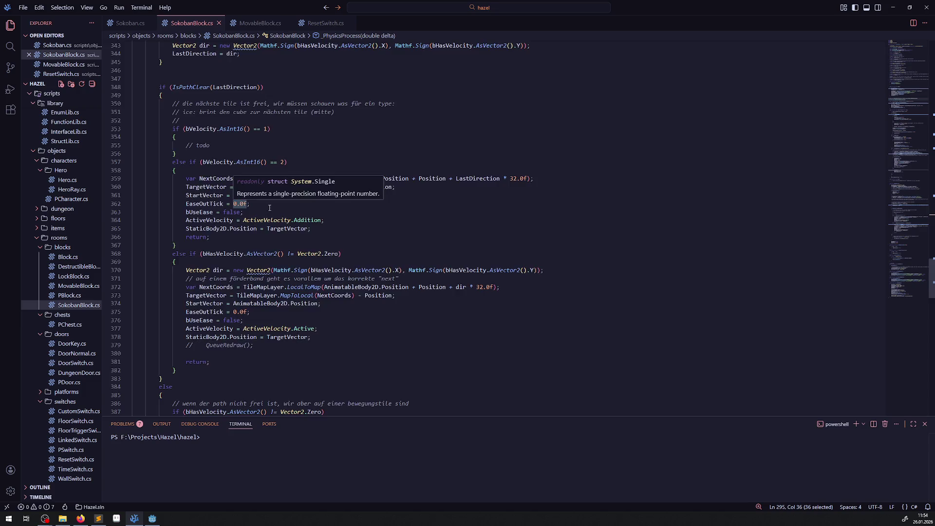
scroll(263, 207, "up", 10)
scroll(271, 209, "up", 14)
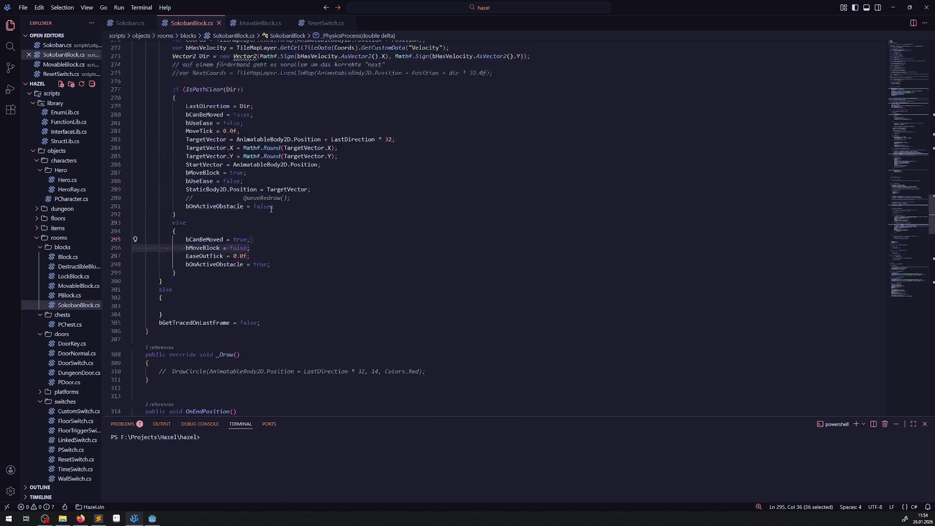
scroll(270, 290, "up", 2)
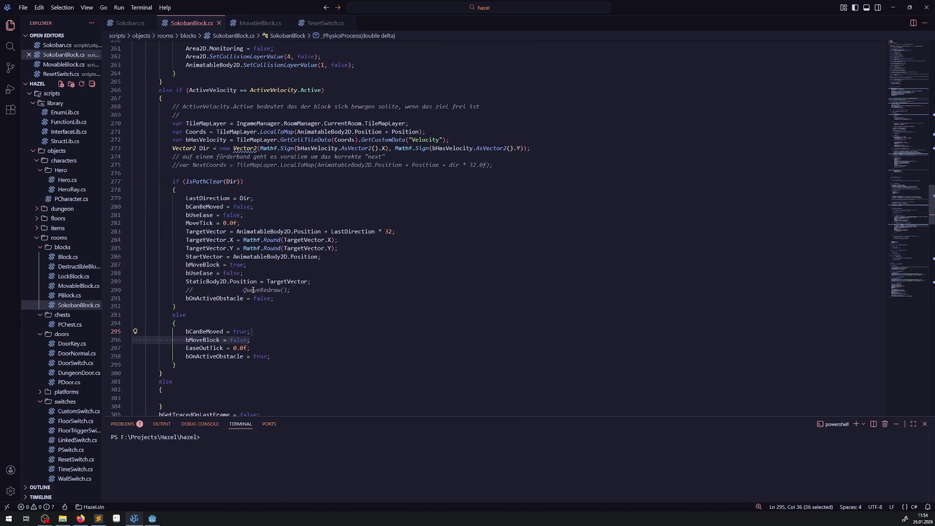
scroll(253, 290, "up", 14)
scroll(303, 251, "down", 4)
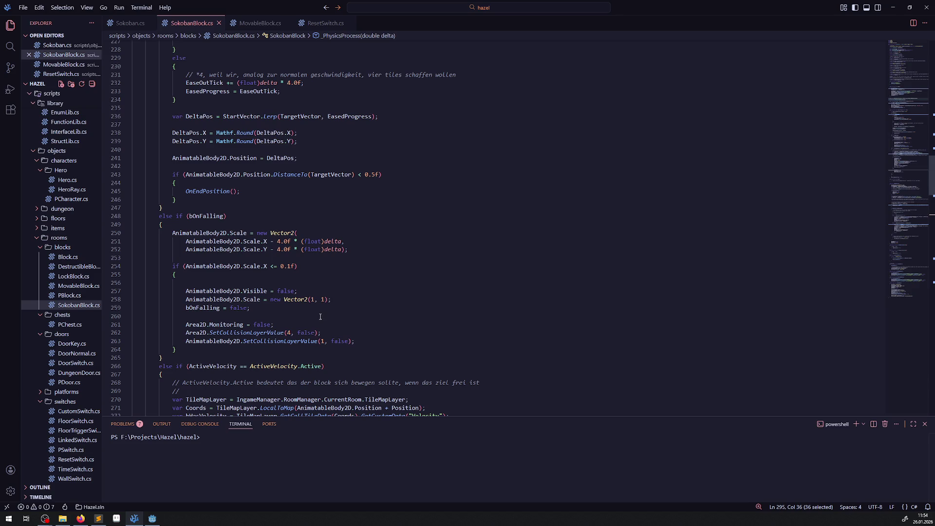
scroll(297, 303, "up", 3)
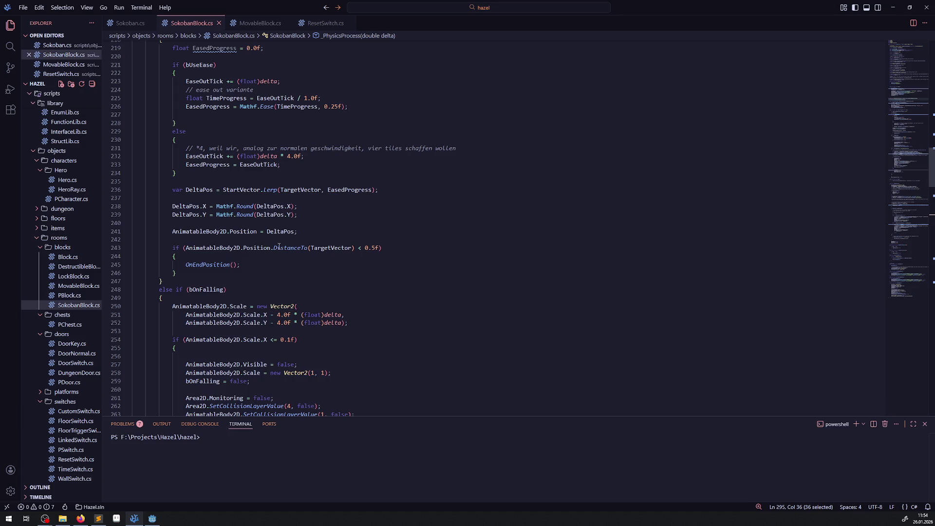
scroll(321, 328, "down", 3)
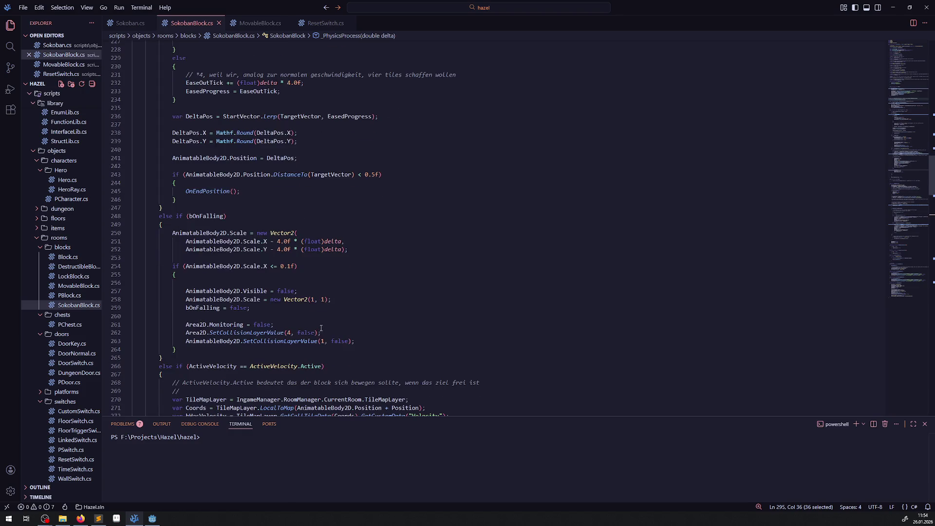
double_click(250, 266)
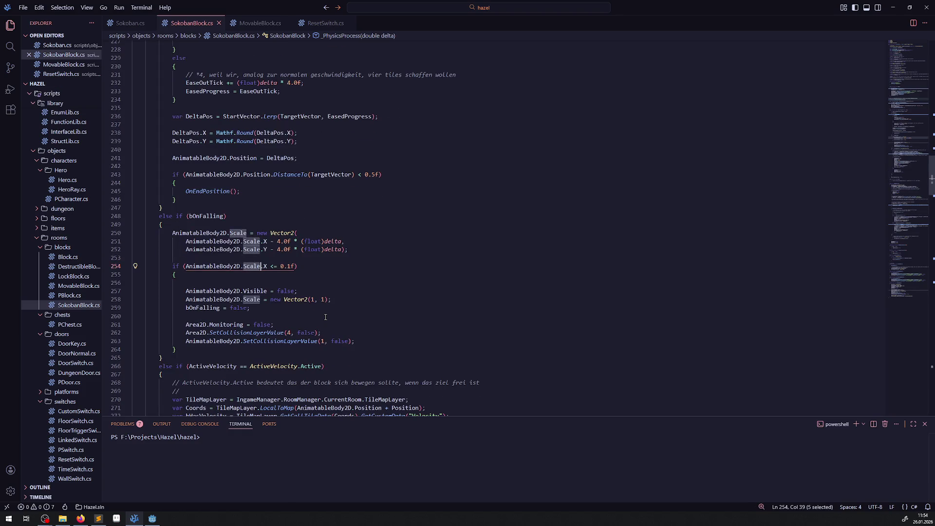
double_click(255, 291)
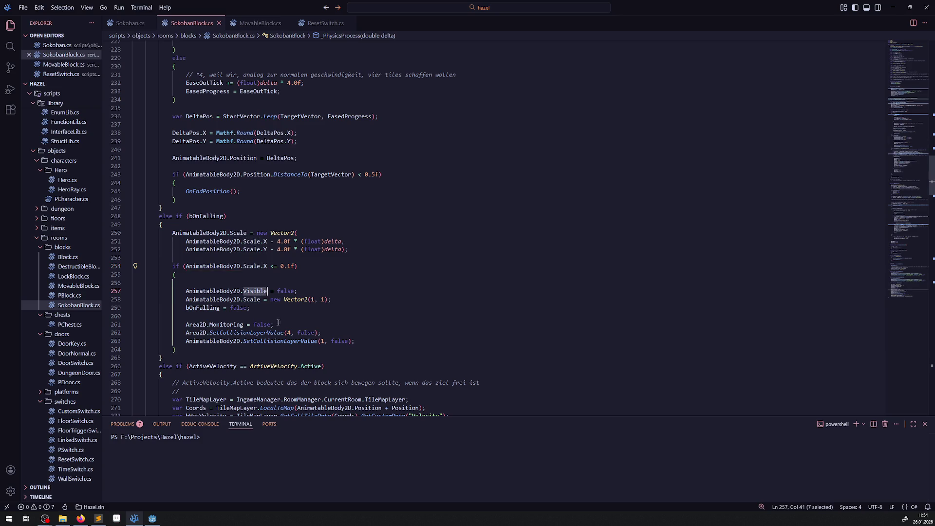
double_click(254, 299)
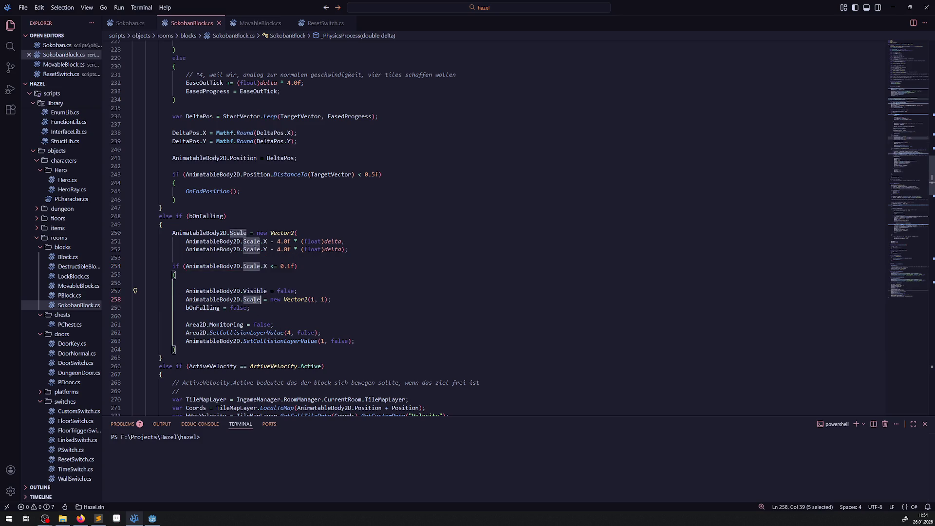
double_click(202, 308)
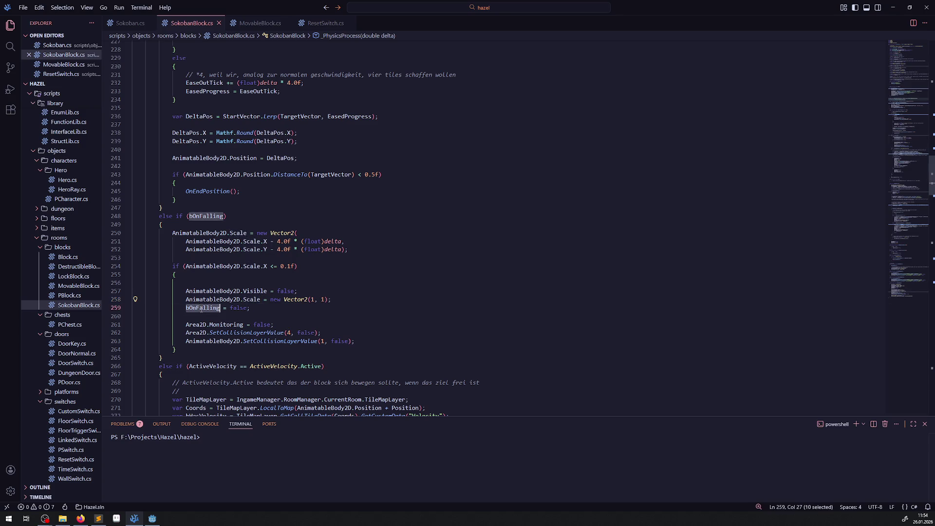
left_click_drag(231, 323, 393, 345)
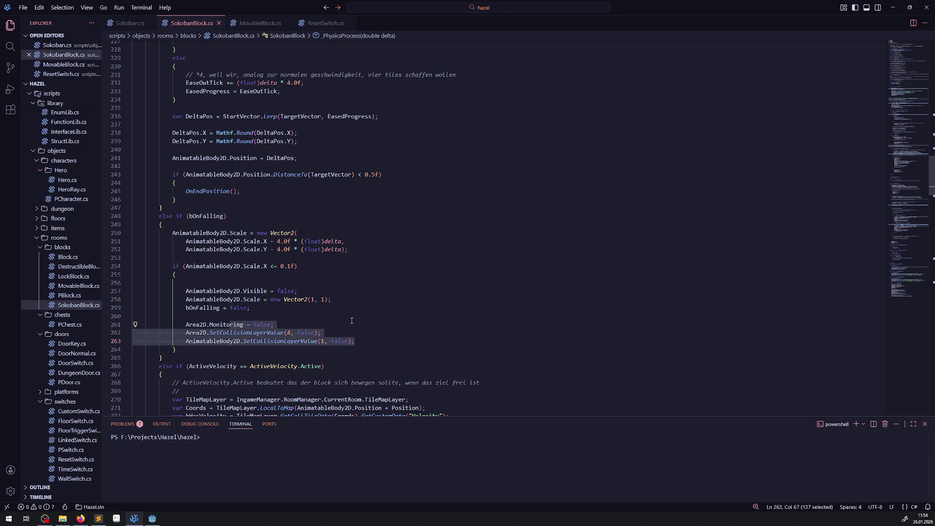
mouse_move(252, 299)
mouse_move(280, 252)
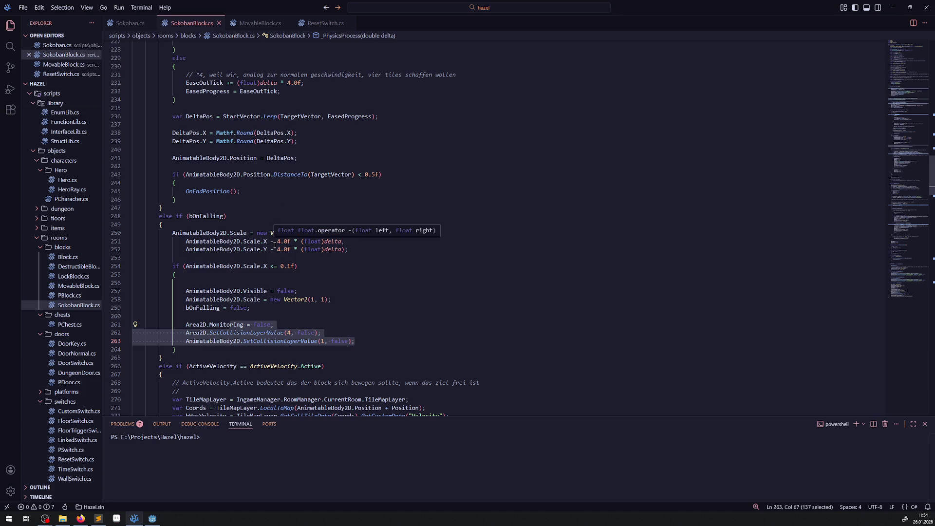
scroll(403, 270, "down", 3)
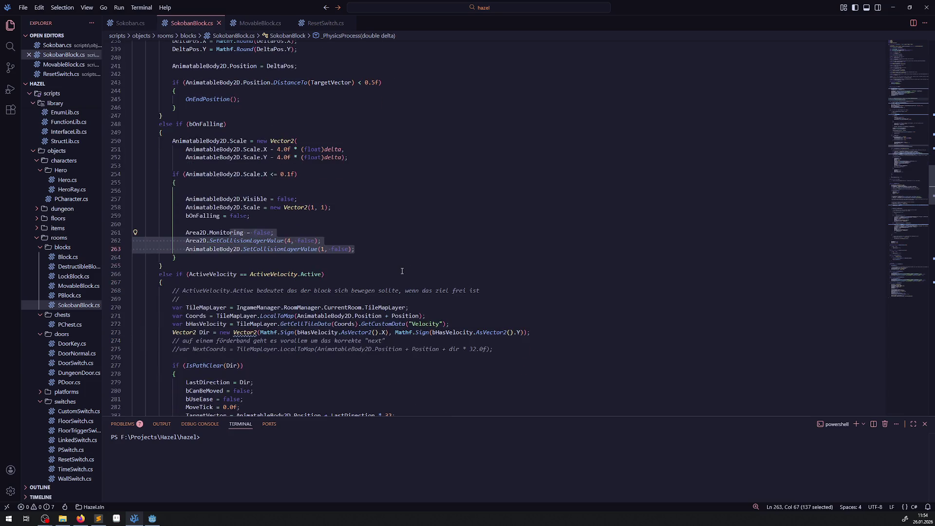
scroll(360, 253, "down", 20)
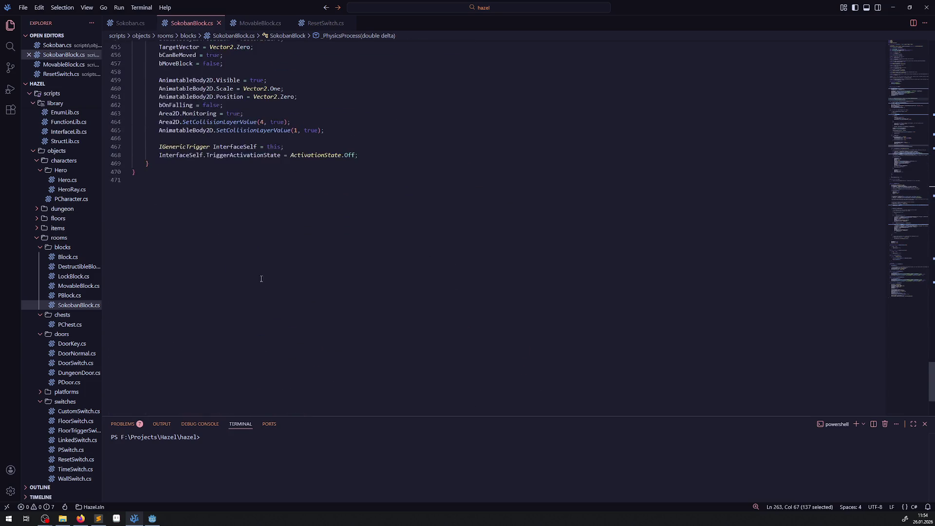
scroll(259, 266, "up", 1)
mouse_move(261, 208)
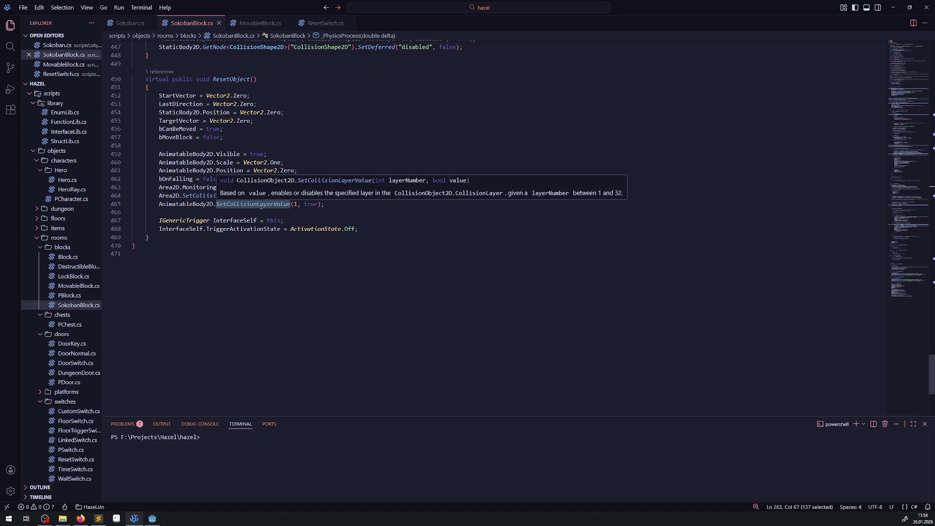
left_click(335, 137)
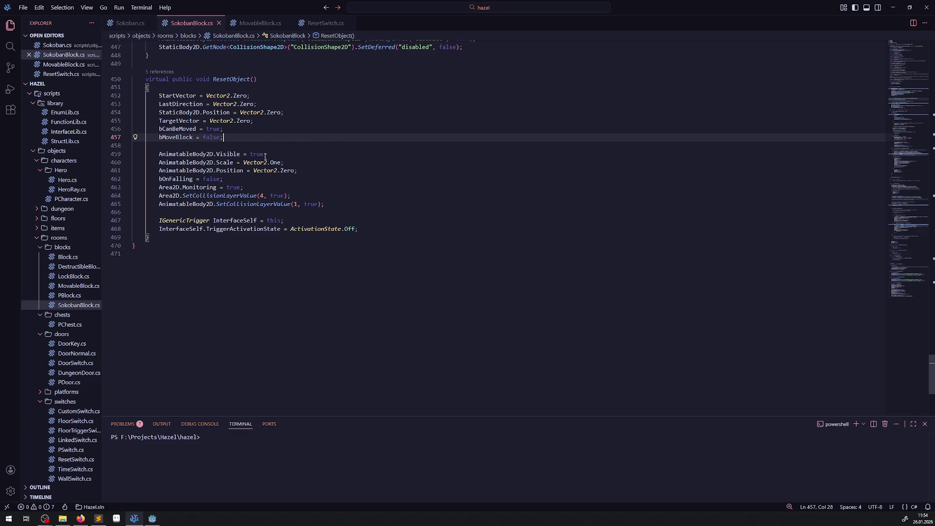
mouse_move(263, 170)
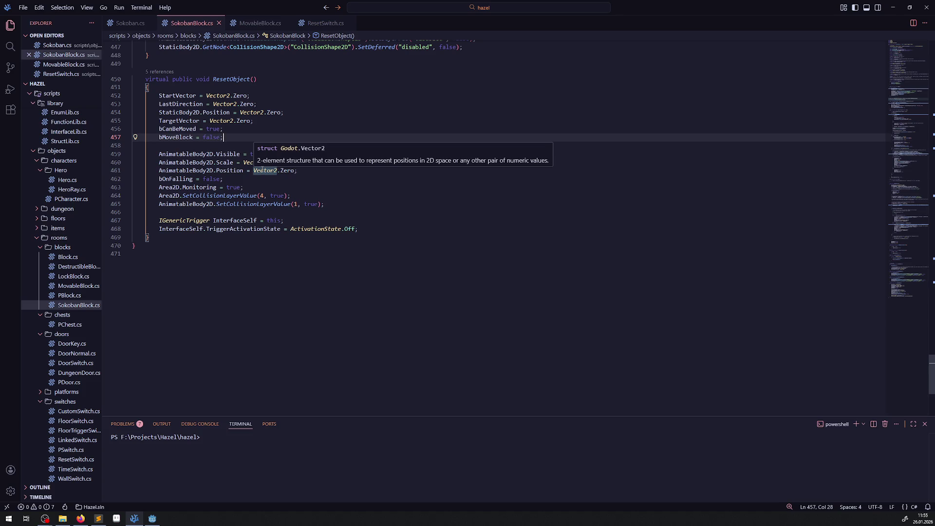
left_click(382, 244)
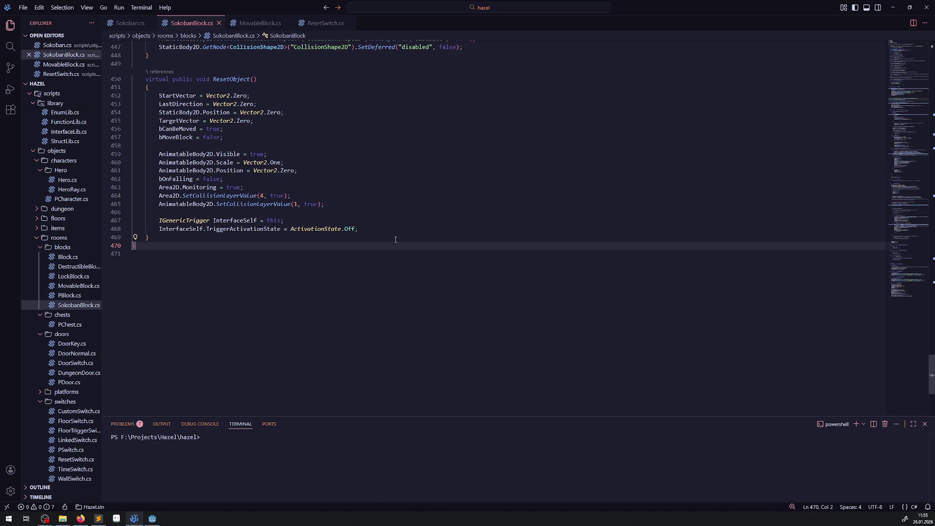
scroll(338, 297, "up", 4)
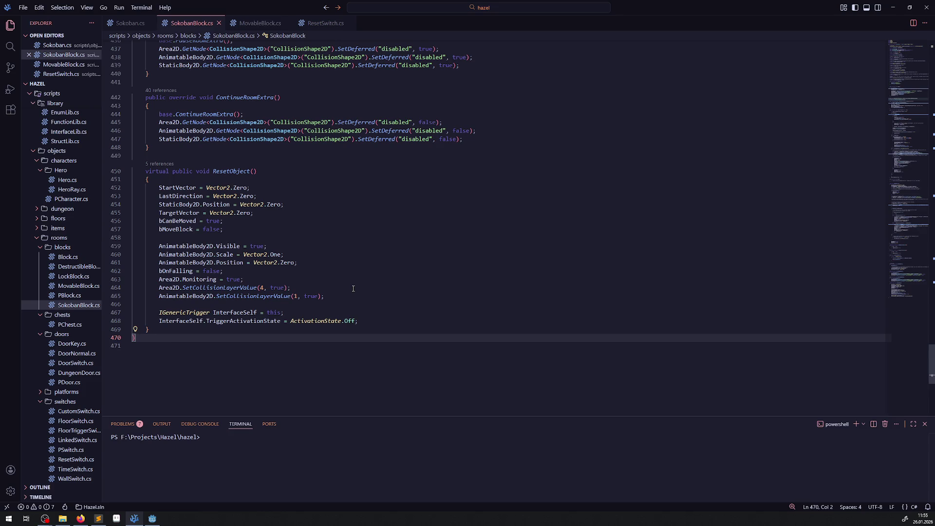
scroll(354, 289, "up", 6)
scroll(353, 281, "up", 20)
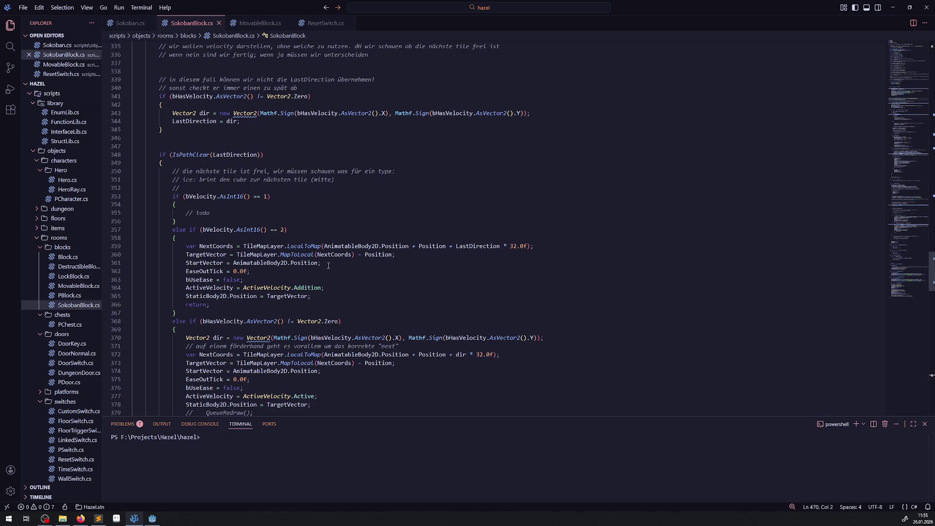
left_click(152, 518)
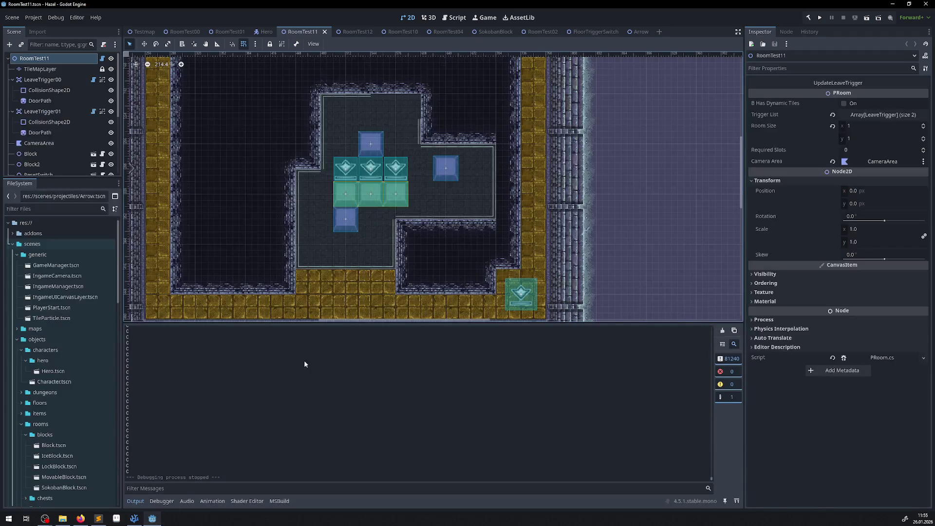
Go through the RoomTest10 and RoomTest00 scenes to RoomTest01 and select its TileMapLayer.
left_click(408, 32)
left_click(179, 34)
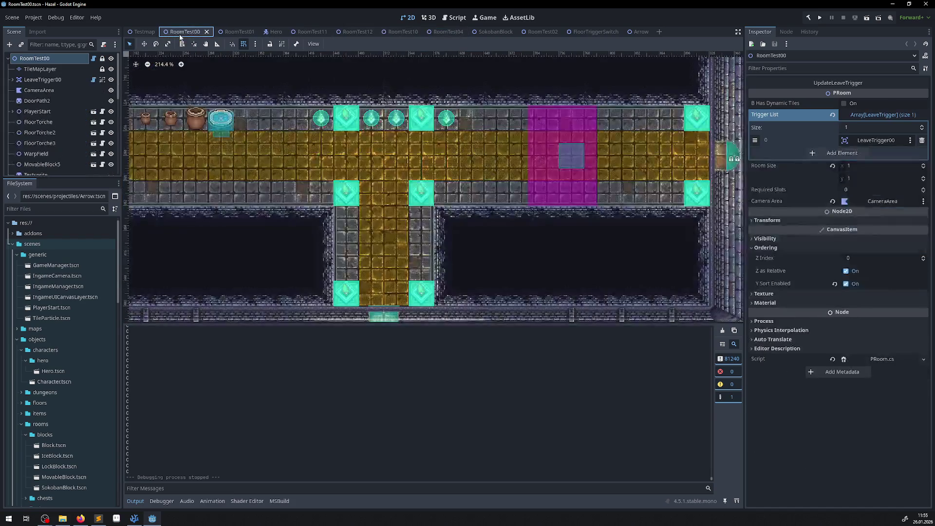
left_click(241, 32)
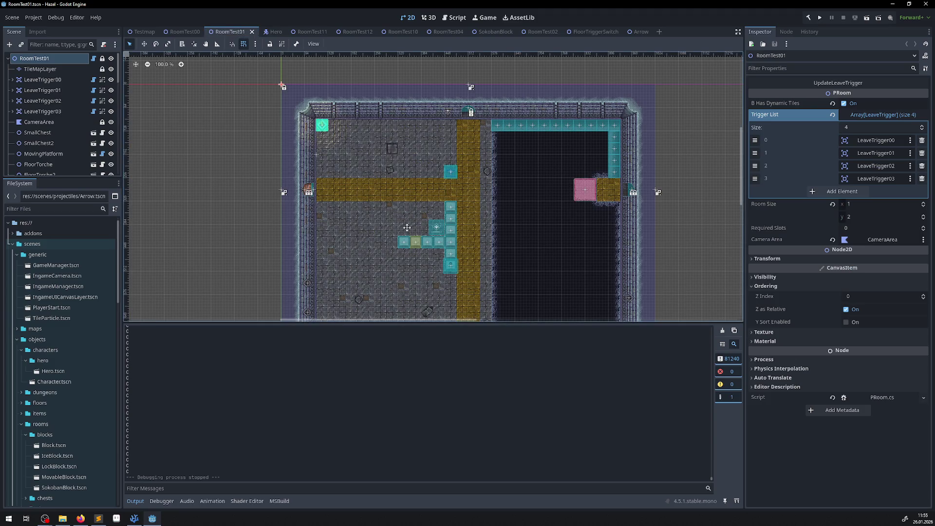
scroll(367, 191, "up", 12)
left_click(61, 68)
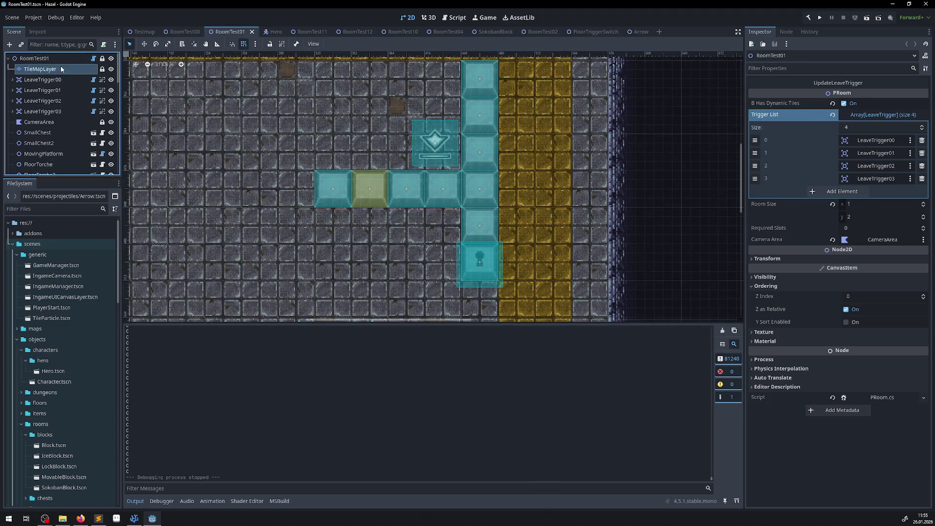
Paint a dark pit tile from RoomTest00.tres below the green block, save, and run the game.
left_click(191, 399)
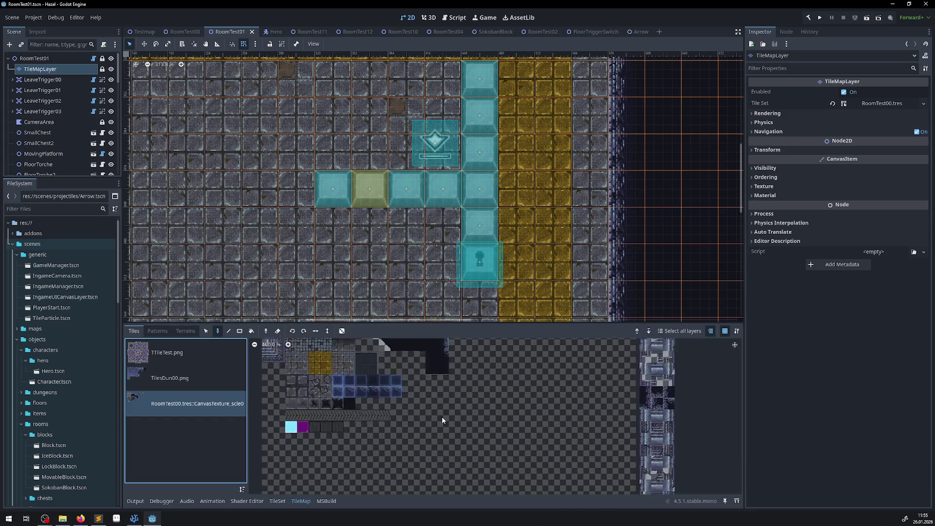
scroll(445, 411, "up", 3)
left_click(310, 382)
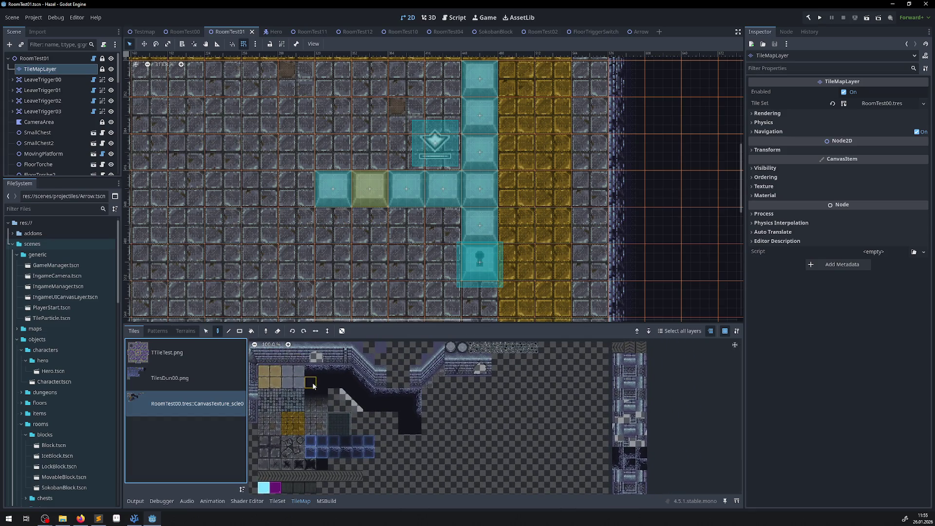
left_click(377, 237)
key("ctrl+s")
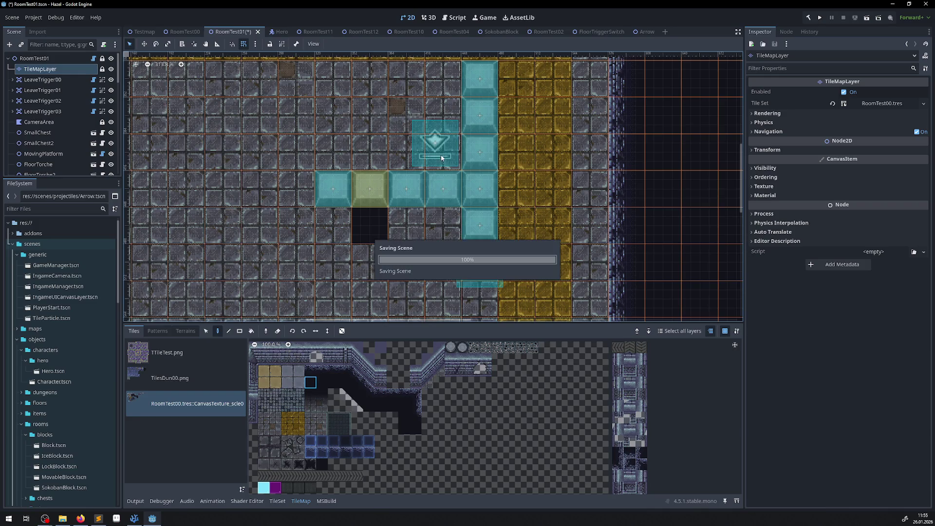
left_click(819, 17)
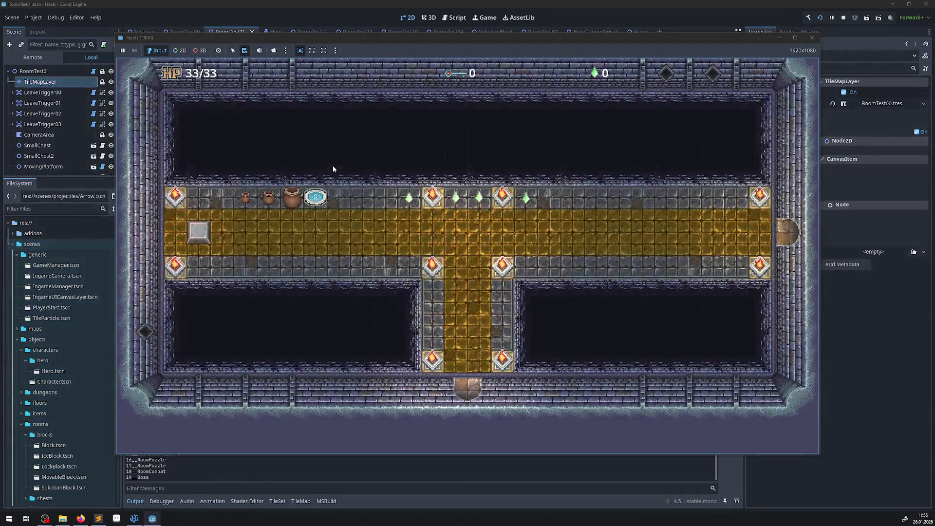
Walk the hero to the block row, push a block down into the pit, then into the row gap.
key("Up")
key("Left")
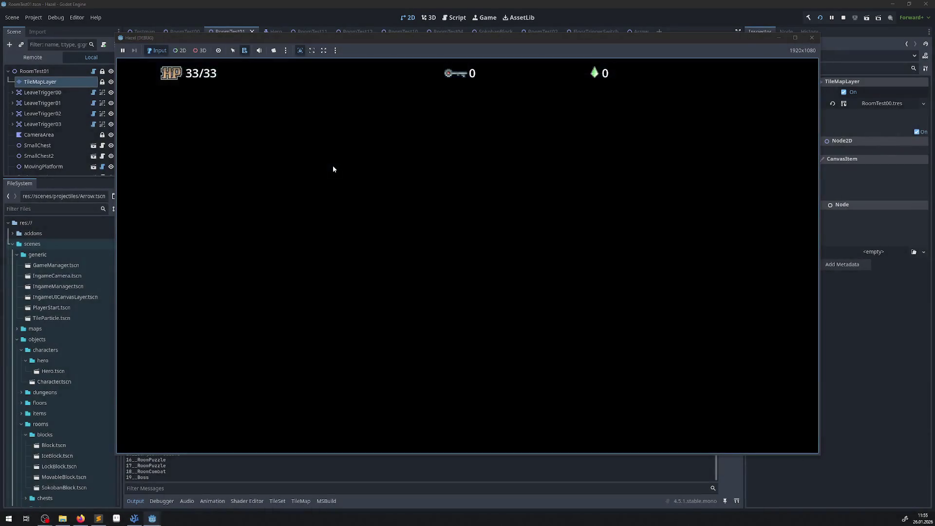
key("Up")
key("Left")
key("Up")
key("Right")
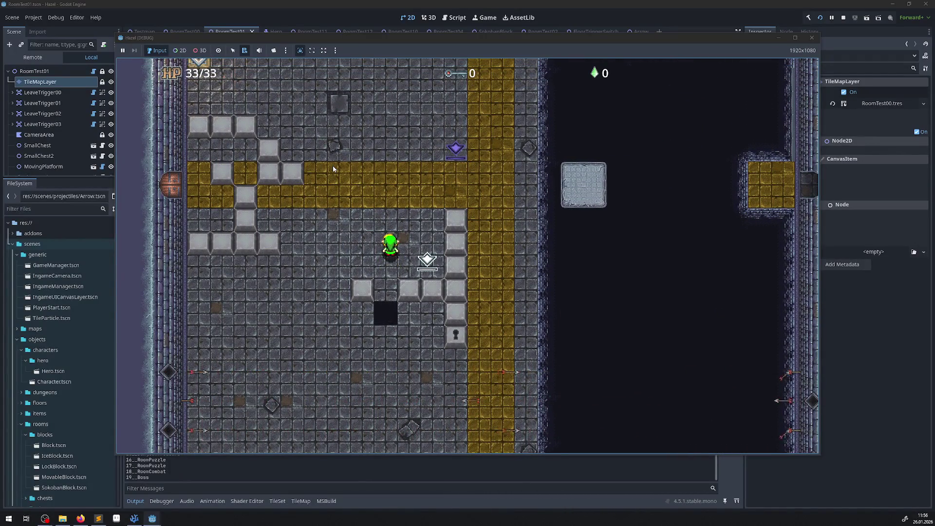
key("Down")
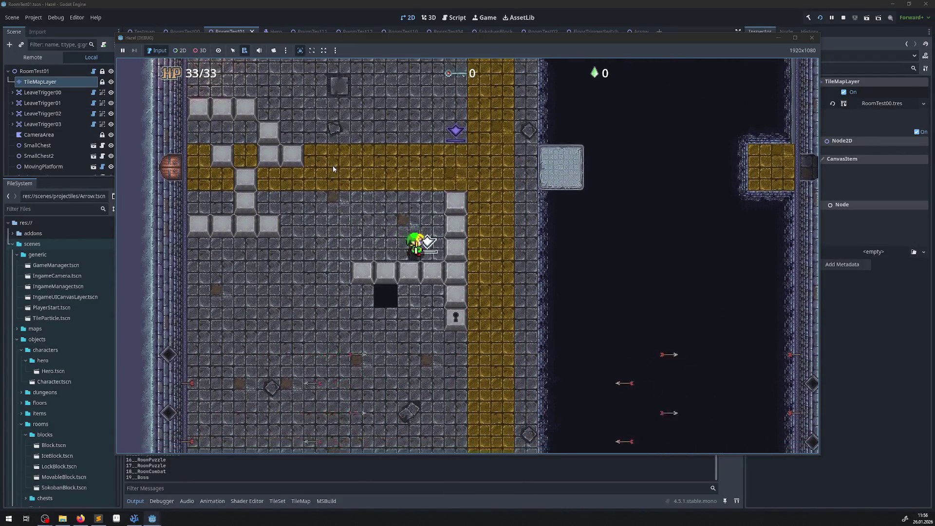
key("Left")
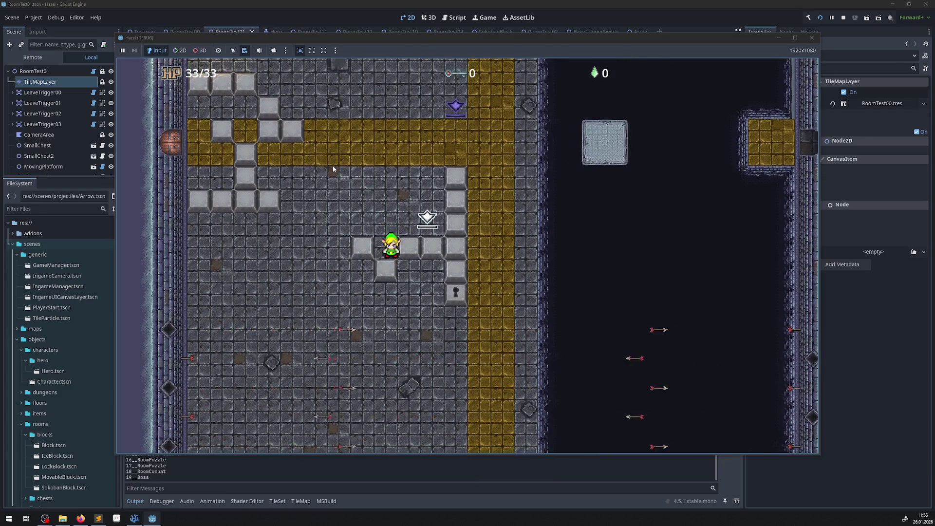
key("Up")
key("Down")
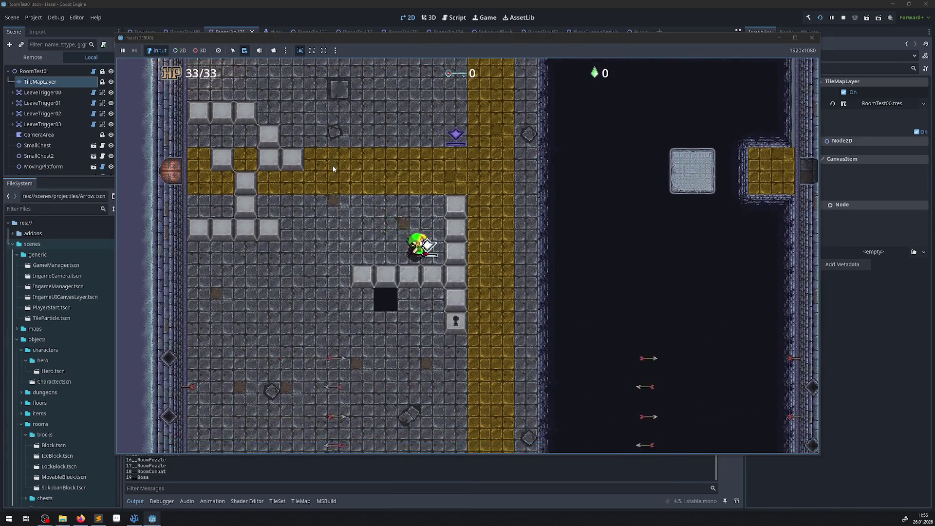
key("Left")
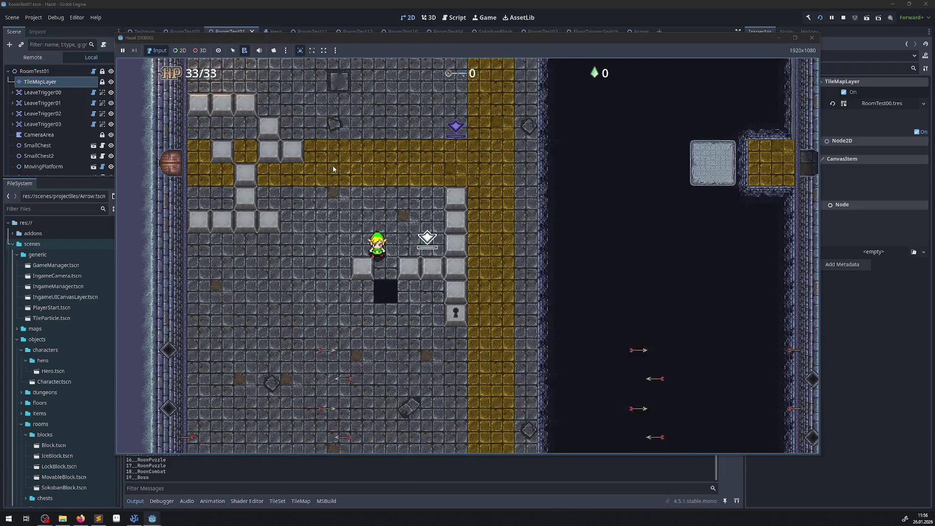
key("Right")
key("Left")
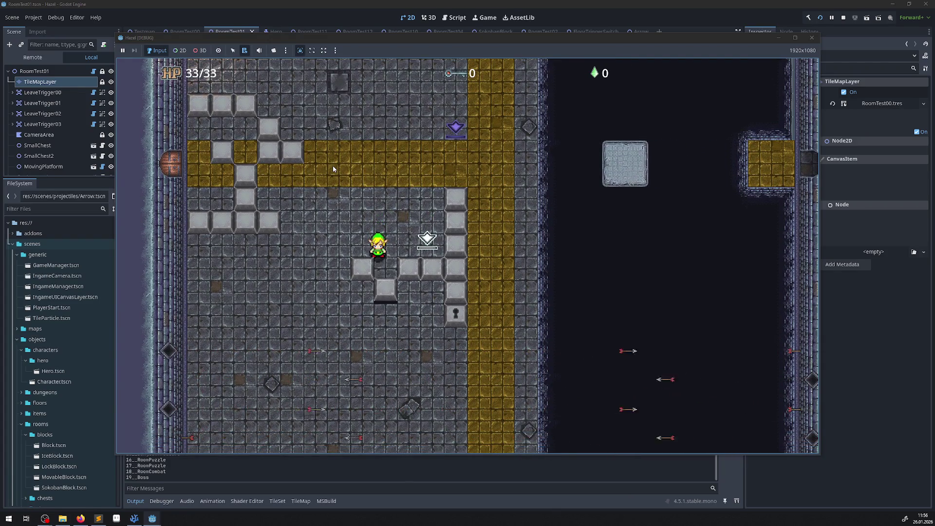
Walk the hero onto the white pedestal and back off it, then stop the game.
key("Right")
key("Left")
key("Down")
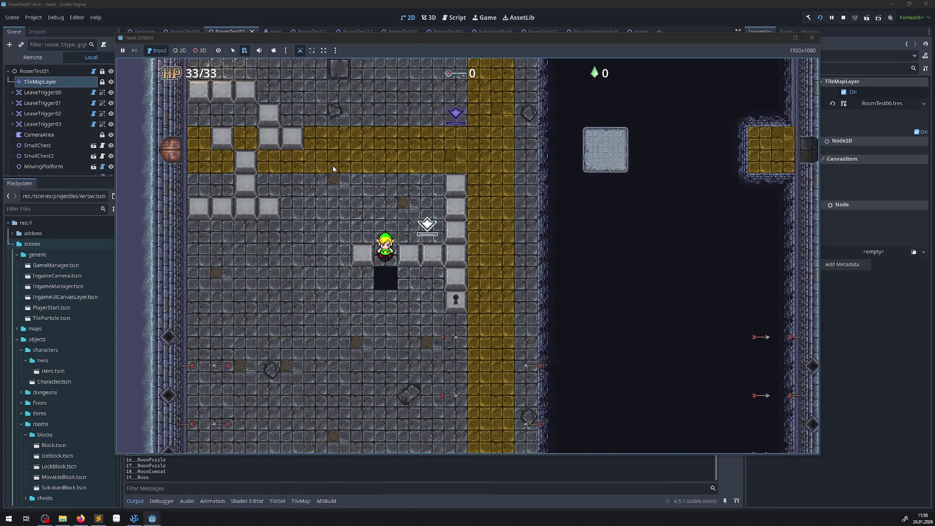
key("Up")
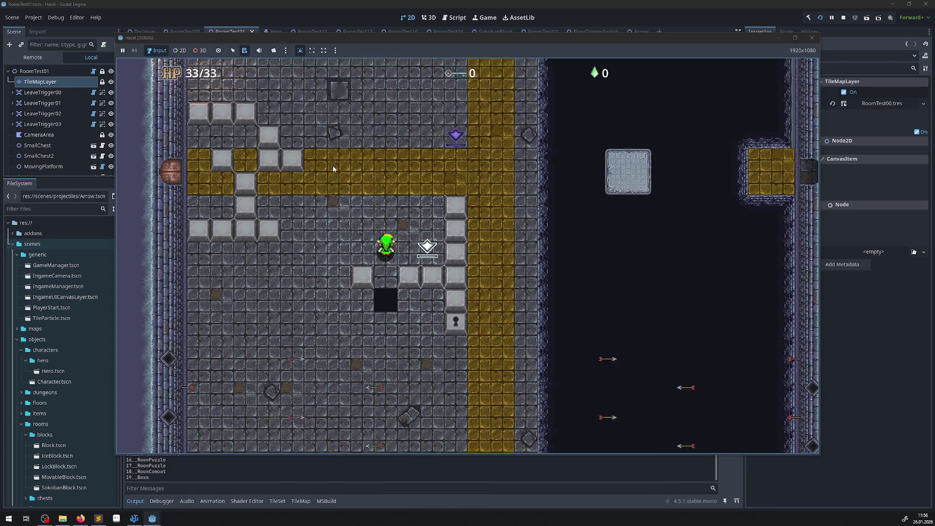
key("Right")
key("Left")
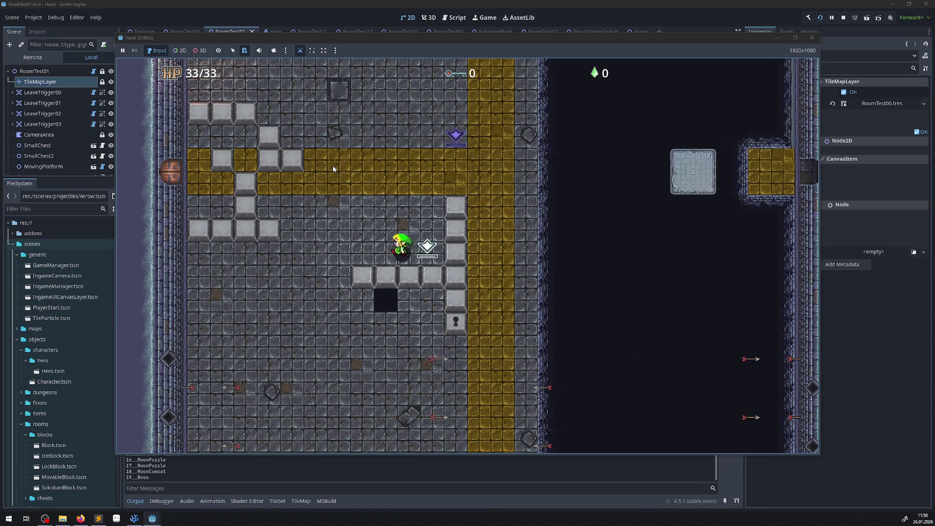
key("Left")
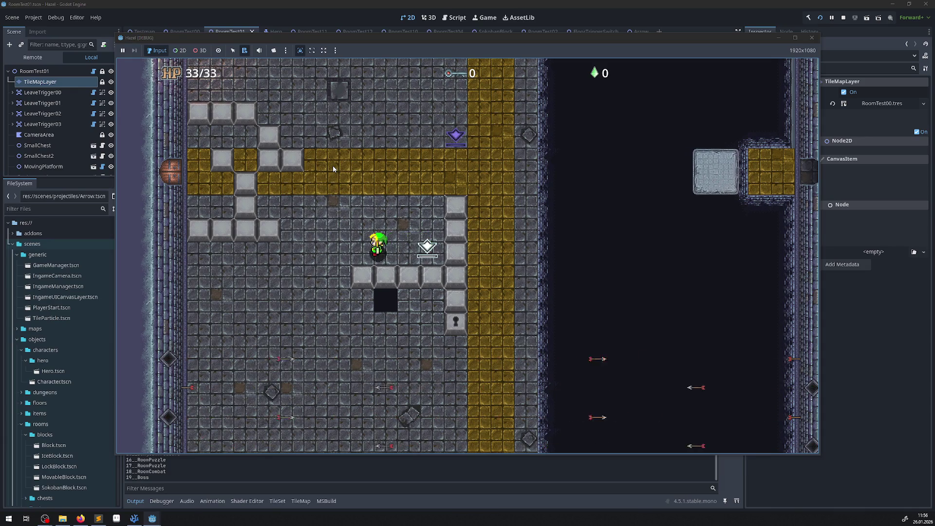
key("Down")
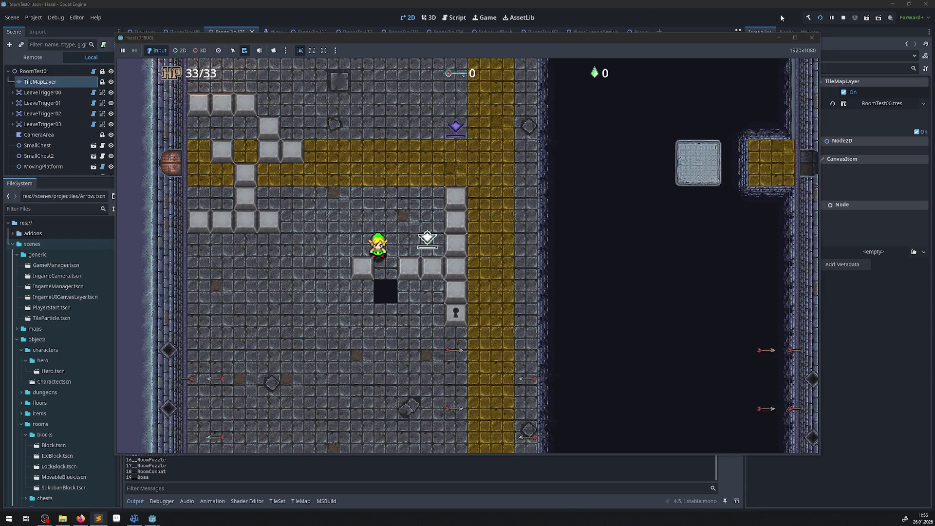
left_click(813, 37)
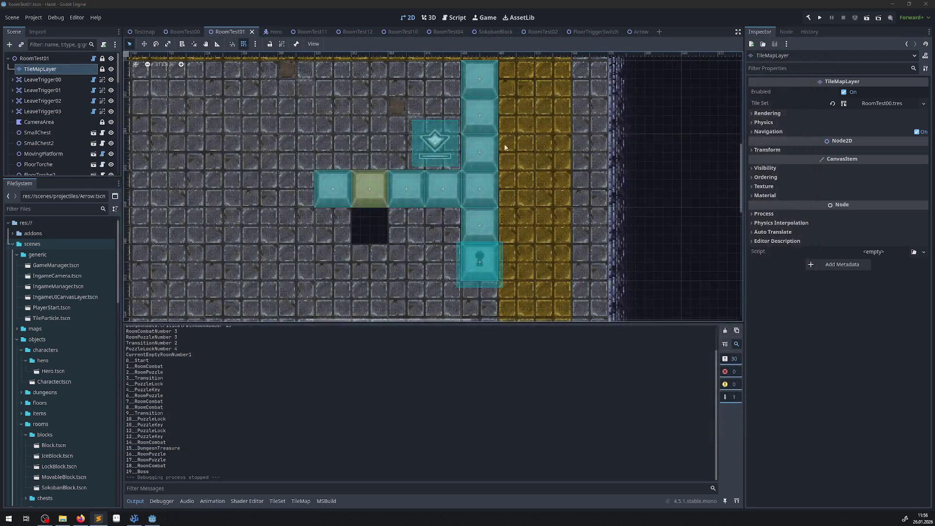
Bring up MovableBlock.cs in VS Code and scroll to the OnEndPosition call.
left_click(152, 520)
left_click(133, 519)
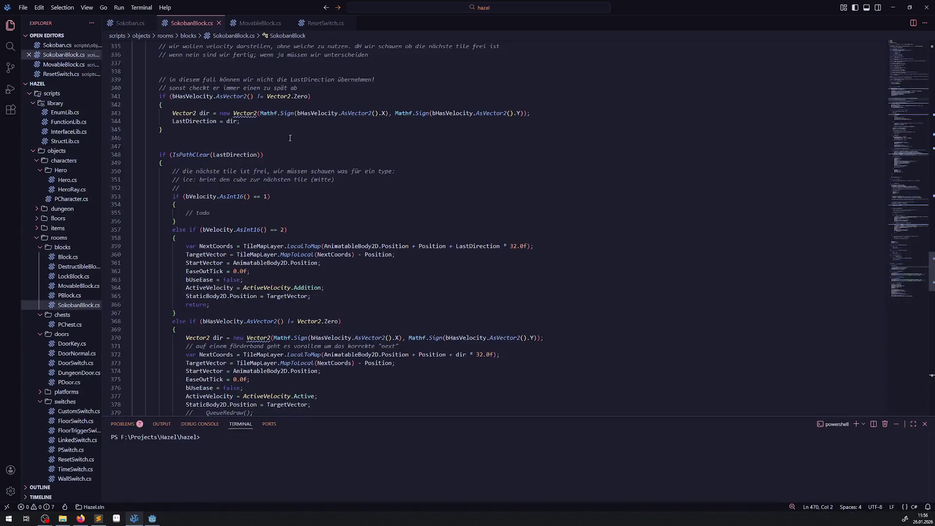
scroll(74, 126, "up", 3)
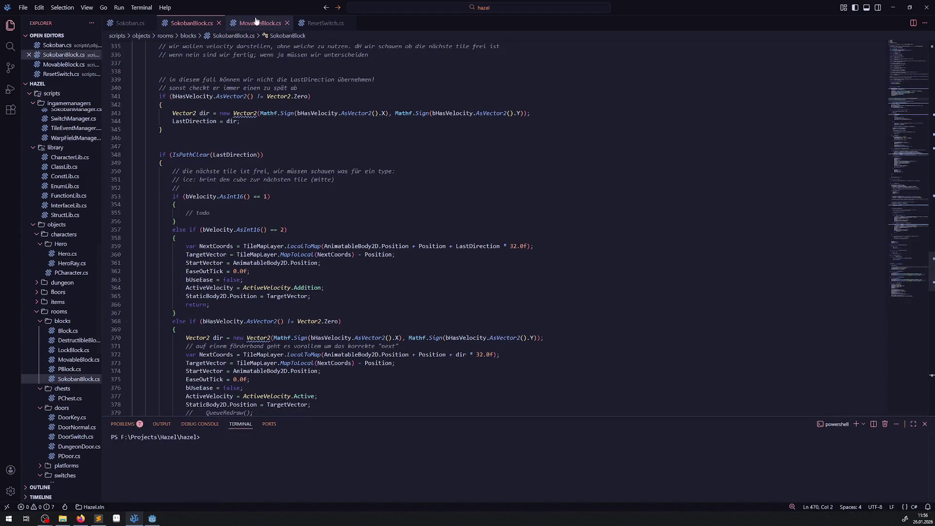
left_click(258, 23)
scroll(279, 264, "up", 20)
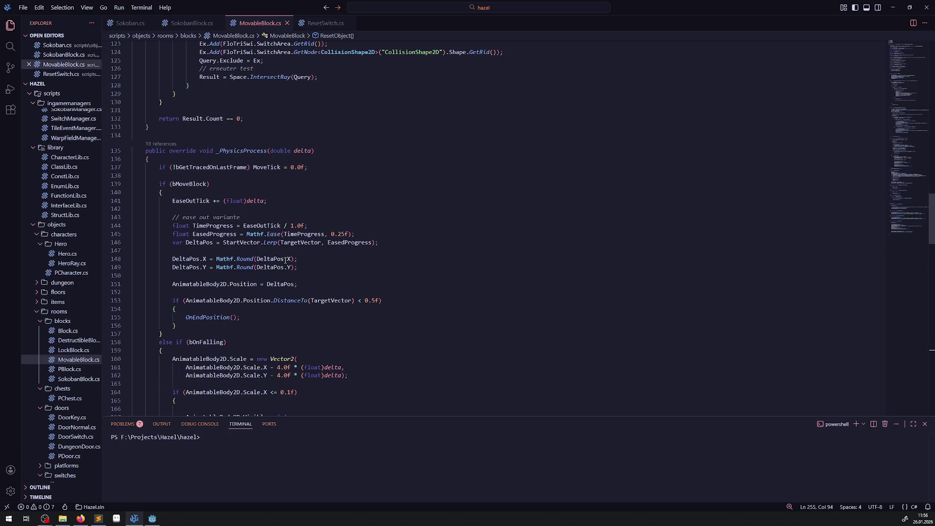
mouse_move(286, 260)
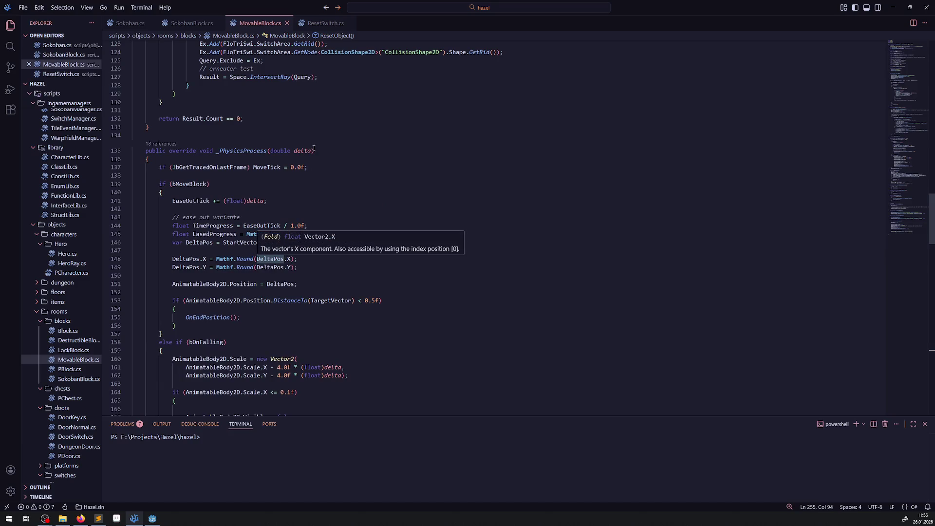
scroll(259, 202, "down", 20)
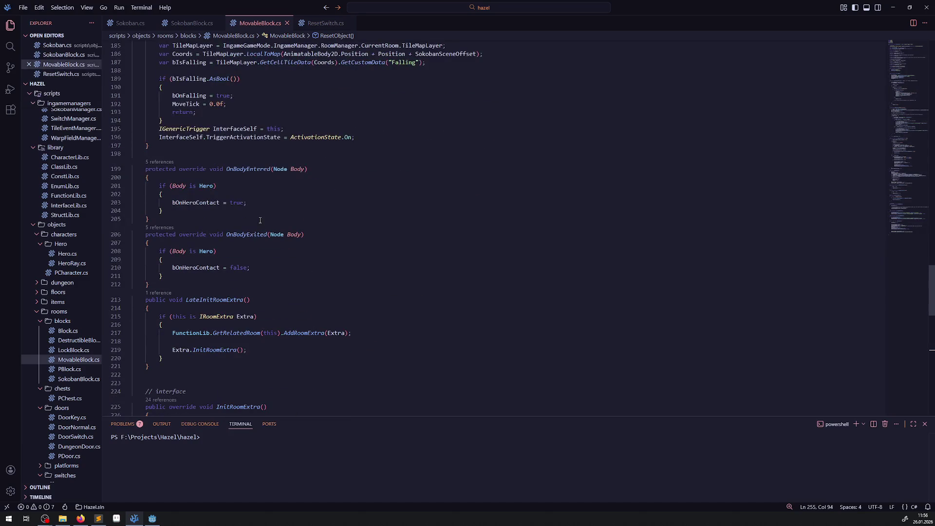
scroll(271, 240, "down", 4)
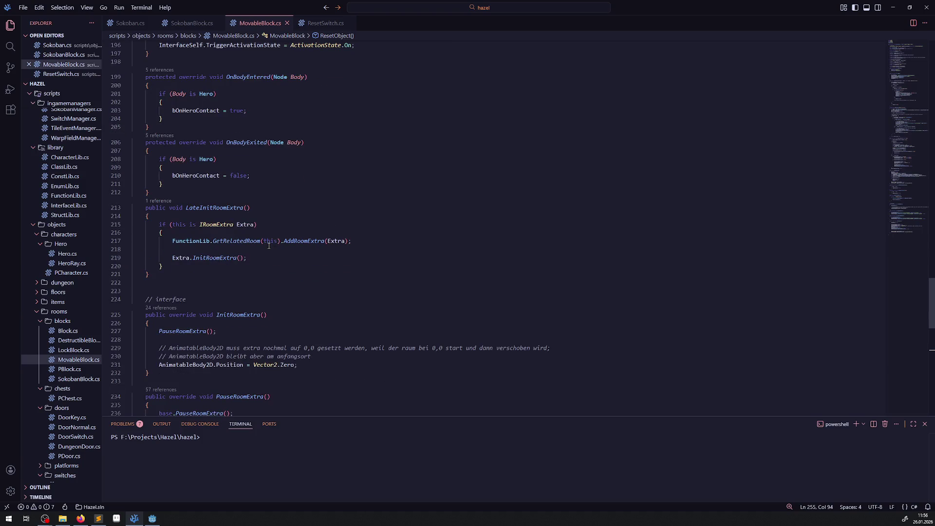
scroll(275, 241, "up", 3)
scroll(277, 238, "down", 14)
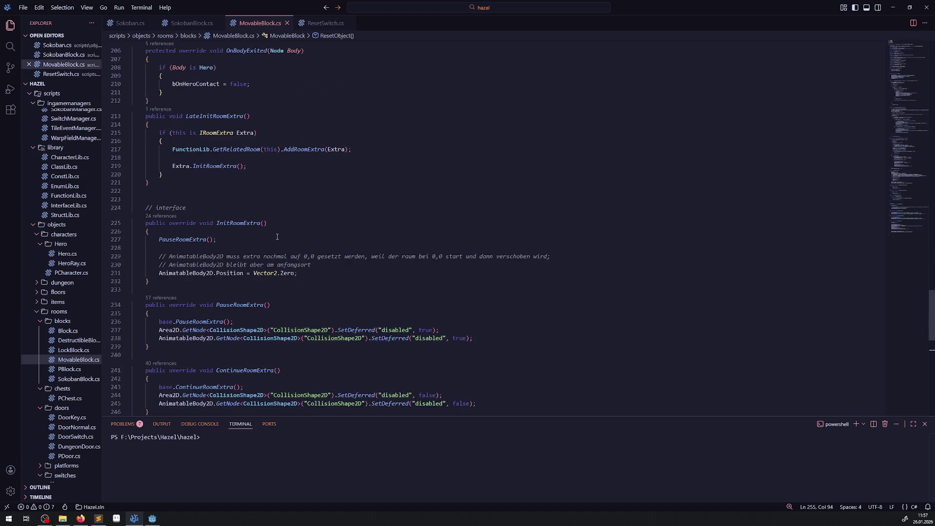
scroll(278, 238, "up", 20)
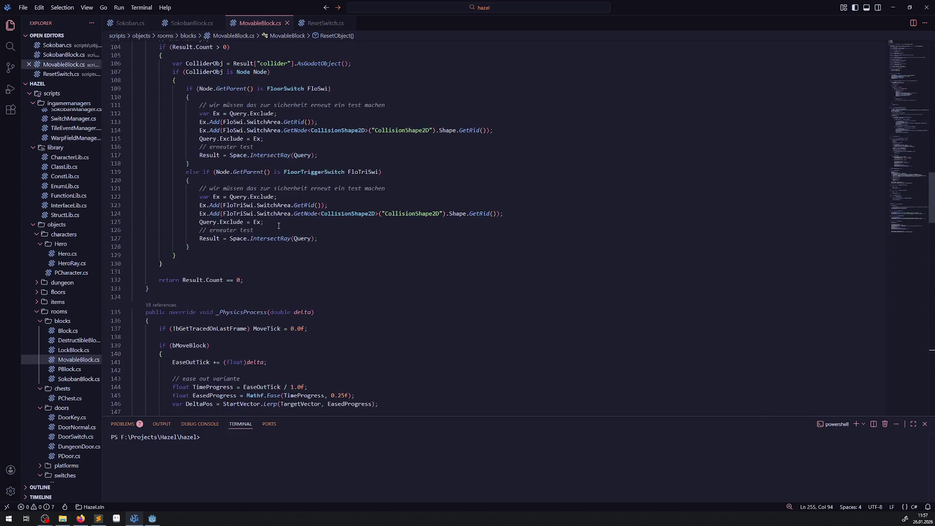
scroll(274, 263, "up", 8)
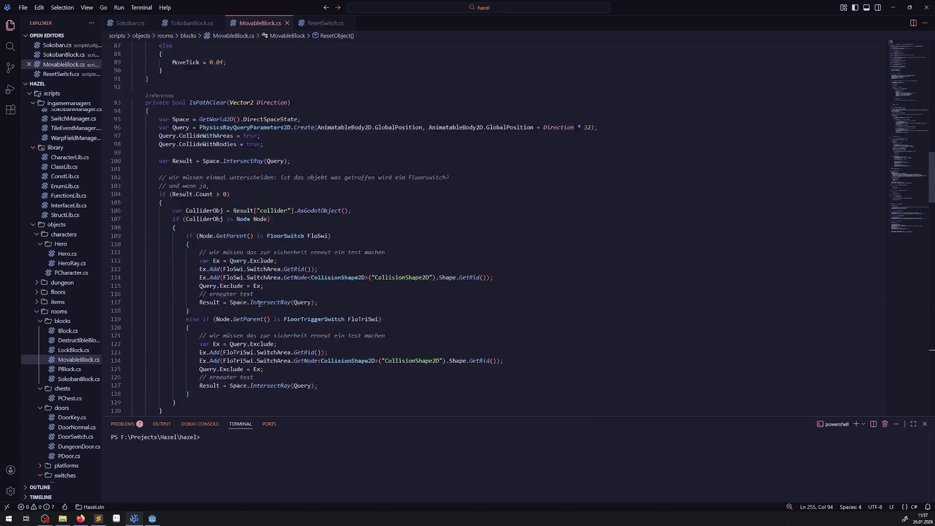
scroll(258, 301, "down", 17)
scroll(286, 301, "down", 1)
In OnEndPosition, move the if (bIsFalling) block below the TriggerActivationState line.
double_click(207, 240)
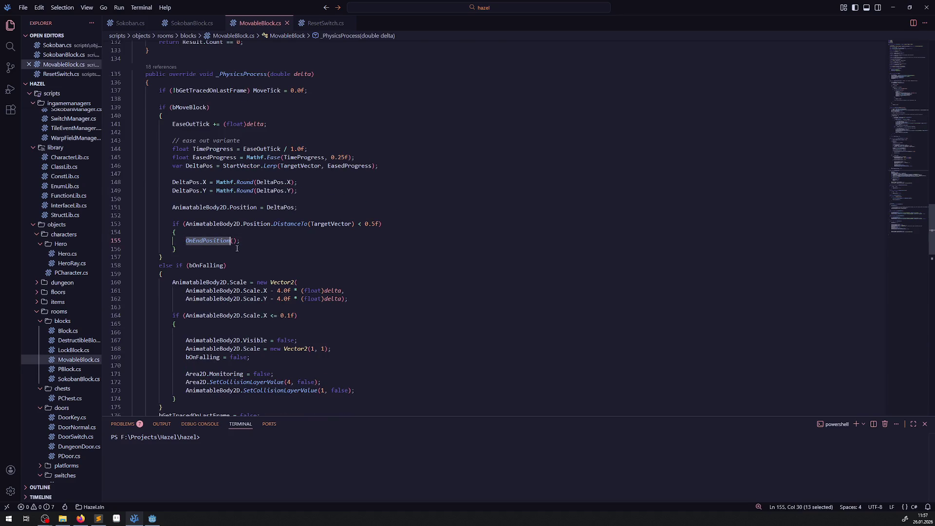
key("F12")
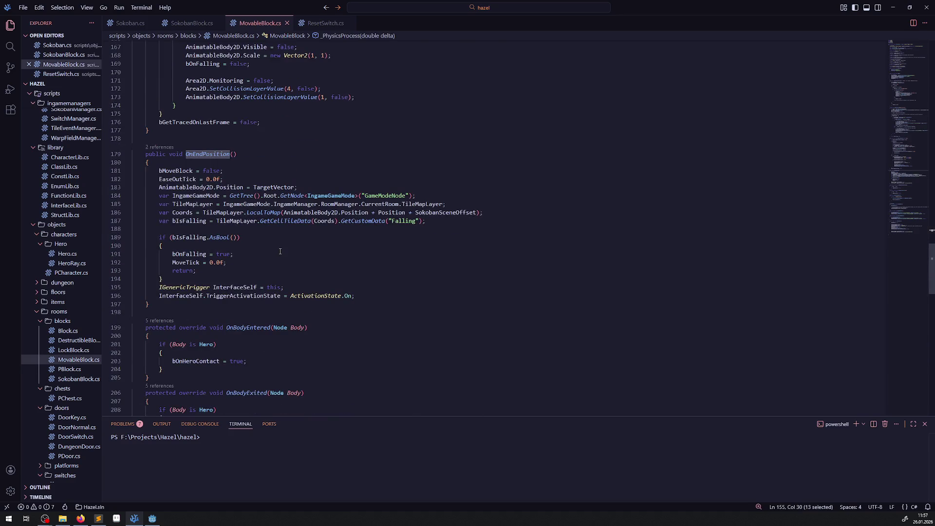
double_click(191, 272)
mouse_move(199, 278)
left_mouse_down()
mouse_move(166, 271)
mouse_move(130, 231)
left_mouse_up()
key("ctrl+c")
key("Delete")
left_click(367, 246)
key("Return")
key("Return")
key("ctrl+v")
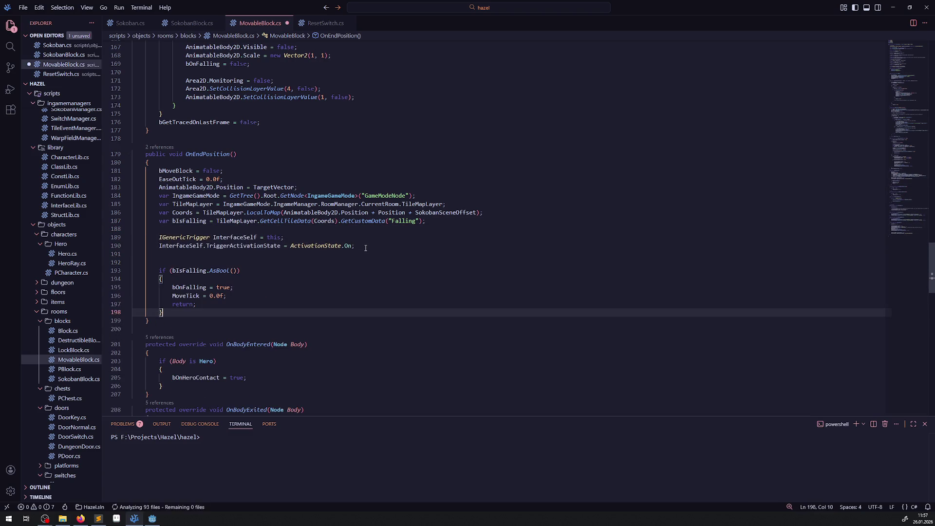
left_click(375, 246)
left_click(166, 262)
key("BackSpace")
Switch windows briefly, then bring up the SokobanBlock.cs script.
key("alt+Tab")
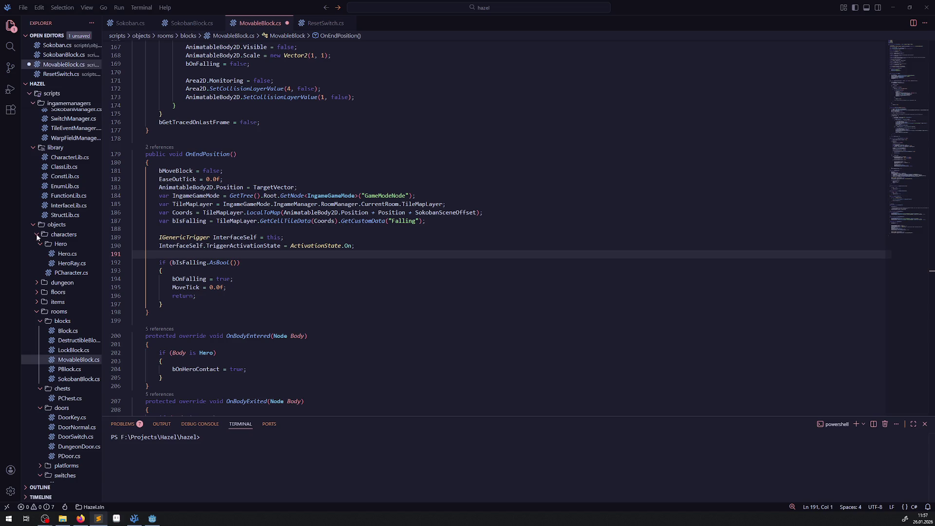
key("alt+Tab")
left_click(339, 151)
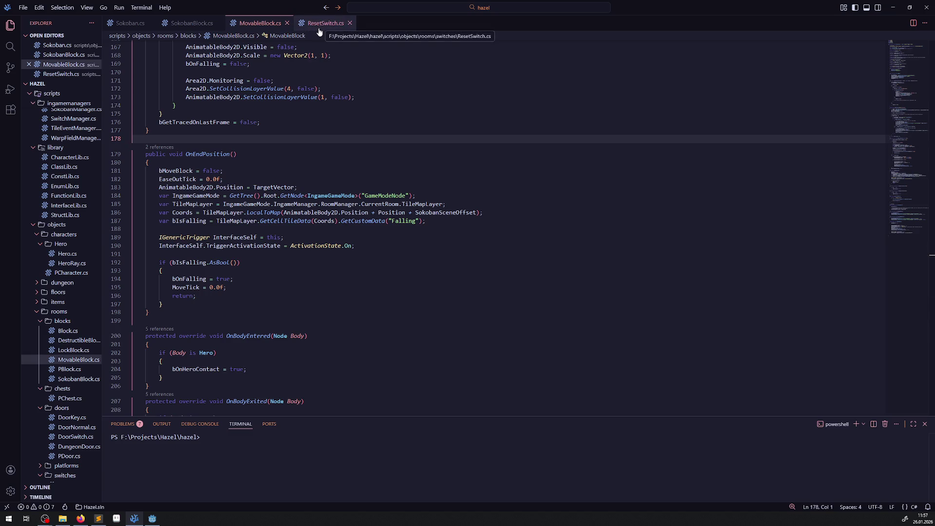
left_click(192, 23)
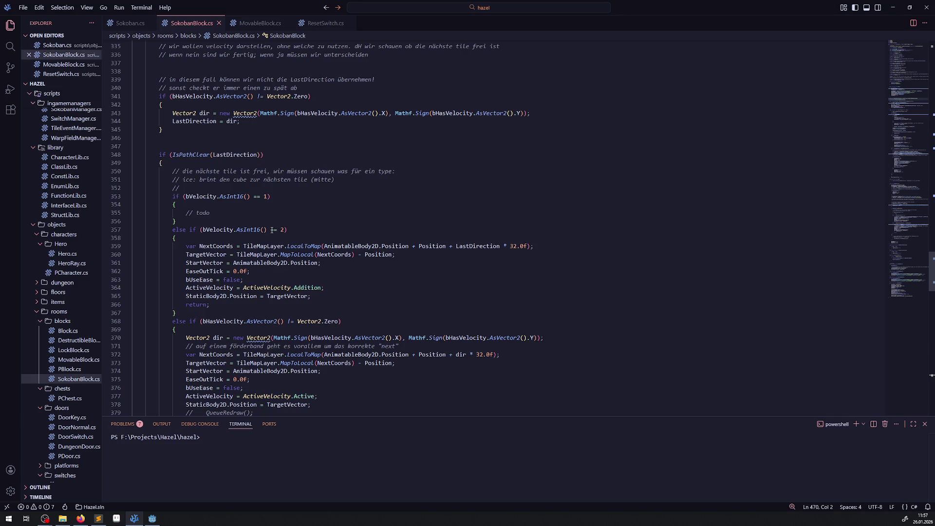
Select and copy the bCanBeMoved, bMoveBlock and EaseOutTick reset lines ending OnEndPosition.
scroll(271, 230, "up", 10)
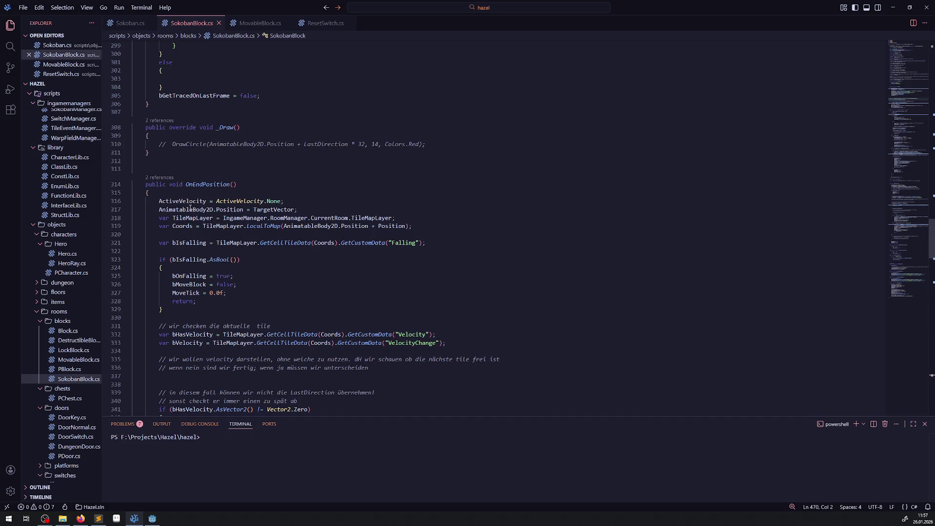
left_click(325, 208, "shift")
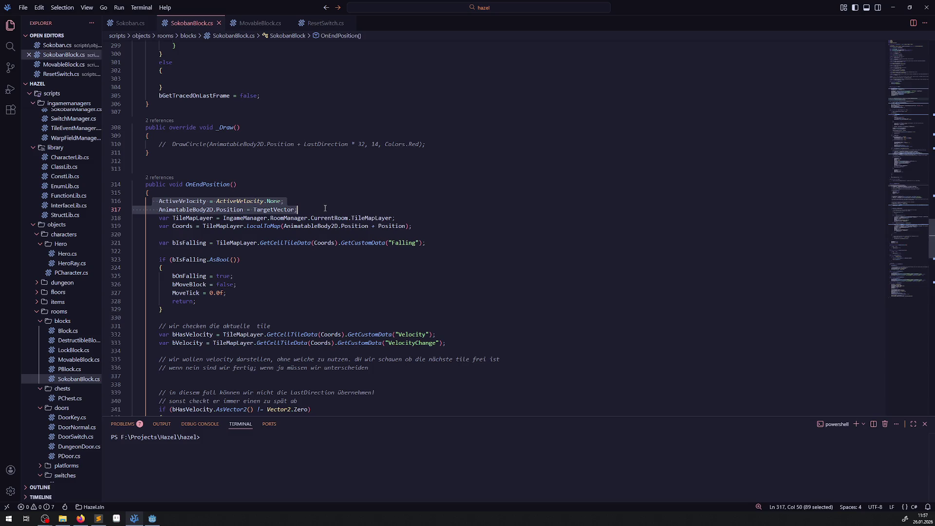
scroll(312, 261, "down", 18)
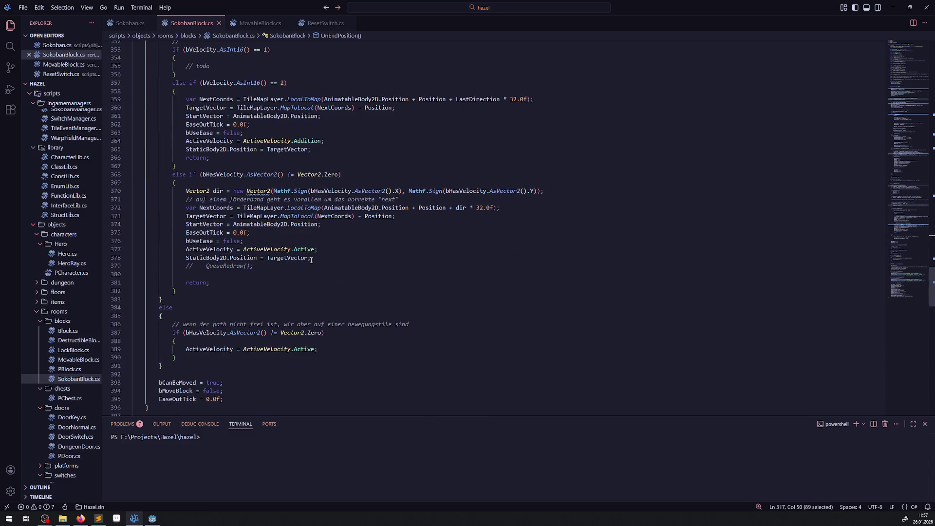
scroll(311, 259, "down", 2)
double_click(185, 345)
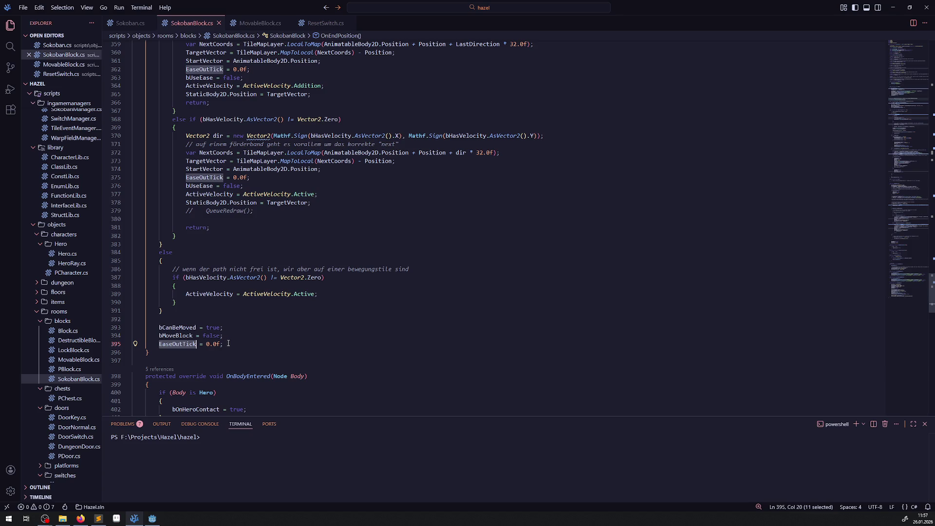
left_click_drag(149, 353, 142, 328)
key("ctrl+c")
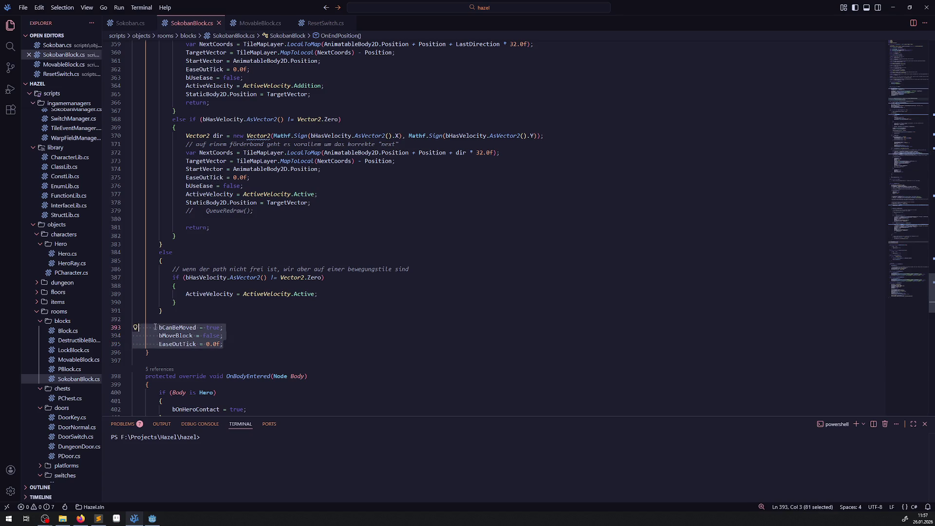
scroll(251, 351, "down", 20)
scroll(251, 351, "down", 4)
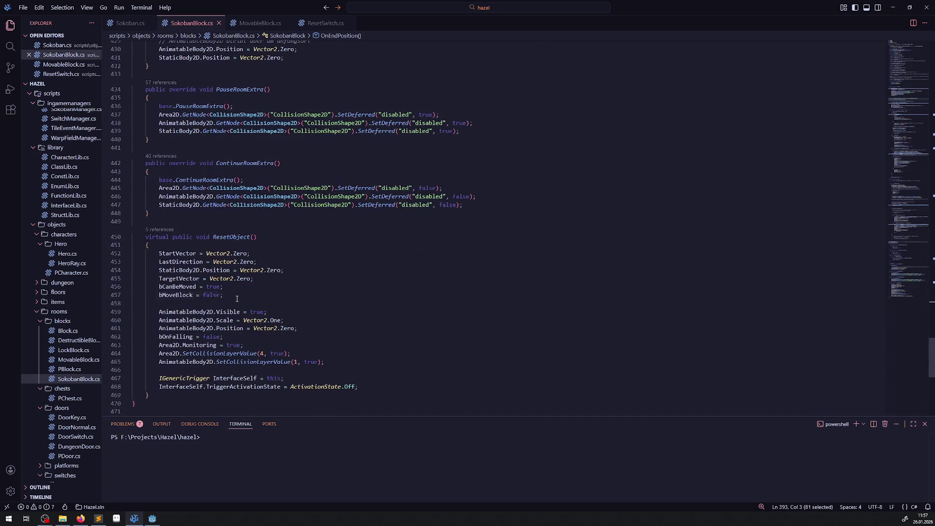
Paste the reset lines into ResetObject and delete the duplicate bMoveBlock line.
left_click(237, 299)
key("ctrl+v")
left_click(240, 296)
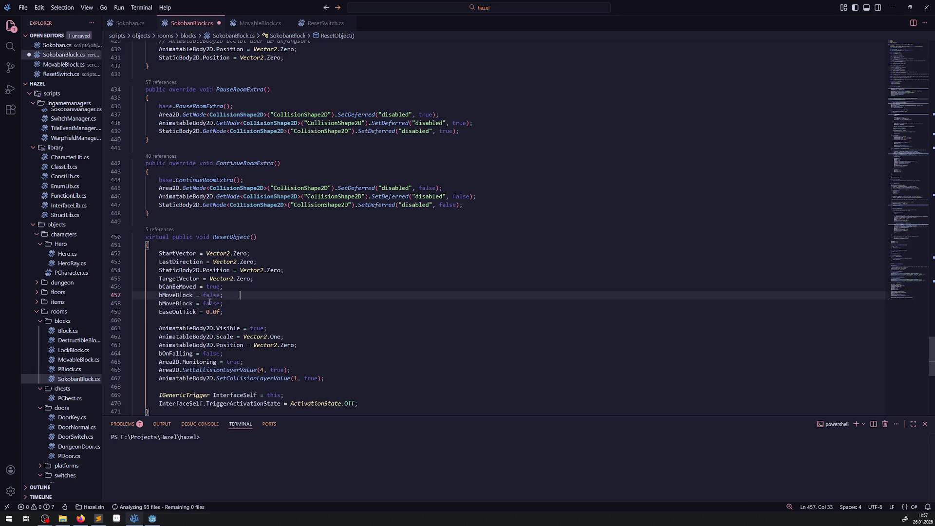
triple_click(241, 305)
key("BackSpace")
left_click(285, 300)
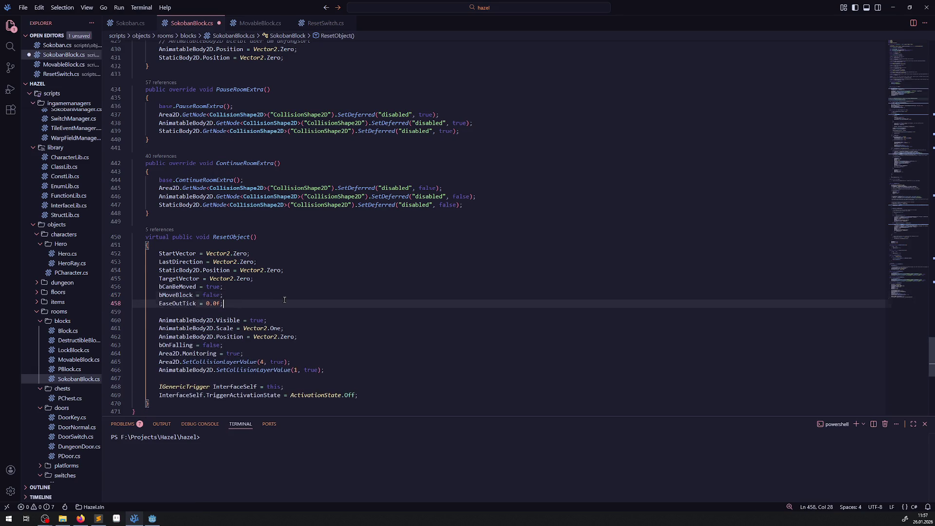
double_click(164, 306)
key("ctrl+c")
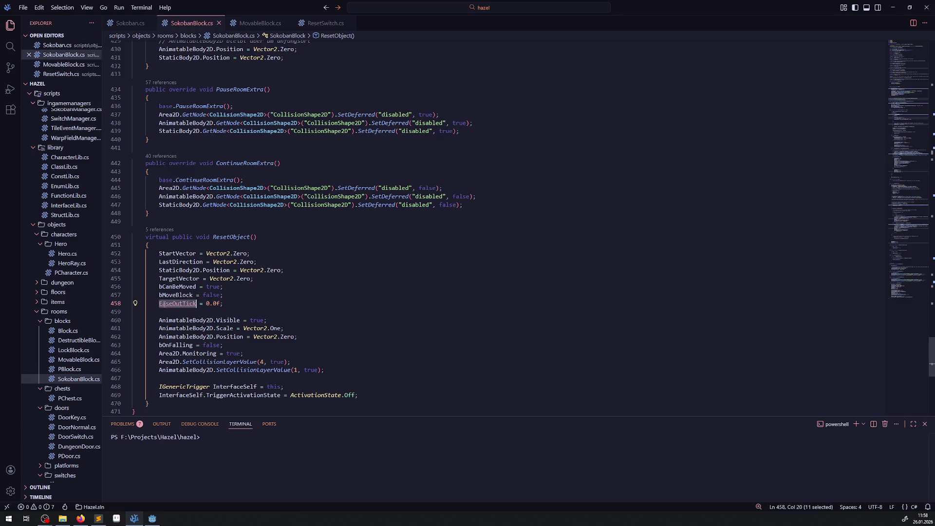
Expand UpdateBlockPushing and step through every EaseOutTick occurrence with Ctrl+F.
scroll(291, 293, "up", 20)
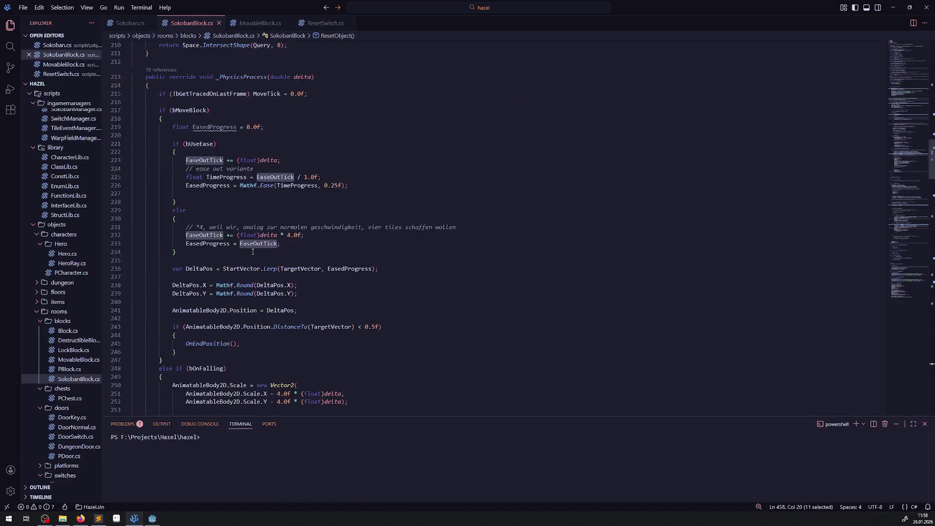
scroll(267, 238, "up", 3)
scroll(264, 238, "up", 10)
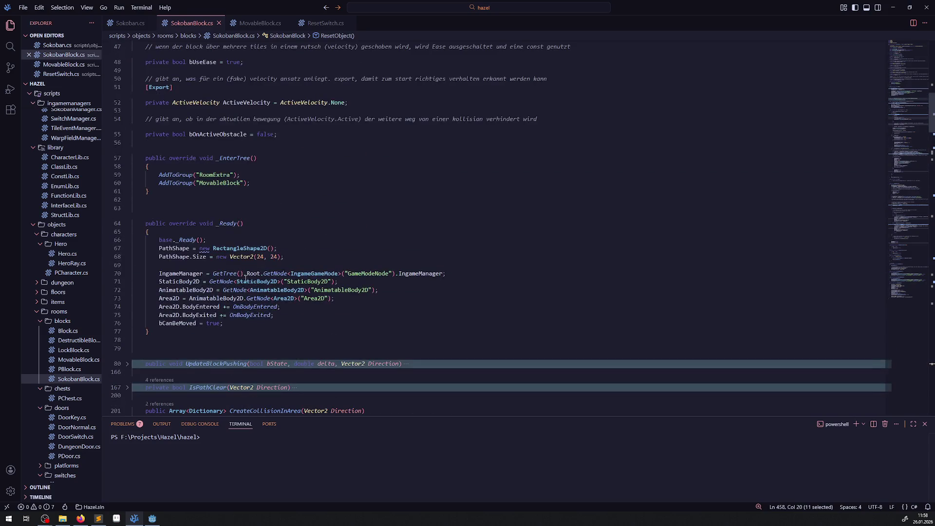
left_click(128, 328)
scroll(334, 251, "down", 16)
scroll(335, 251, "down", 1)
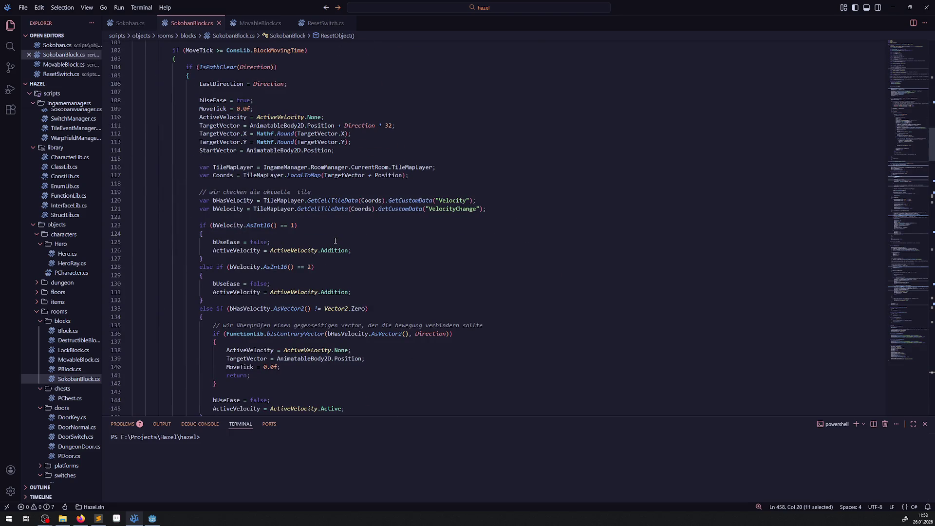
scroll(336, 241, "down", 4)
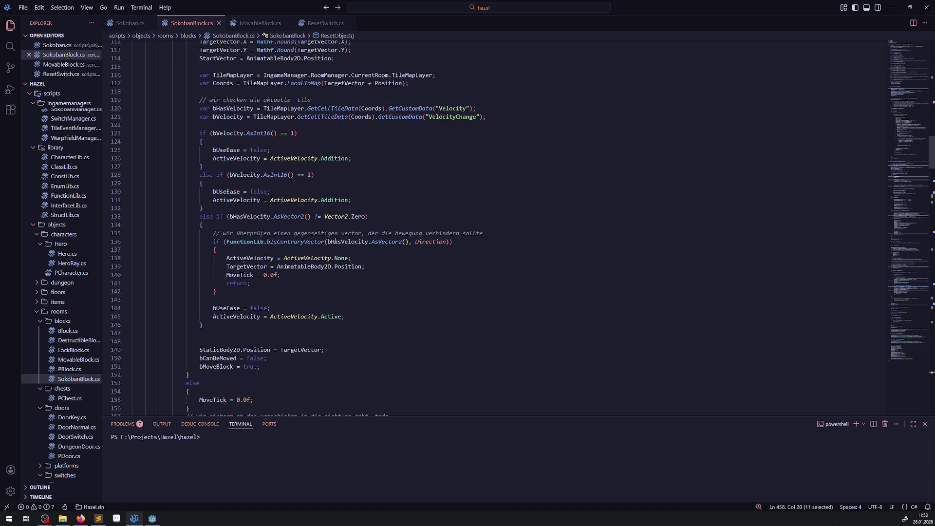
left_click(431, 303)
key("ctrl+f")
key("Return")
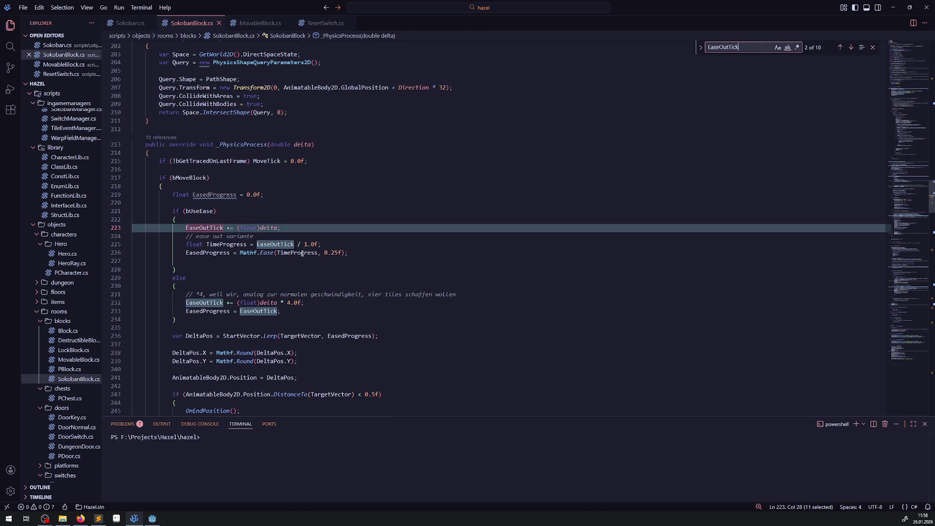
key("Return")
key("Return")
key("Return")
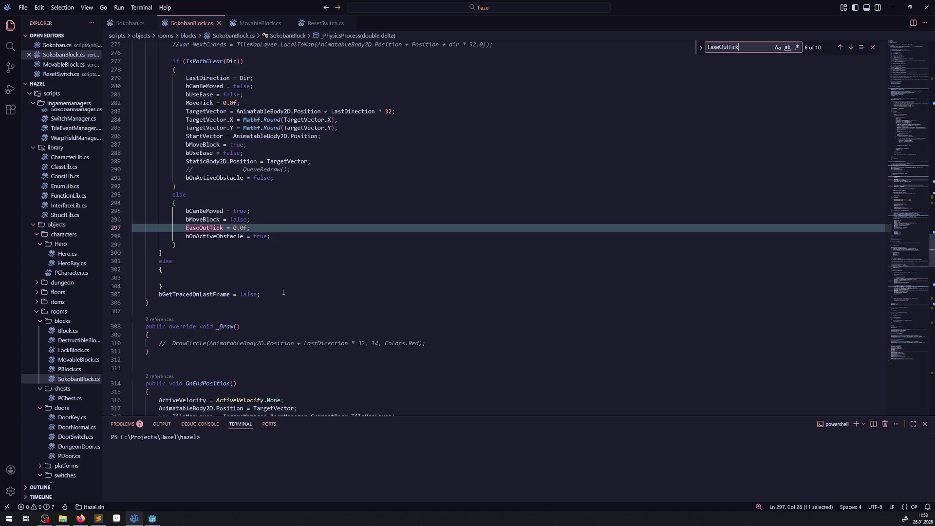
scroll(278, 278, "up", 3)
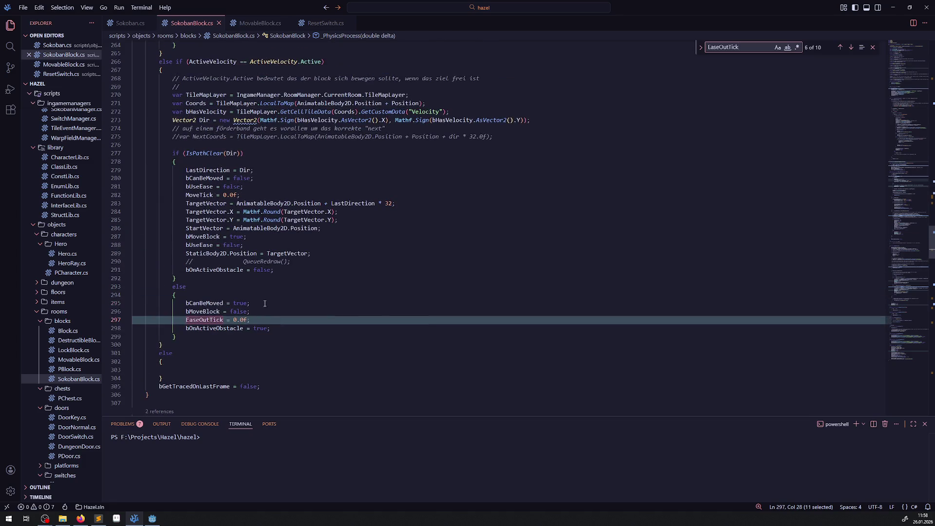
key("Return")
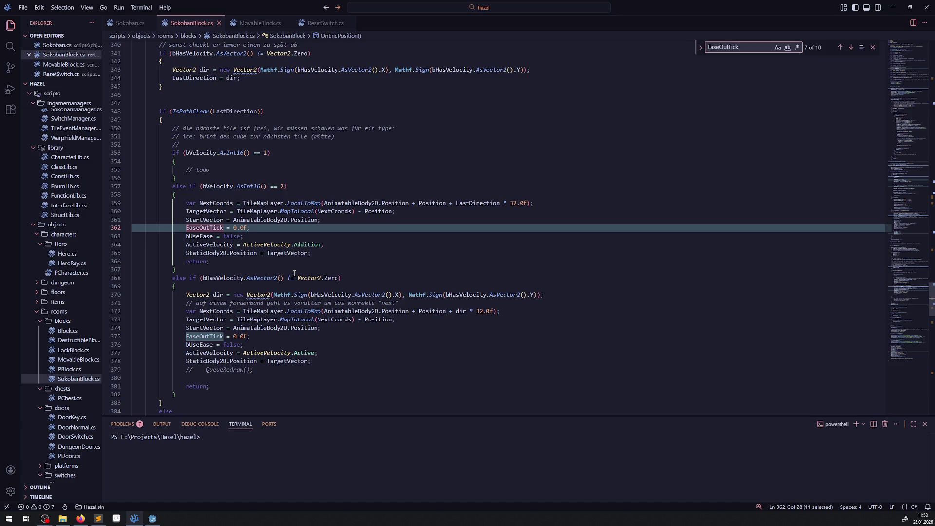
key("Return")
key("Return")
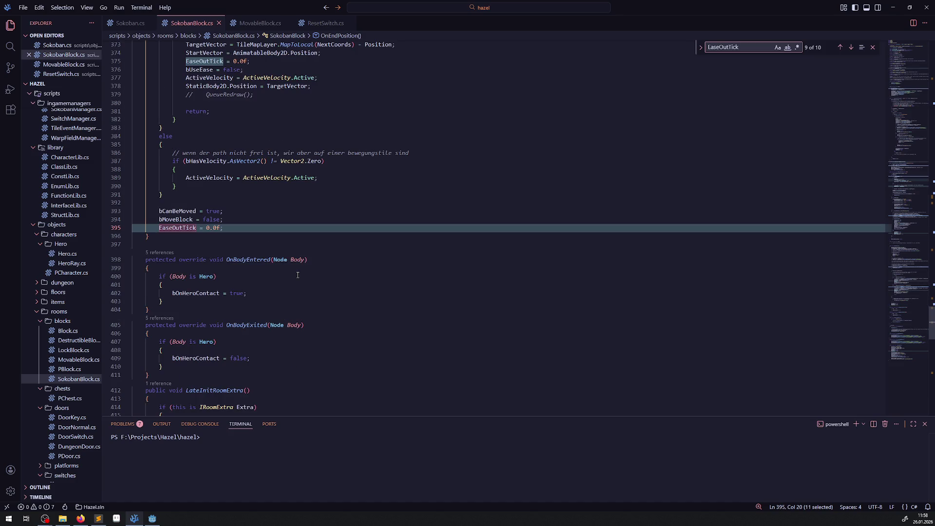
key("Return")
key("Return")
key("Return")
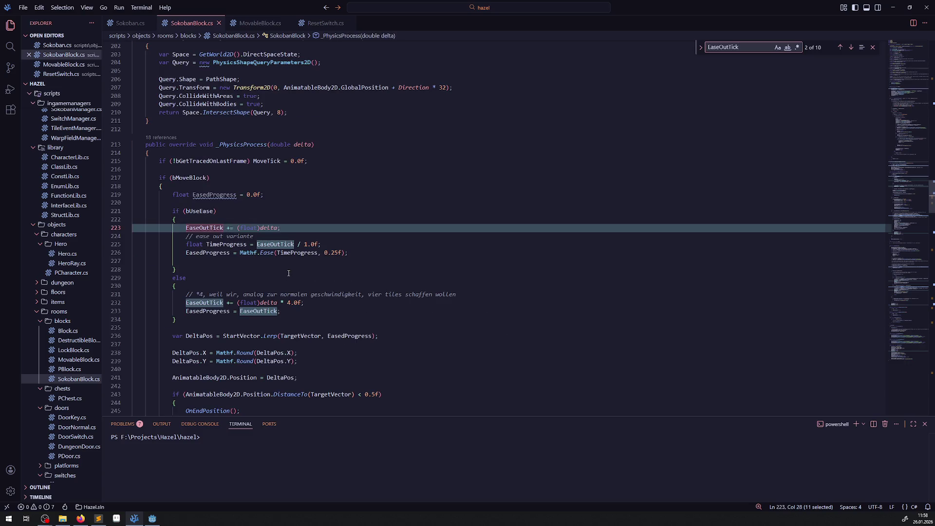
scroll(229, 289, "up", 20)
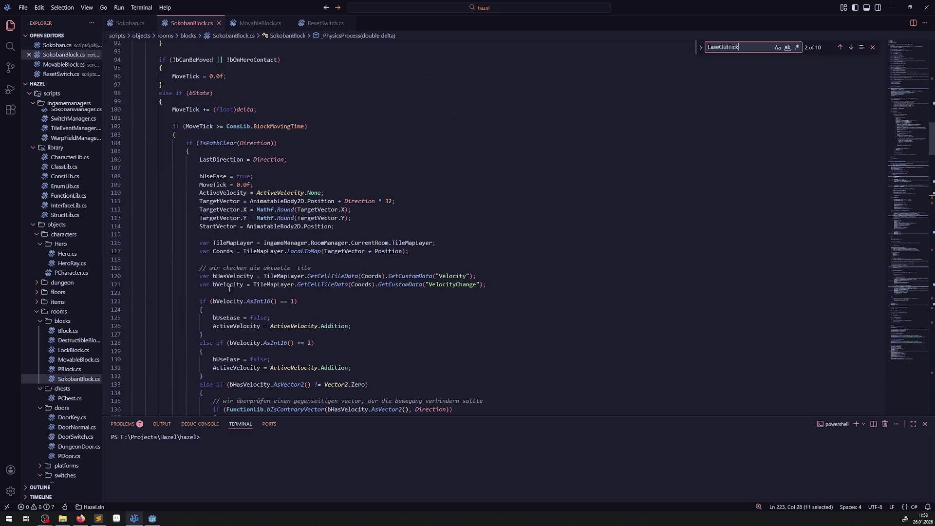
Duplicate the MoveTick = 0.0f; line as EaseOutTick = 0.0f;, then return to Godot.
left_click(267, 186)
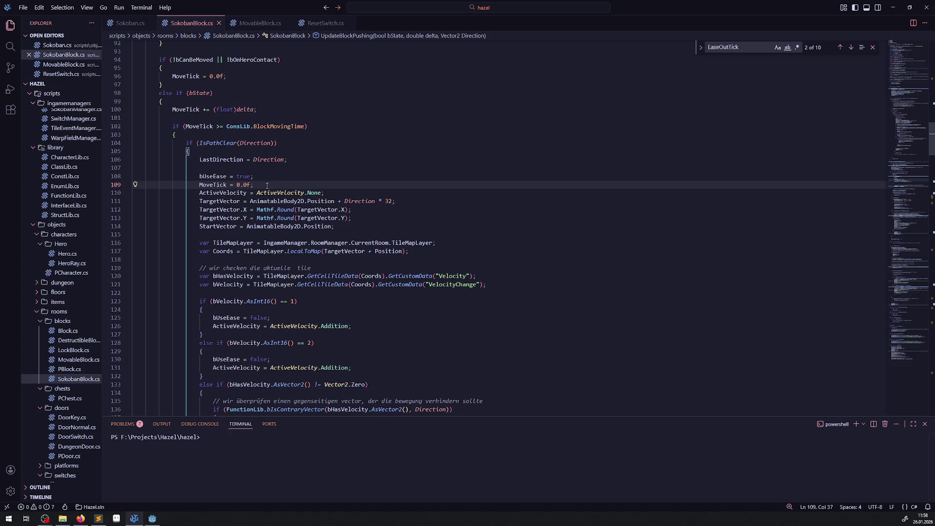
key("shift+alt+Down")
double_click(213, 193)
key("ctrl+v")
left_click(335, 187)
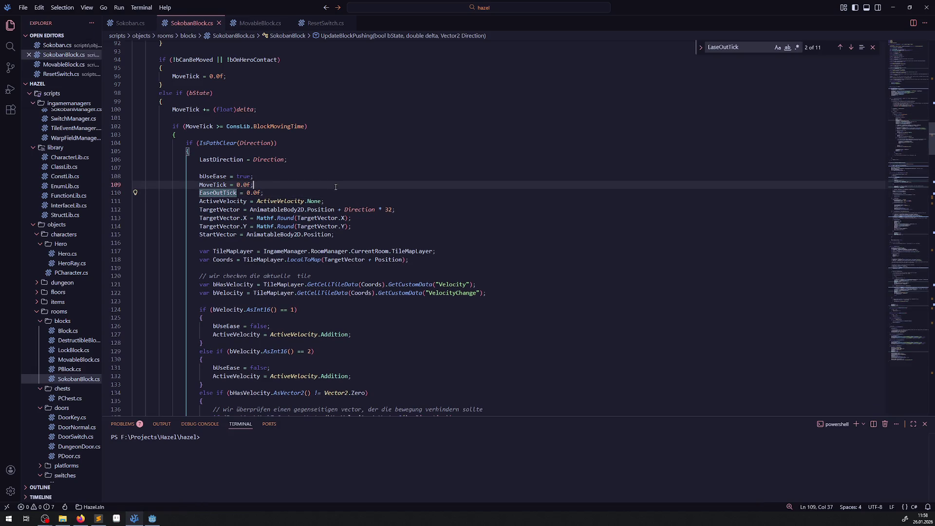
left_click(154, 520)
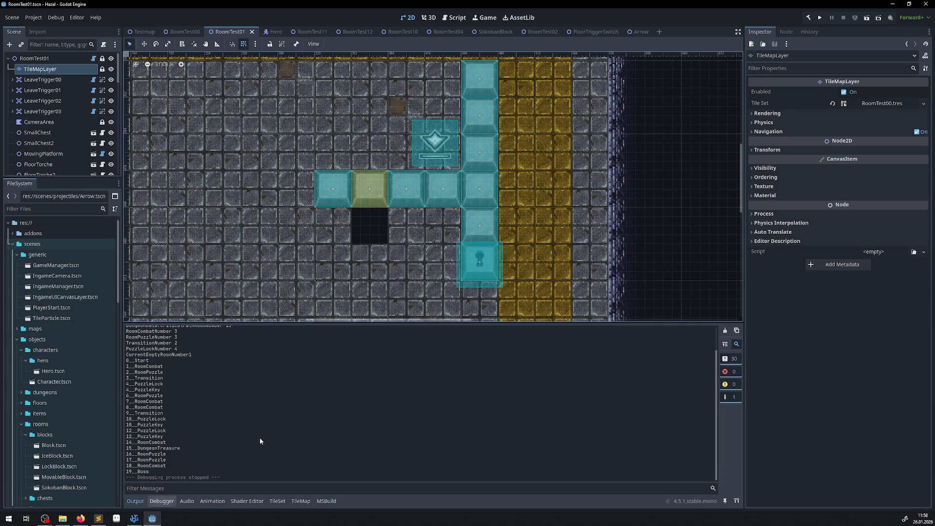
Launch the Hazel project, and meanwhile open MovableBlock.cs in VS Code for comparison.
left_click(822, 17)
left_click(134, 518)
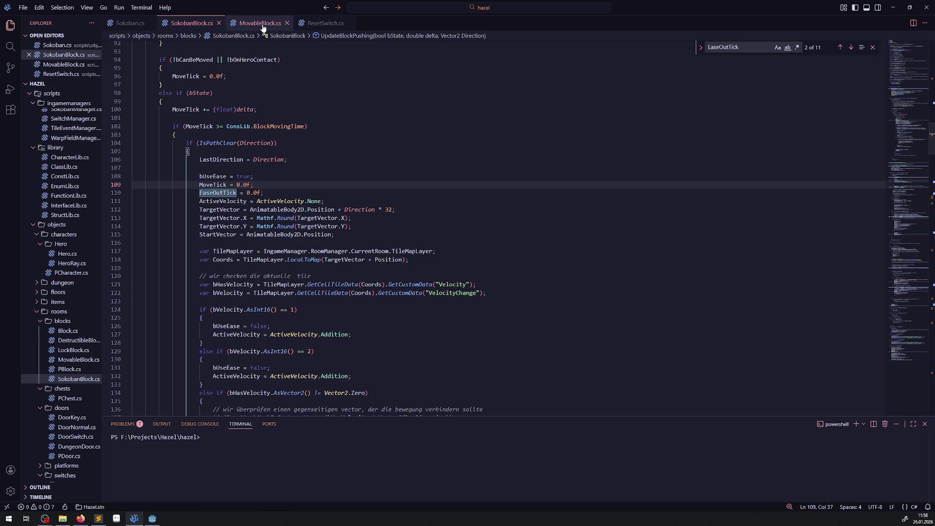
left_click(260, 23)
scroll(246, 153, "up", 10)
scroll(245, 154, "up", 15)
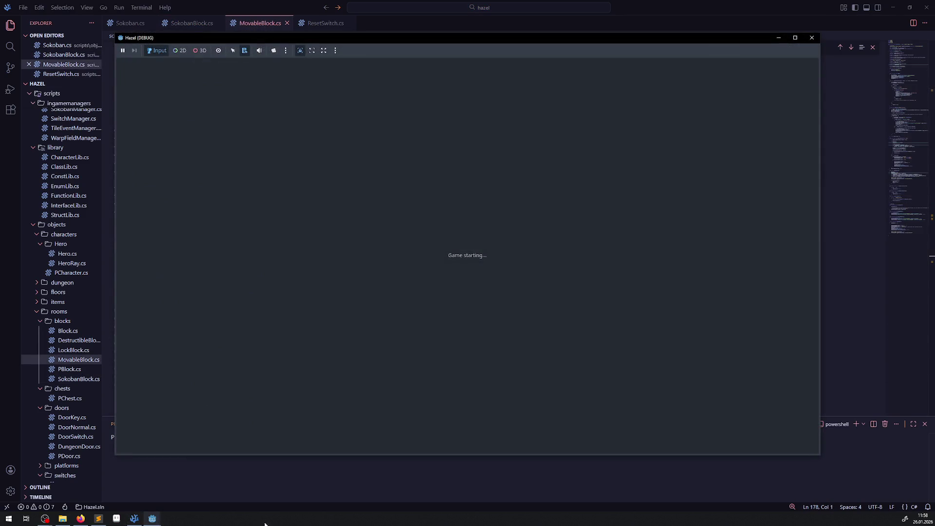
Read through MovableBlock.cs, then bring the Hazel (DEBUG) game window forward.
left_click(246, 471)
scroll(293, 296, "down", 3)
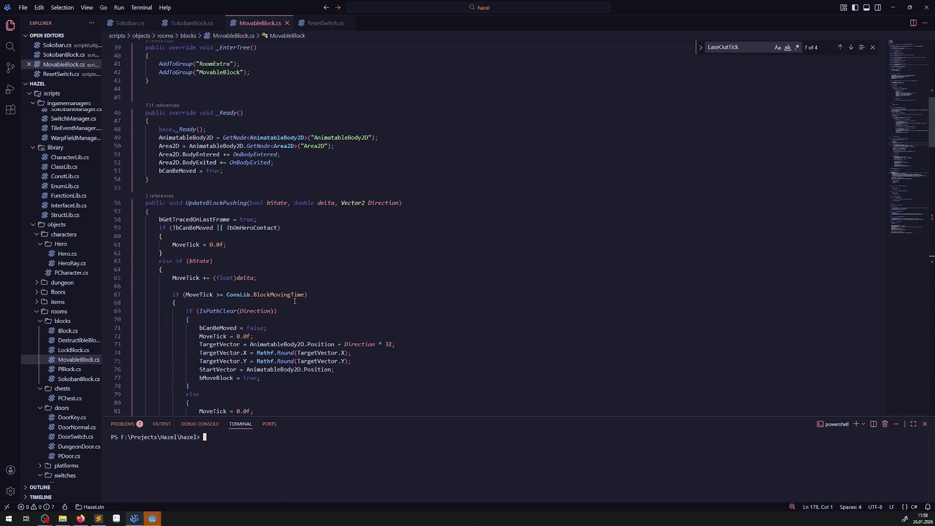
scroll(295, 301, "down", 3)
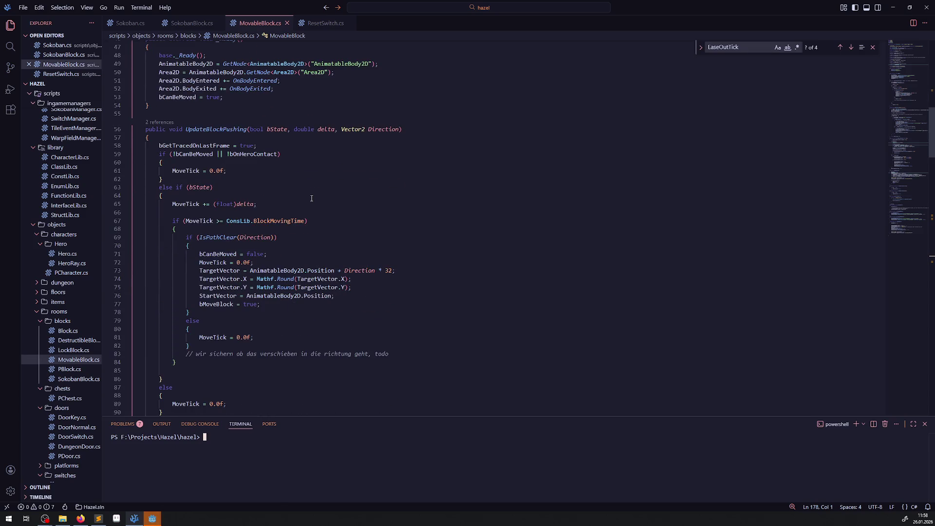
scroll(307, 234, "down", 2)
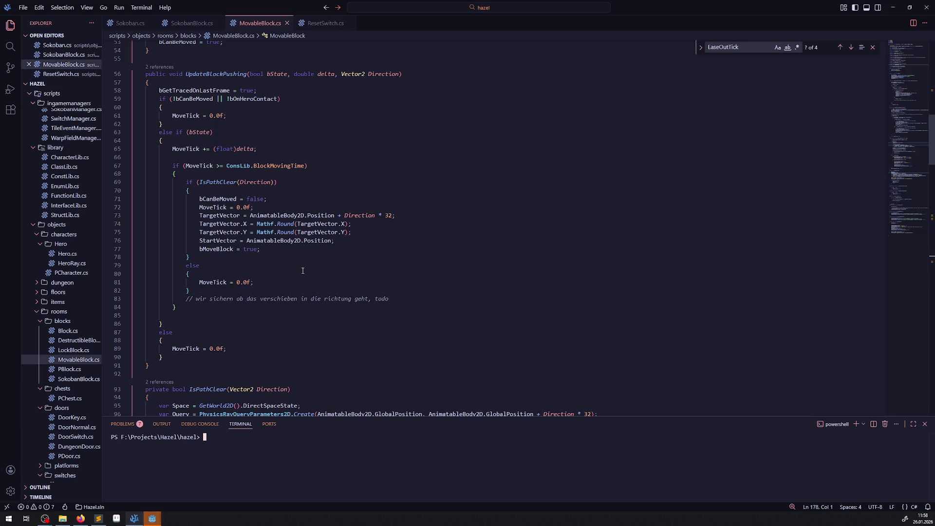
mouse_move(152, 519)
left_click(190, 490)
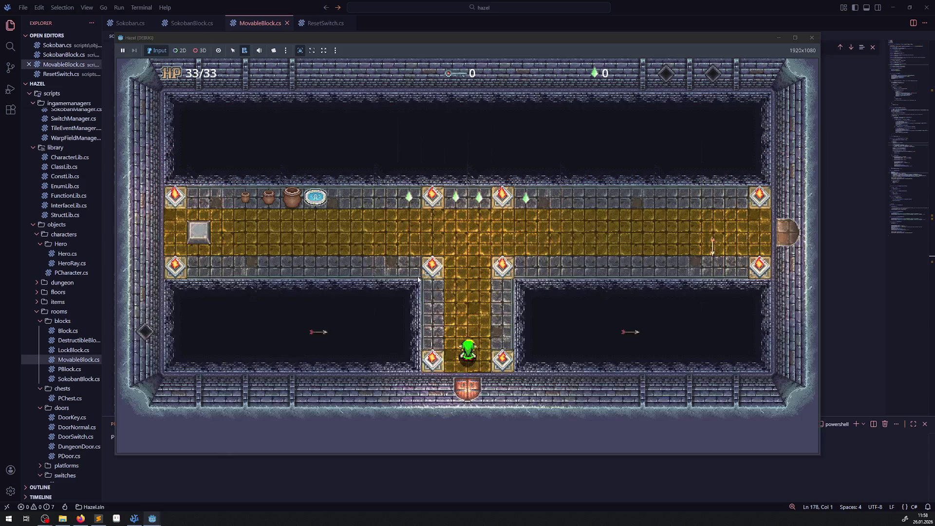
Walk the hero through the corridors, grab the key and pass the locked bottom door.
key("Up")
key("Left")
key("Left")
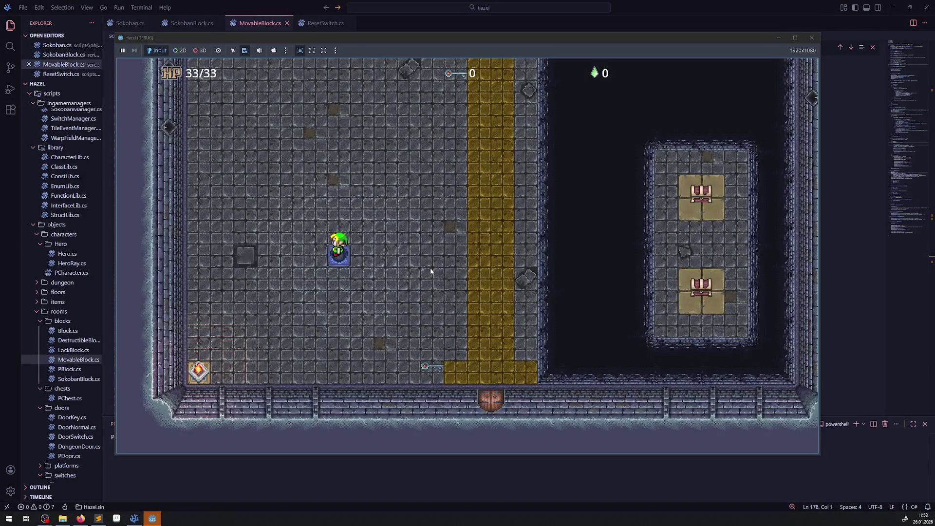
key("Right")
key("Up")
key("Down")
key("Right")
key("Down")
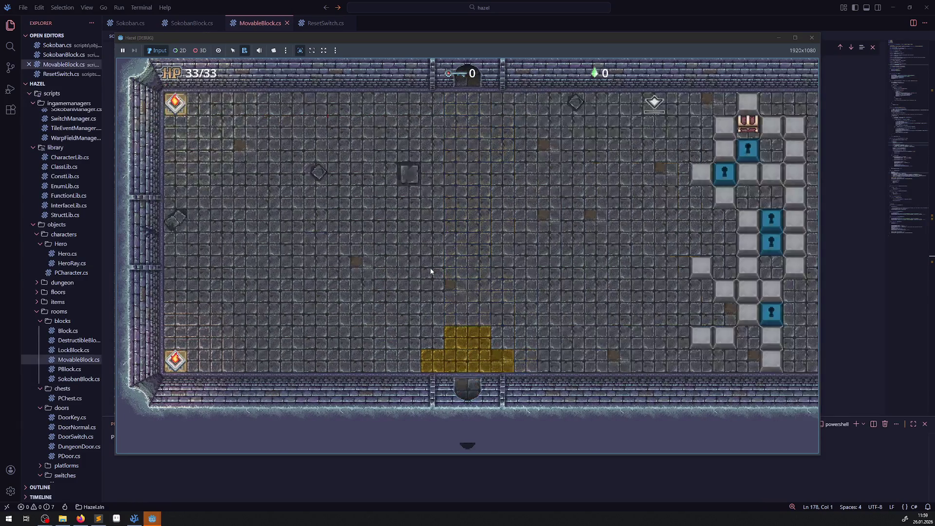
key("Up")
key("Up")
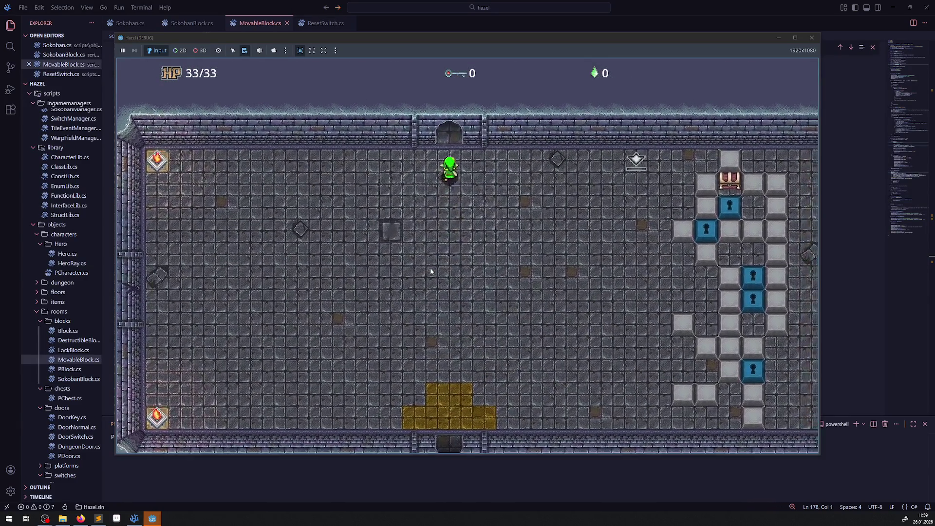
Push a grey block onto and off its switch, then step on the corner reset switch.
key("Up")
key("Right")
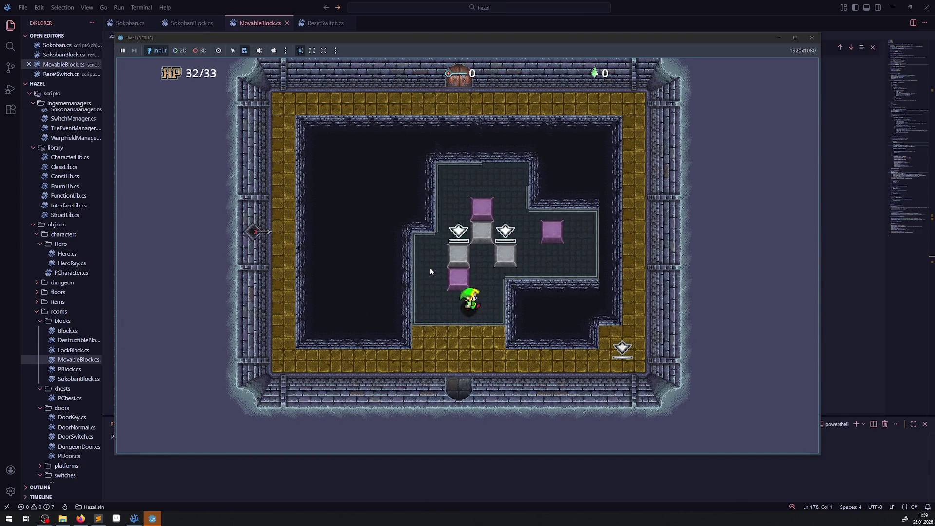
key("Up")
key("Up")
key("Up")
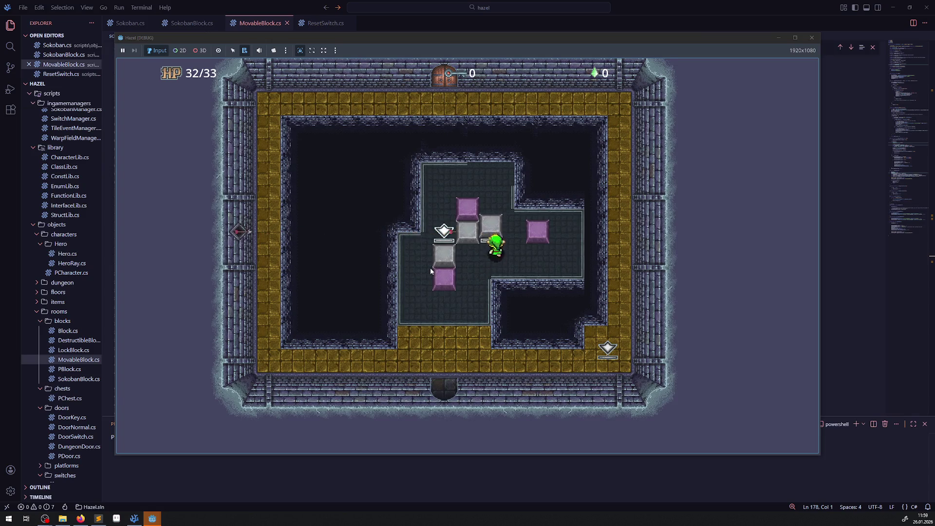
key("Up")
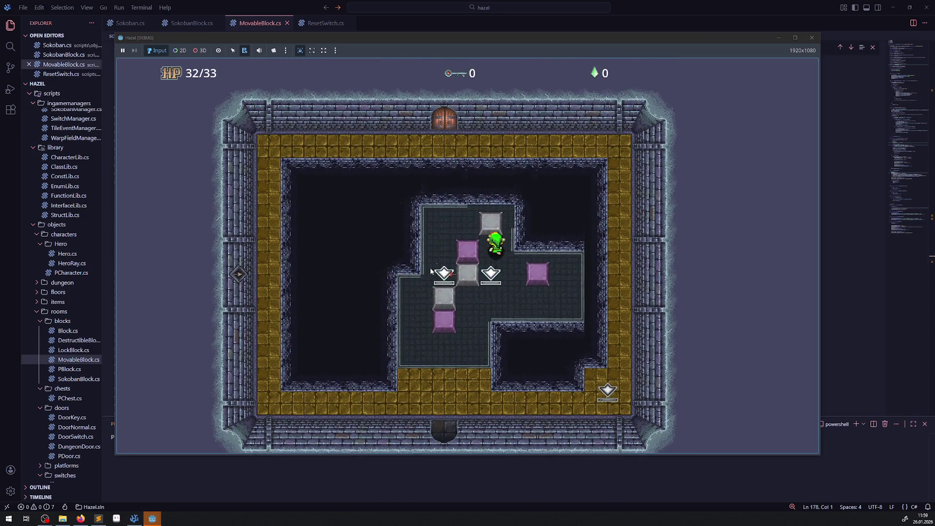
key("Down")
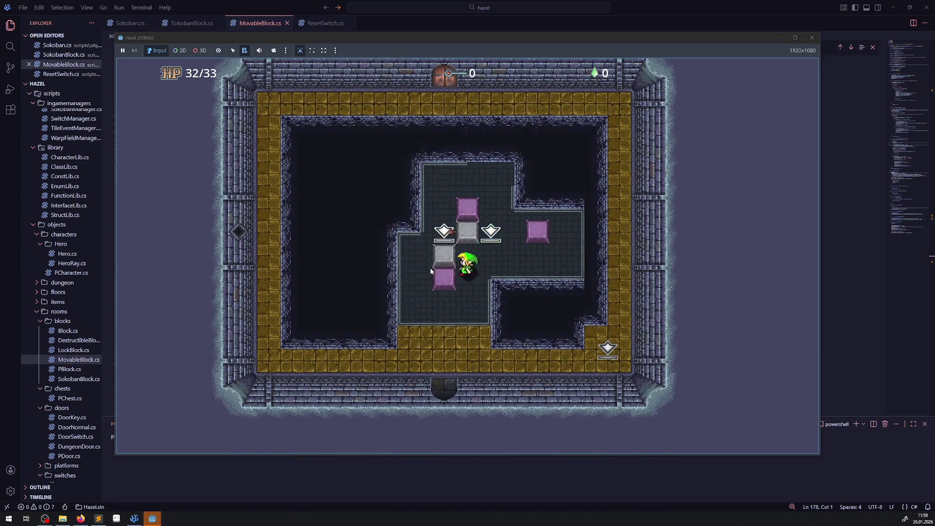
key("Right")
key("Right")
key("Left")
key("Up")
Push the right grey block up off its switch and beyond, then minimise the game.
key("Up")
key("Right")
key("Up")
key("Up")
key("Up")
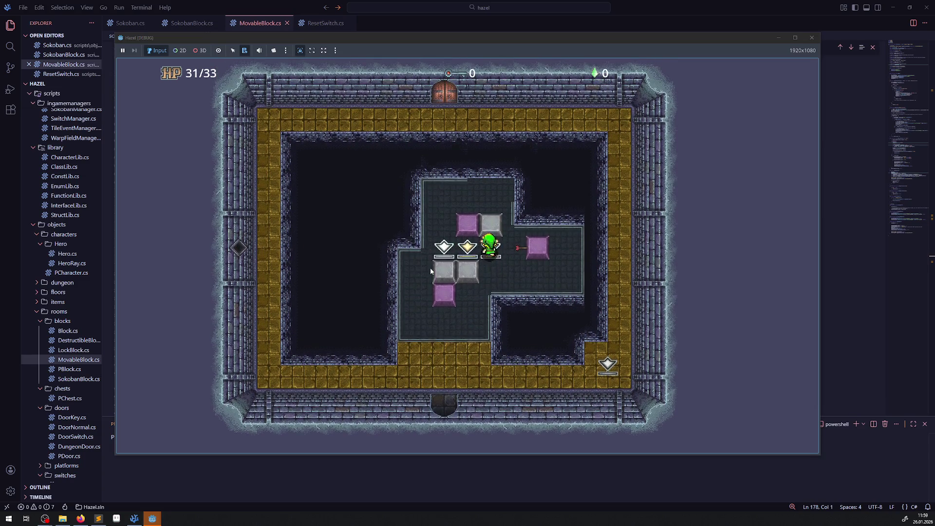
key("Up")
key("Down")
key("Down")
key("Down")
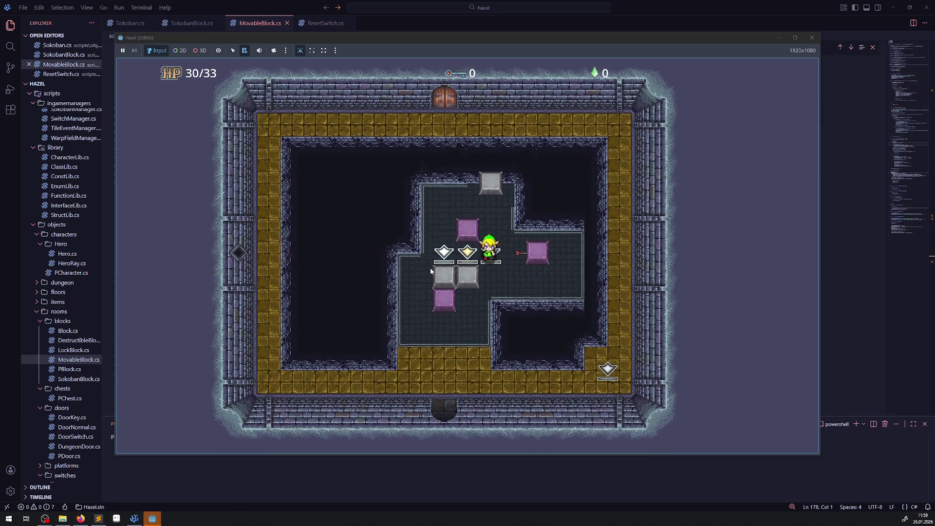
key("Left")
key("Up")
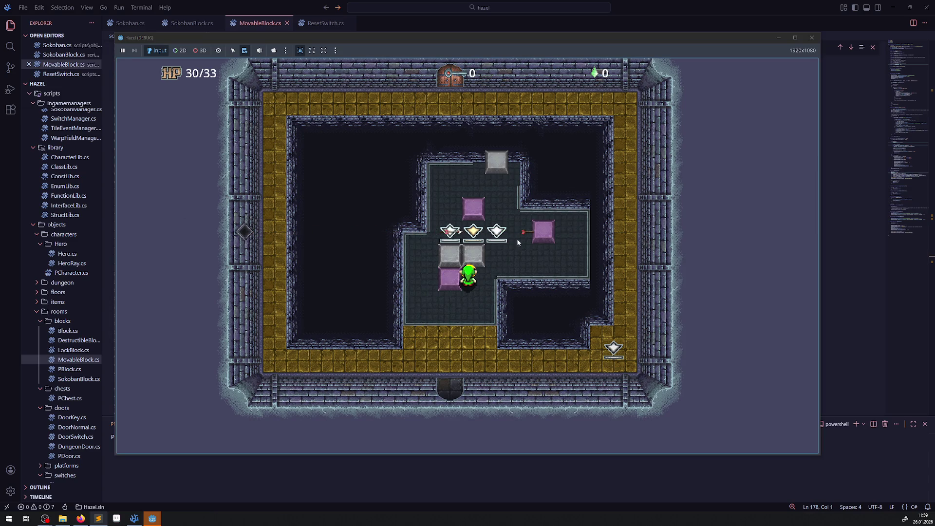
left_click(779, 38)
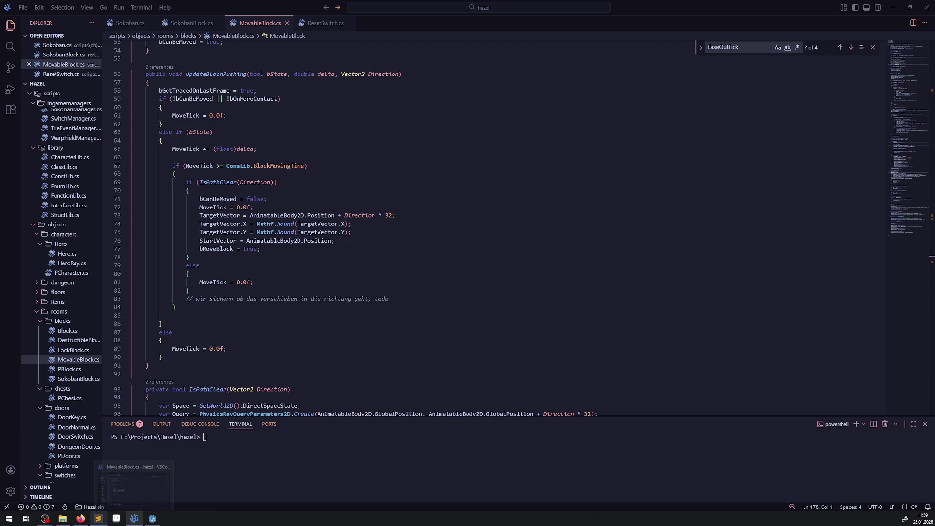
Put the caret at the end of line 59 in MovableBlock.cs and scroll down.
left_click(134, 518)
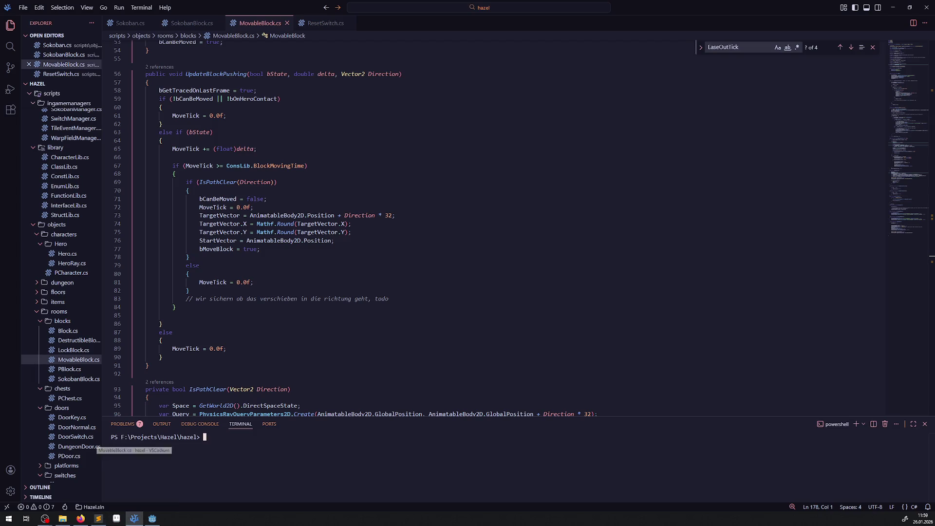
left_click(349, 97)
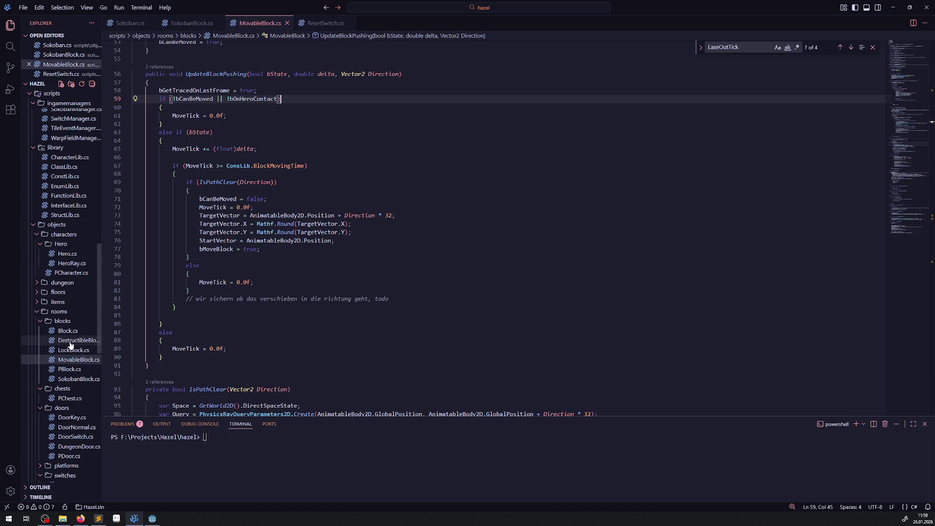
scroll(70, 345, "down", 2)
scroll(73, 414, "down", 3)
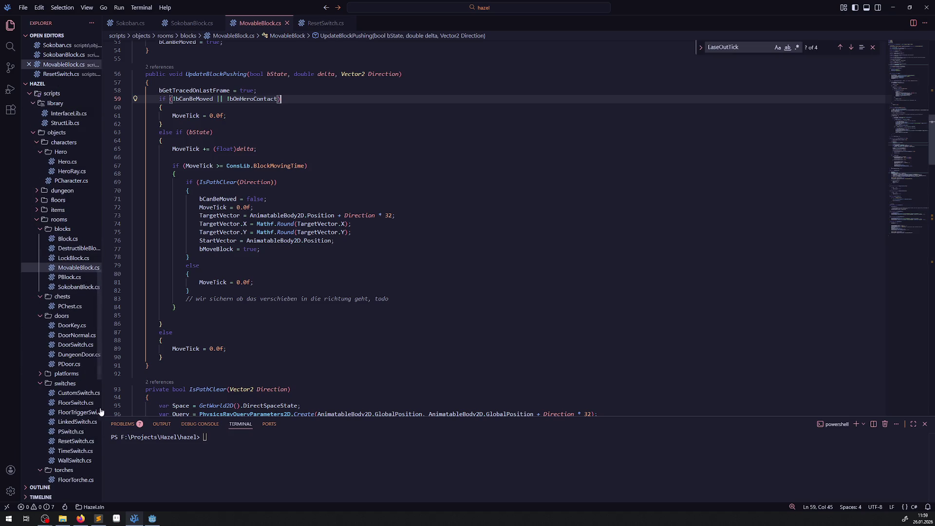
Widen the Explorer, open FloorTriggerSwitch.cs from the switches folder, and return to Godot.
double_click(101, 409)
left_click(99, 413)
left_click(152, 518)
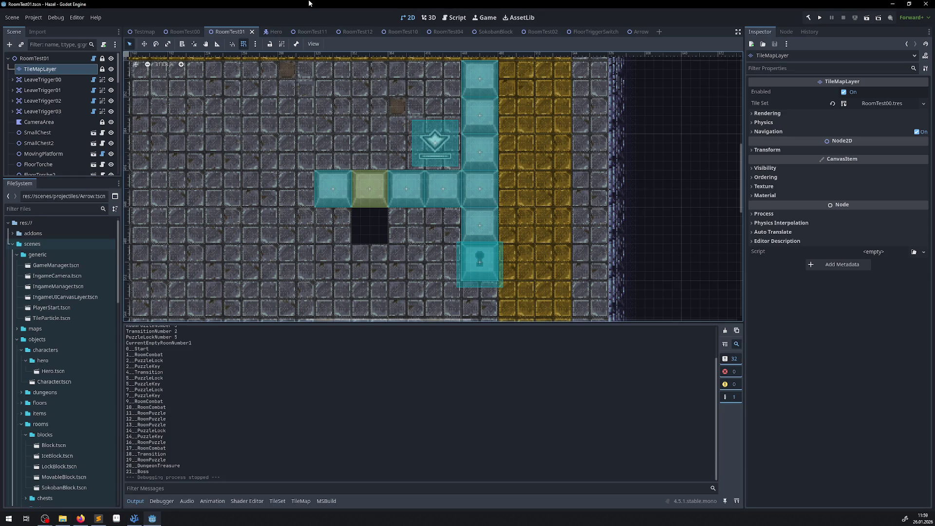
Paint a floor tile over RoomTest01's dark pit on TileMapLayer, save, and open FloorTriggerSwitch.
left_click(34, 58)
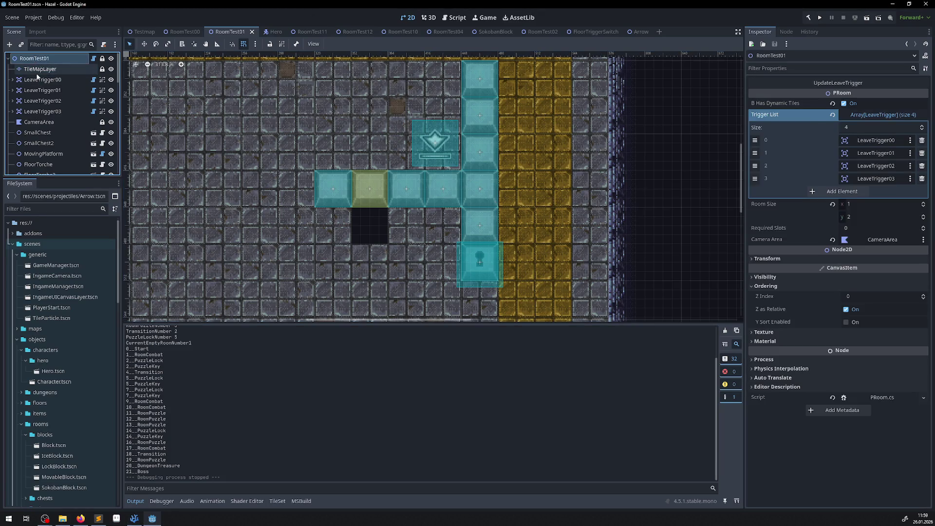
left_click(40, 68)
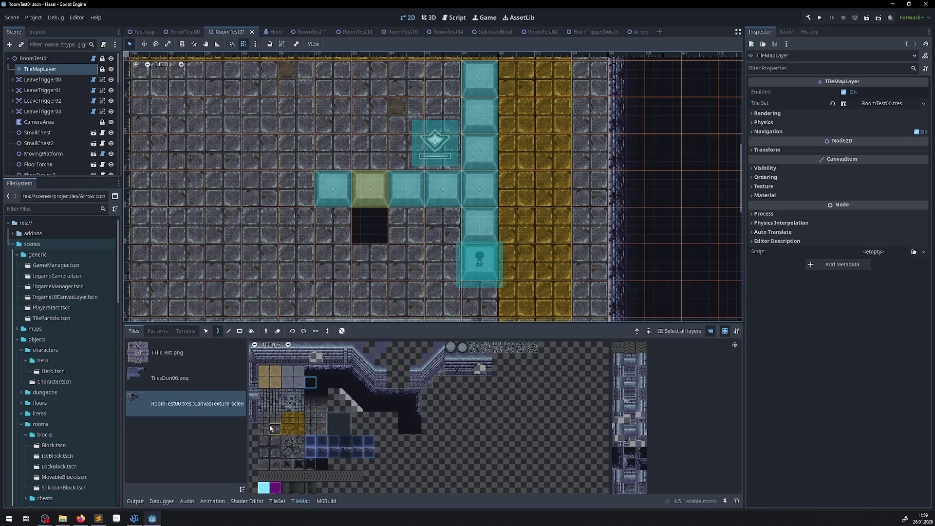
left_click(366, 226)
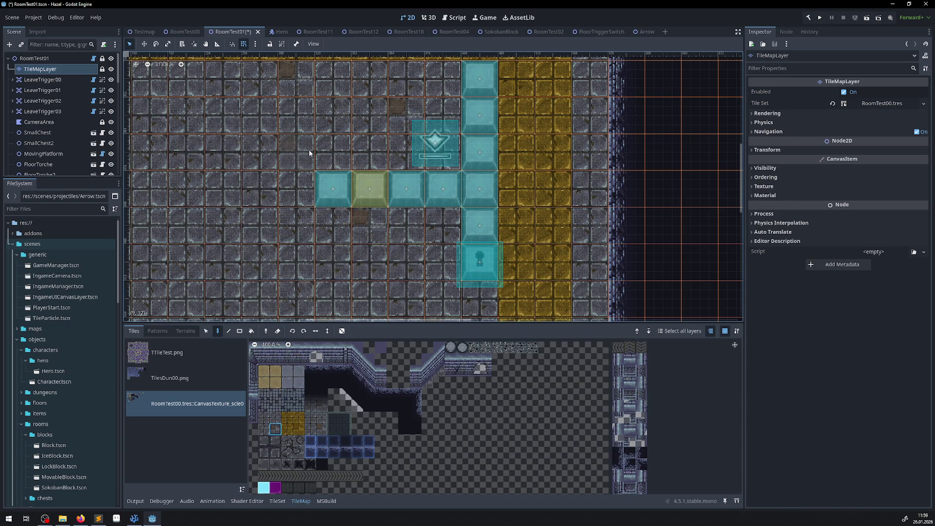
key("ctrl+s")
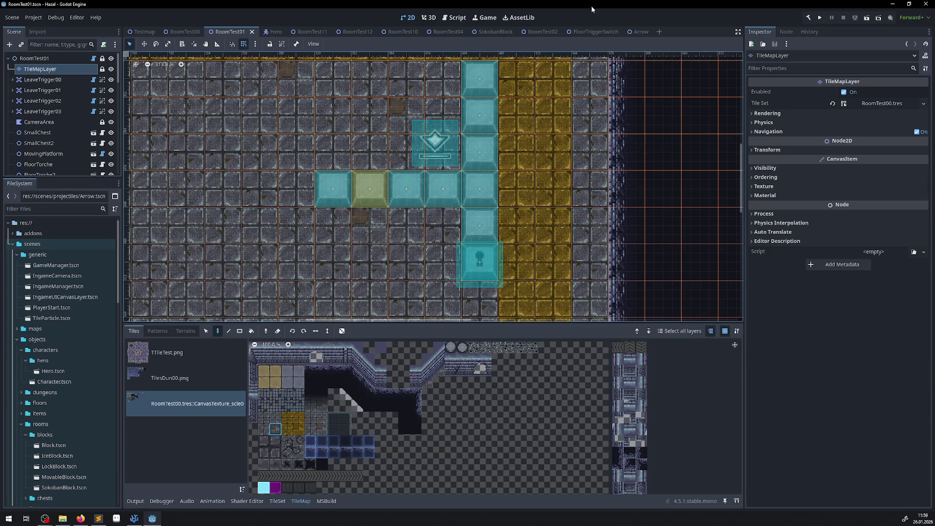
left_click(589, 32)
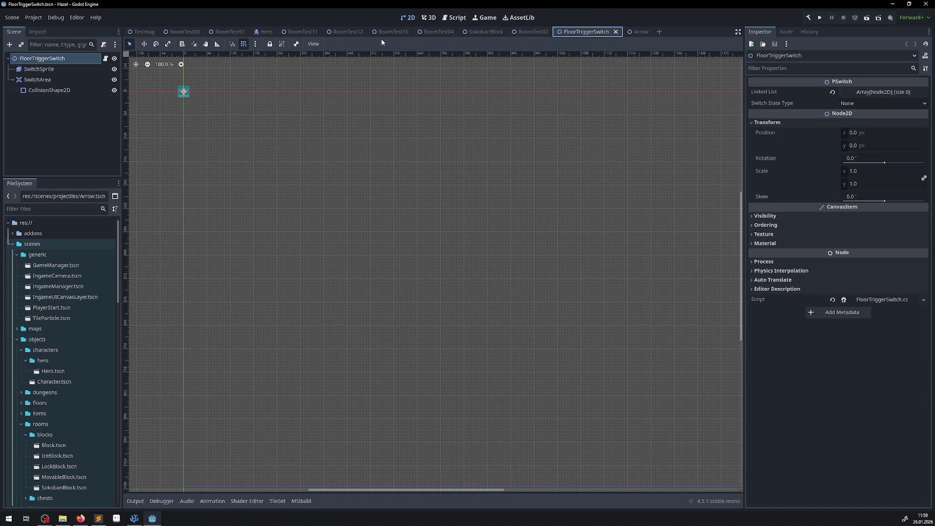
Inspect the FloorTriggerSwitch2 settings in RoomTest11, then go back to VS Code.
left_click(315, 32)
left_click(370, 168)
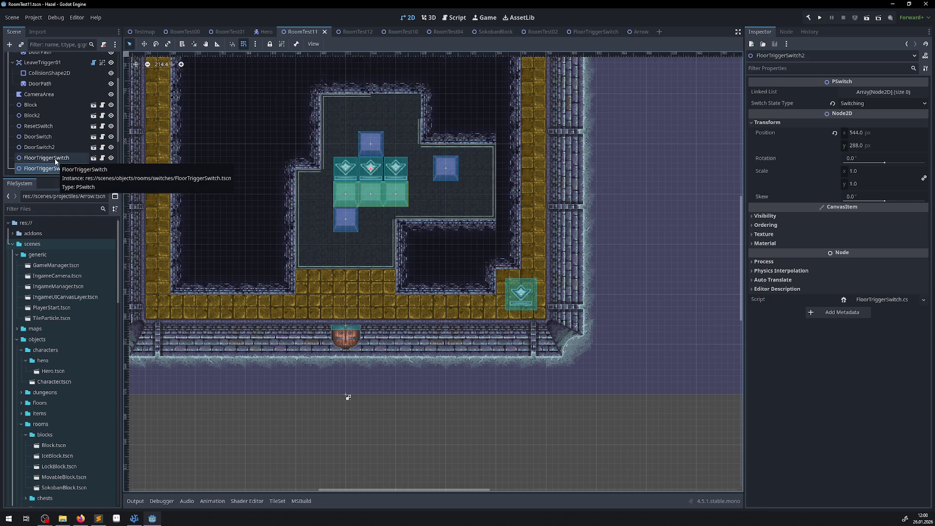
scroll(55, 161, "down", 1)
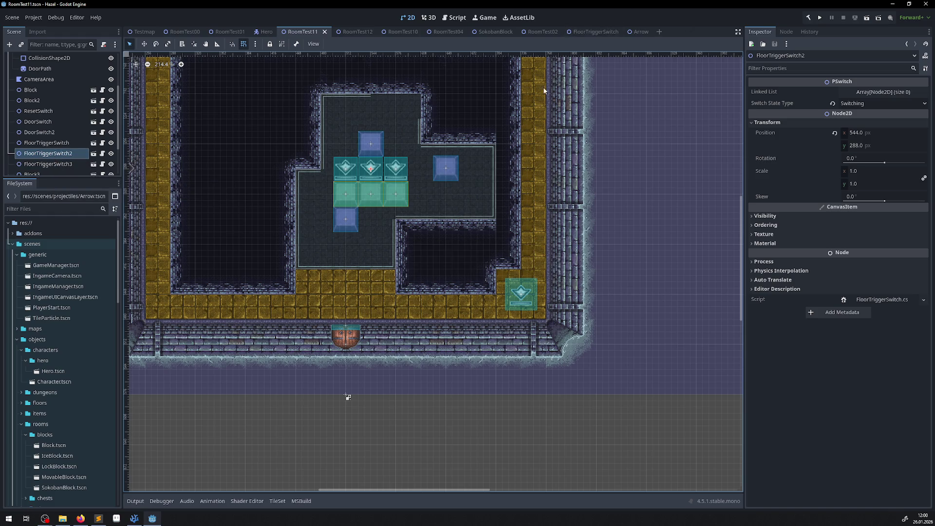
left_click(135, 518)
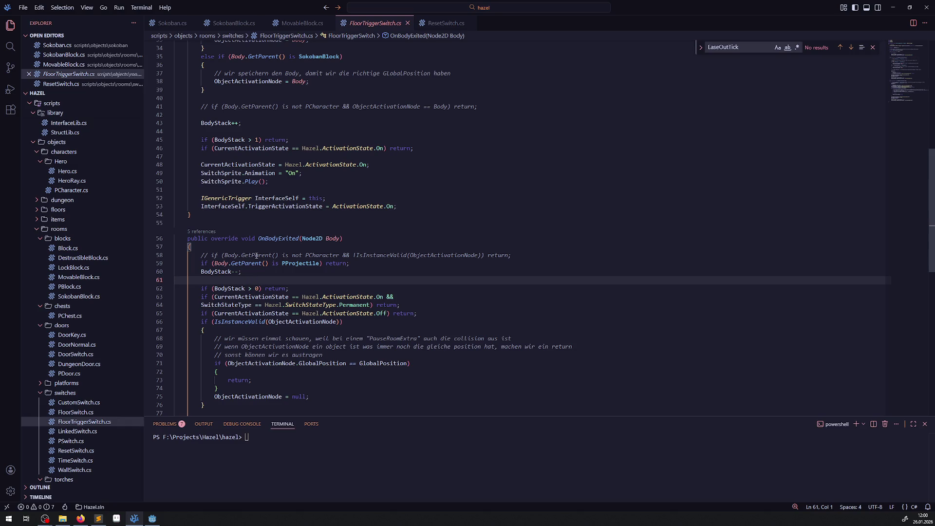
Add a GD.Print(BodyStack); line at the top of OnBodyExited and save.
left_click(258, 251)
key("Return")
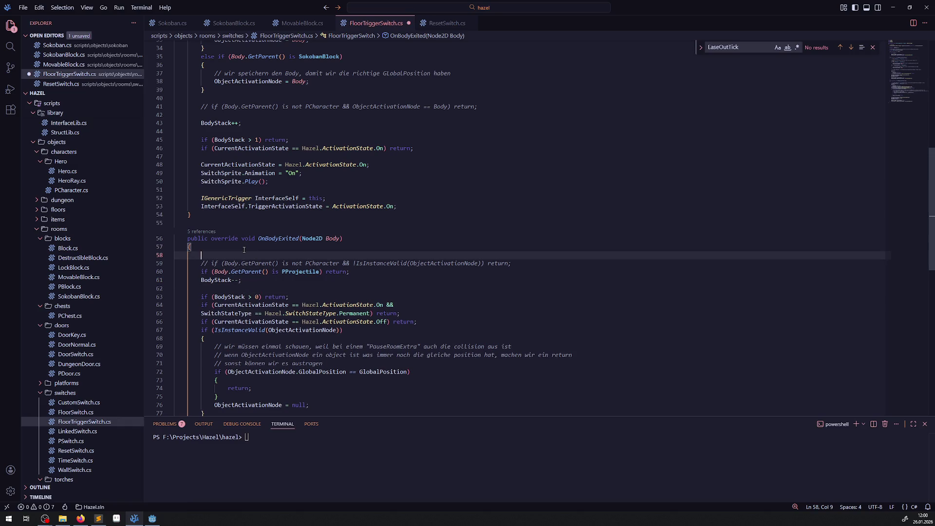
type("GD.Pr")
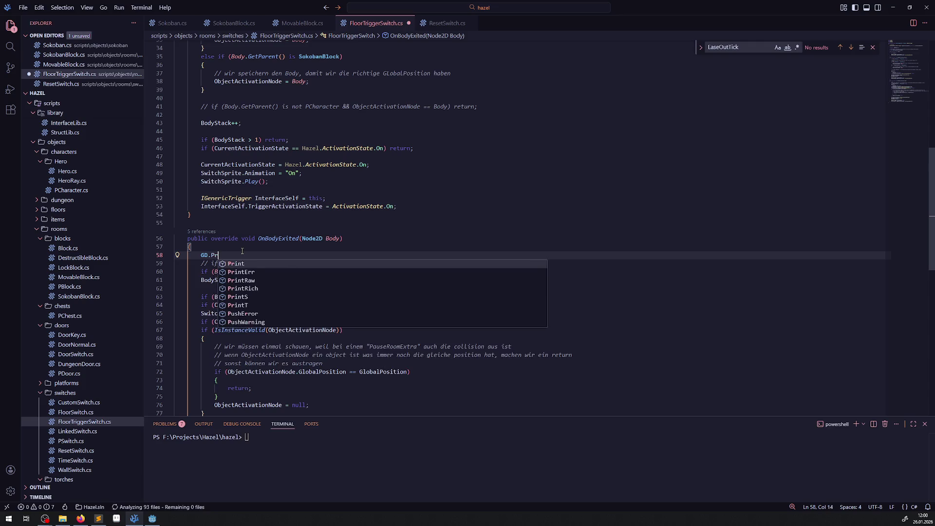
type("int();")
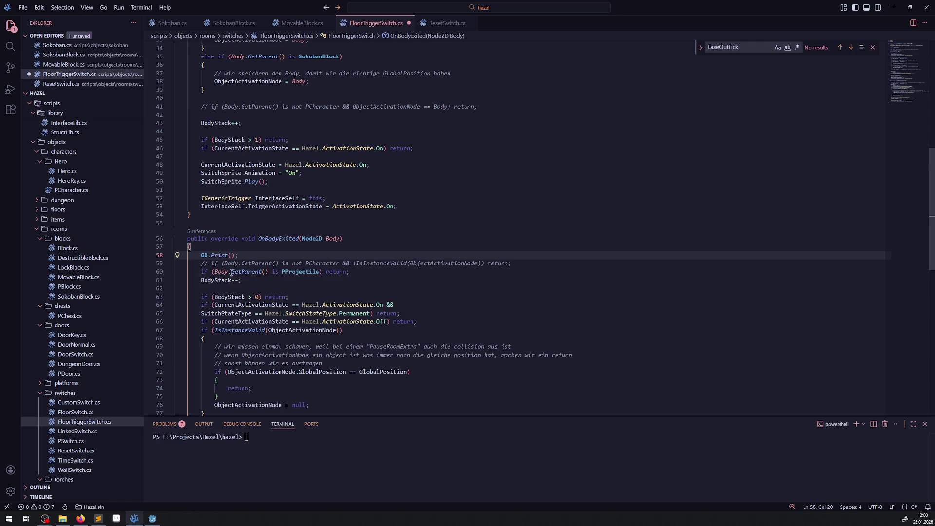
double_click(213, 280)
key("ctrl+c")
left_click(231, 255)
key("ctrl+v")
key("ctrl+s")
Move the GD.Print(BodyStack); line to right after BodyStack-- and save.
left_click_drag(278, 254, 191, 255)
key("ctrl+c")
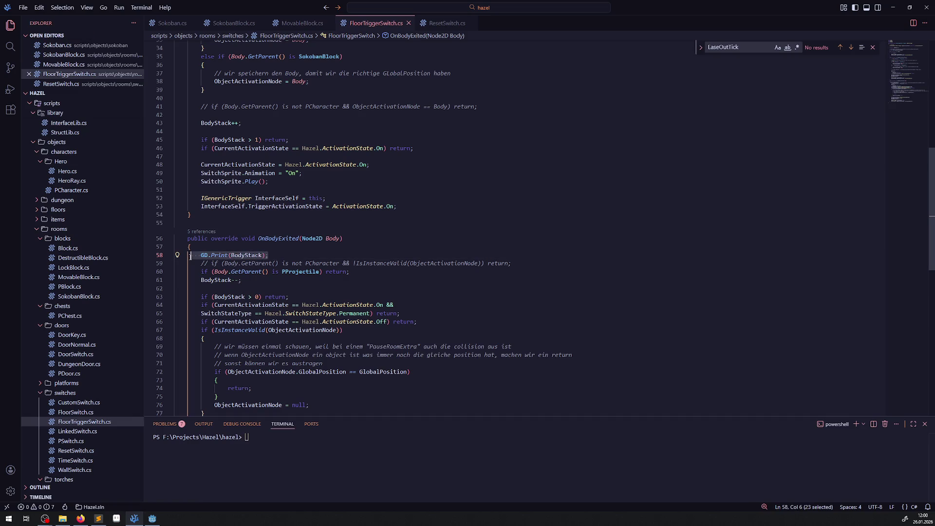
key("BackSpace")
key("BackSpace")
key("BackSpace")
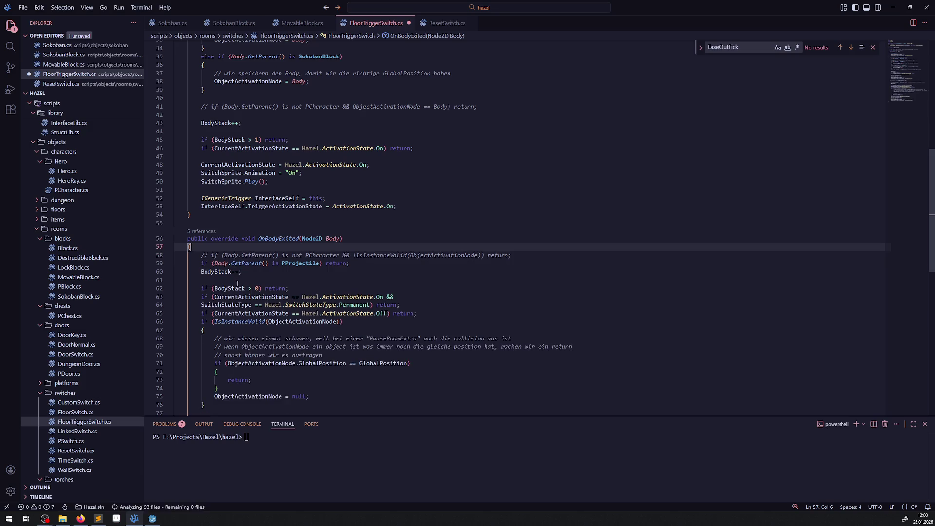
left_click(219, 280)
key("ctrl+v")
key("ctrl+s")
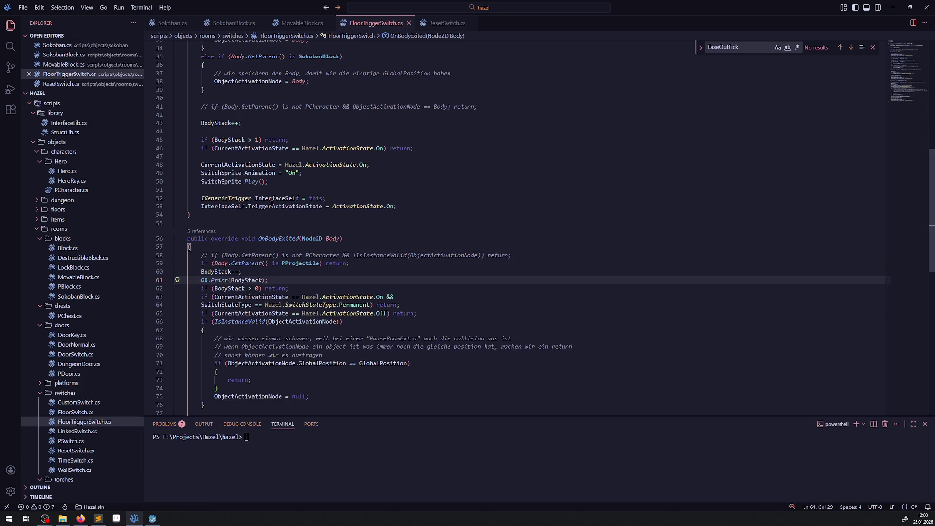
Paste the same print line after BodyStack++ in OnBodyEntered, then return to Godot.
scroll(285, 209, "up", 4)
scroll(286, 209, "up", 1)
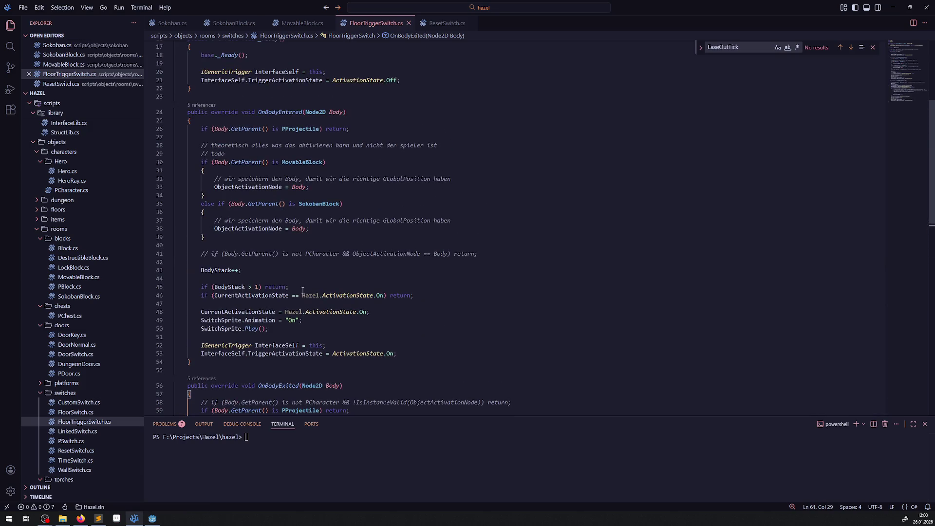
left_click(234, 280)
key("ctrl+v")
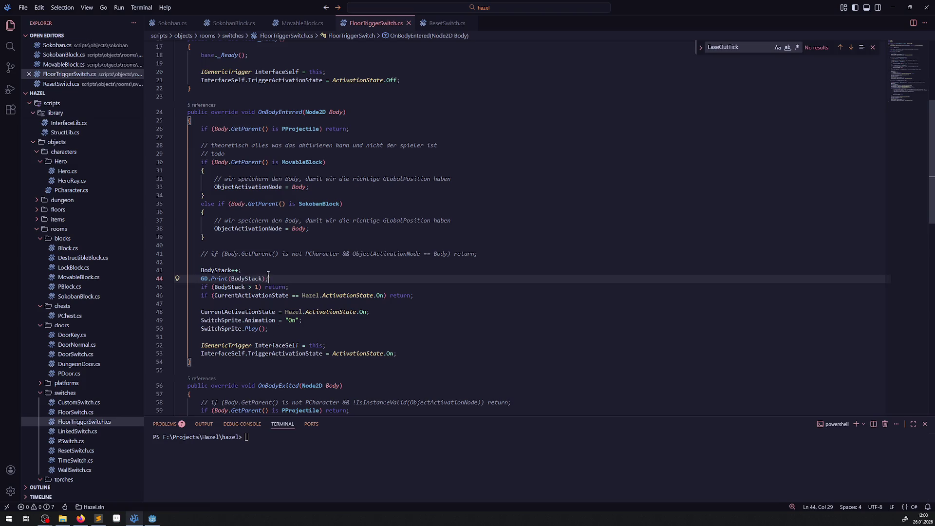
left_click(152, 519)
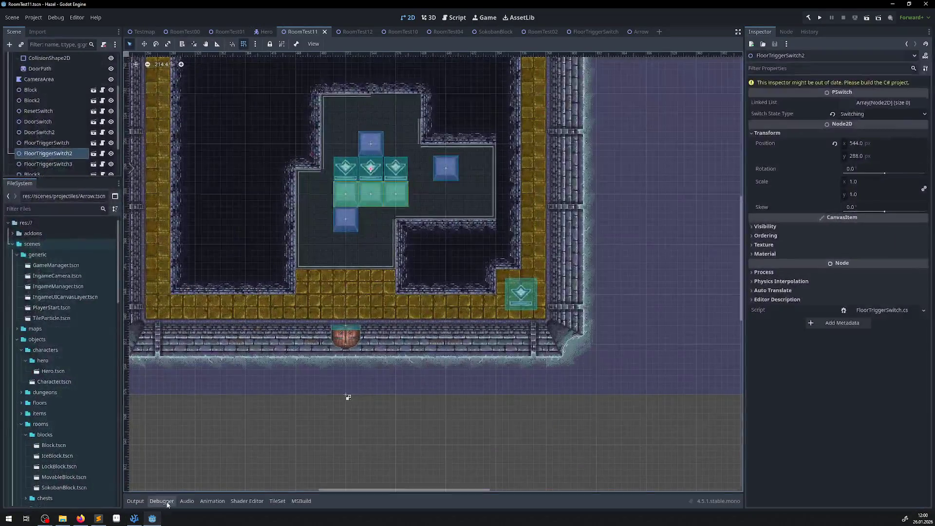
Rebuild and run the game, collect the key, and walk through the doors to the switch room.
left_click(823, 18)
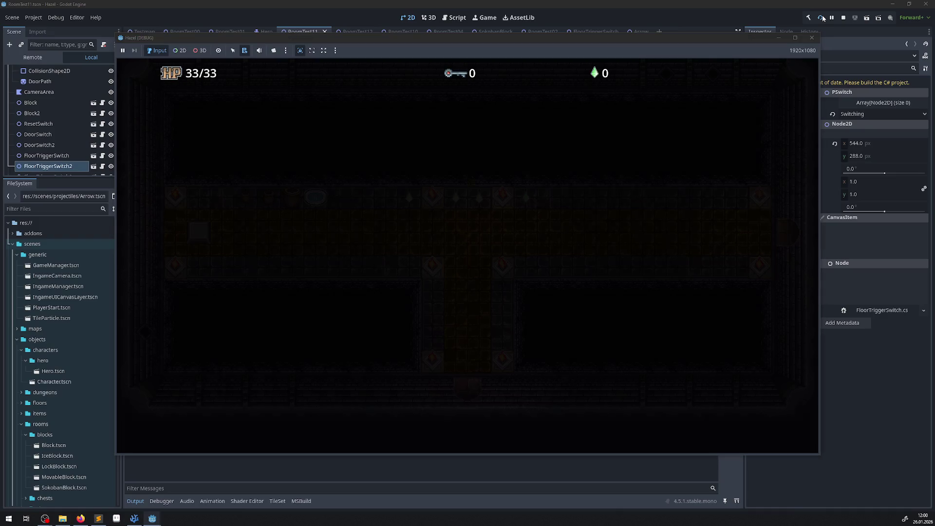
key("Up")
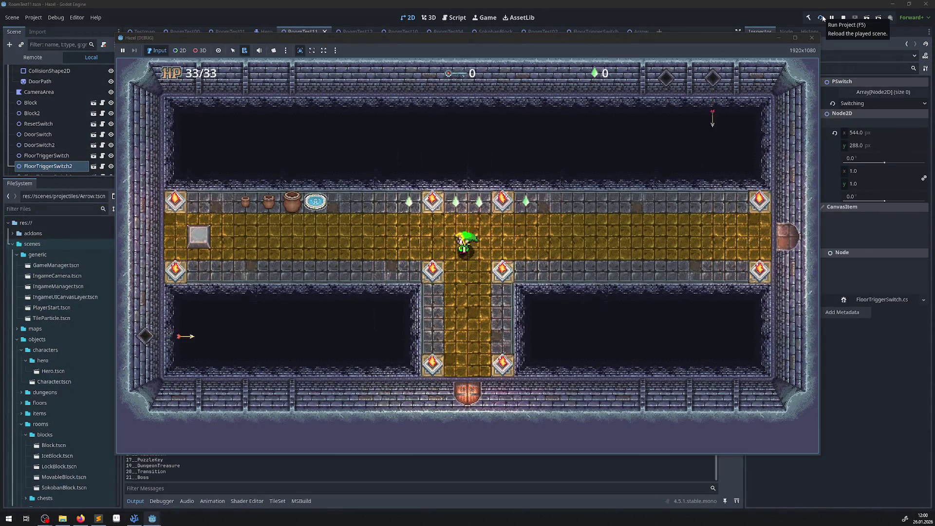
key("Left")
key("Left")
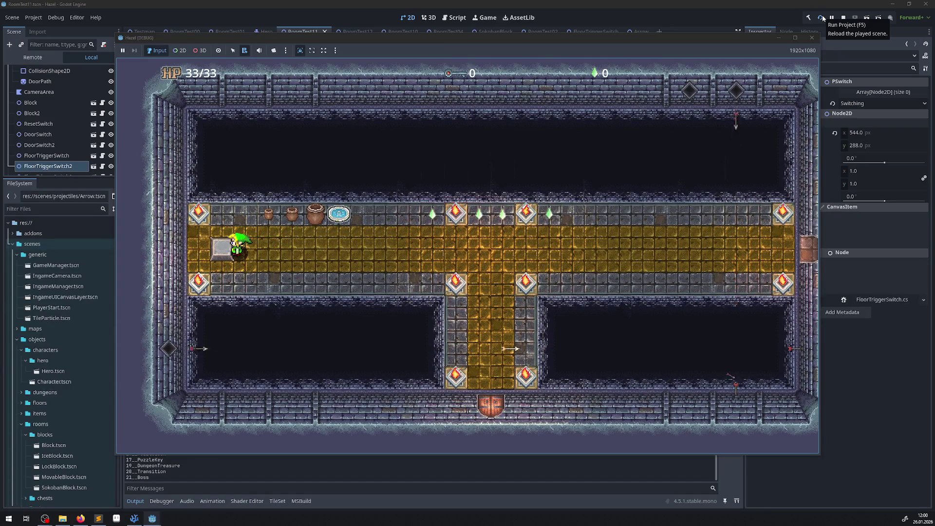
key("Down")
key("Right")
key("Down")
key("Up")
key("Up")
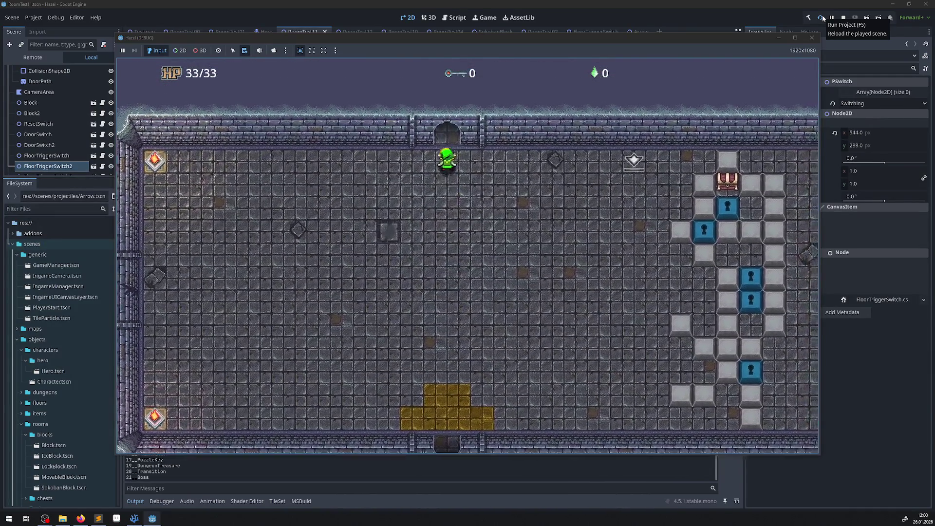
key("Up")
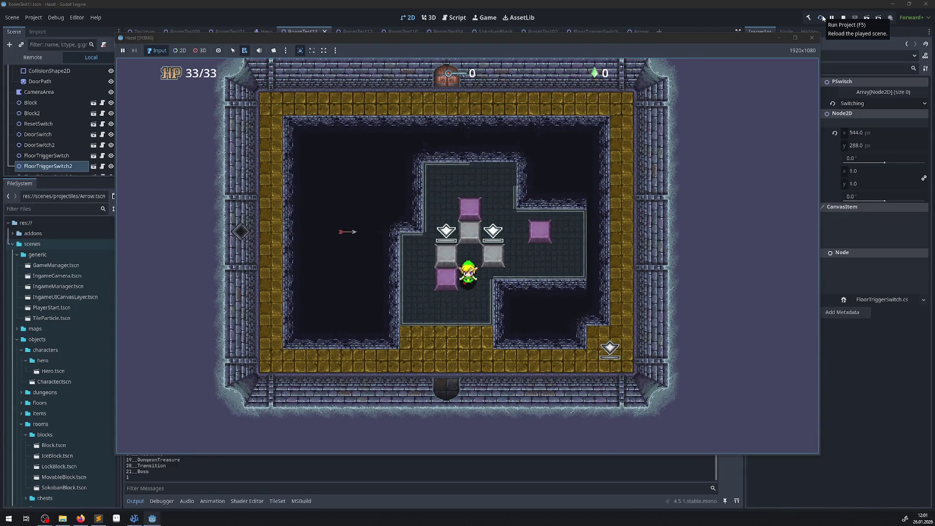
Reset the blocks with the bottom-right switch and push the right grey block off its switch.
key("Down")
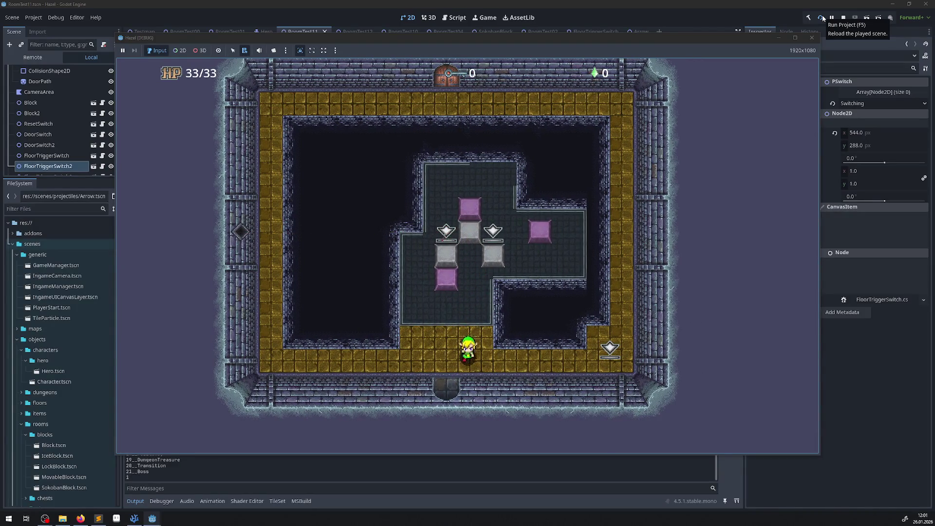
key("Right")
key("Left")
key("Up")
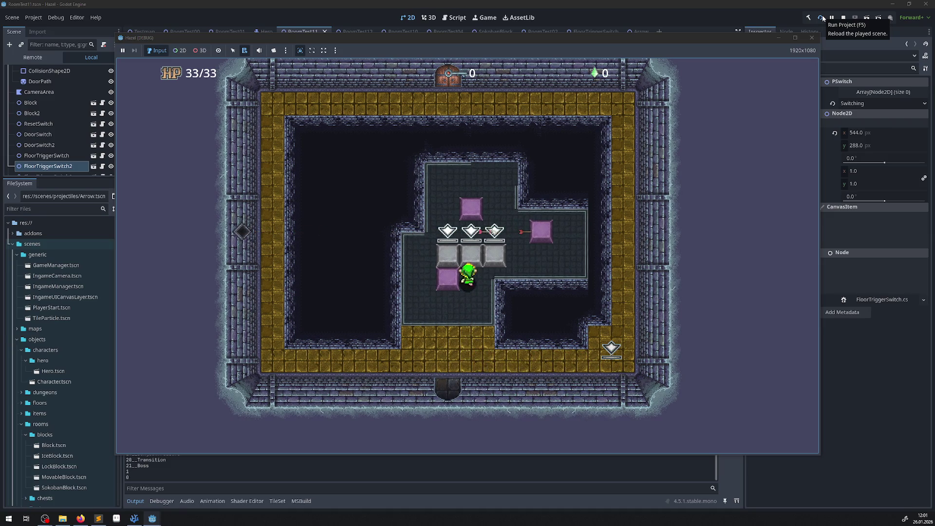
key("Right")
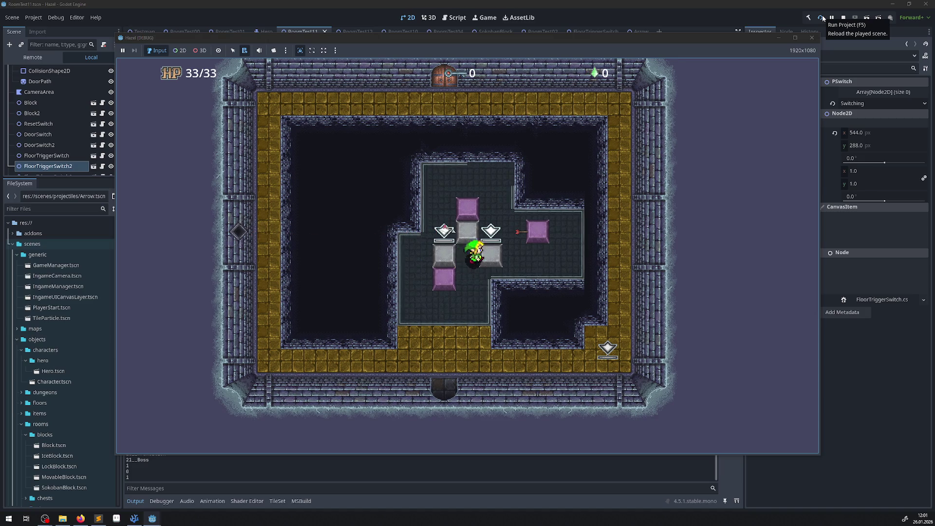
key("Up")
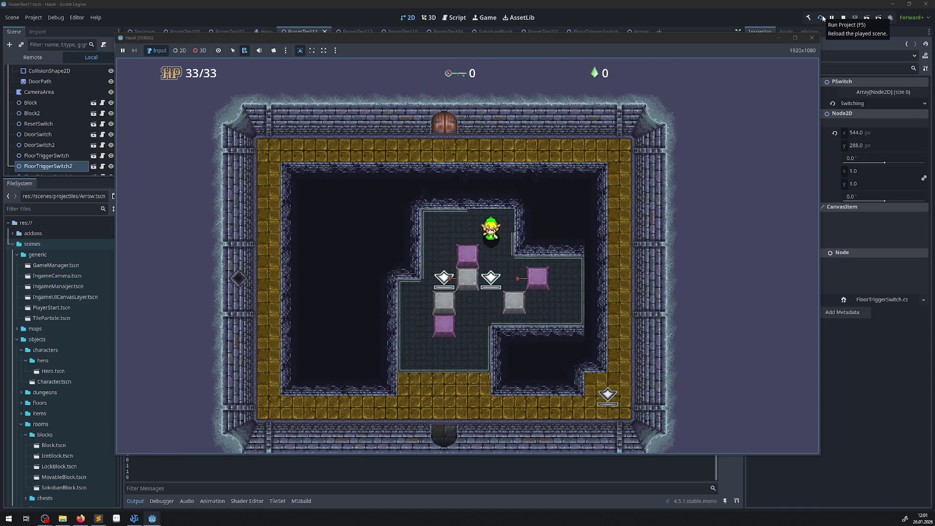
key("Down")
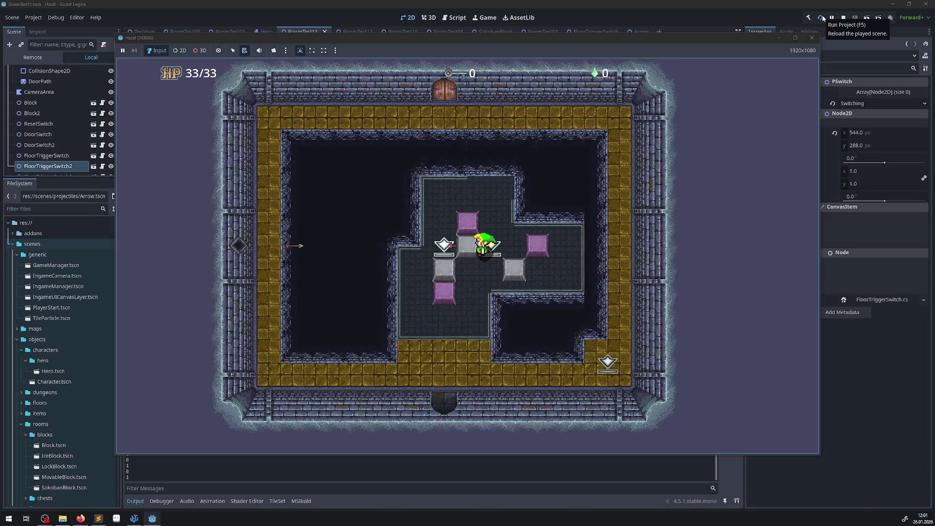
Reload the played scene, reset the blocks, and push the right grey block onto the right switch.
left_click(822, 18)
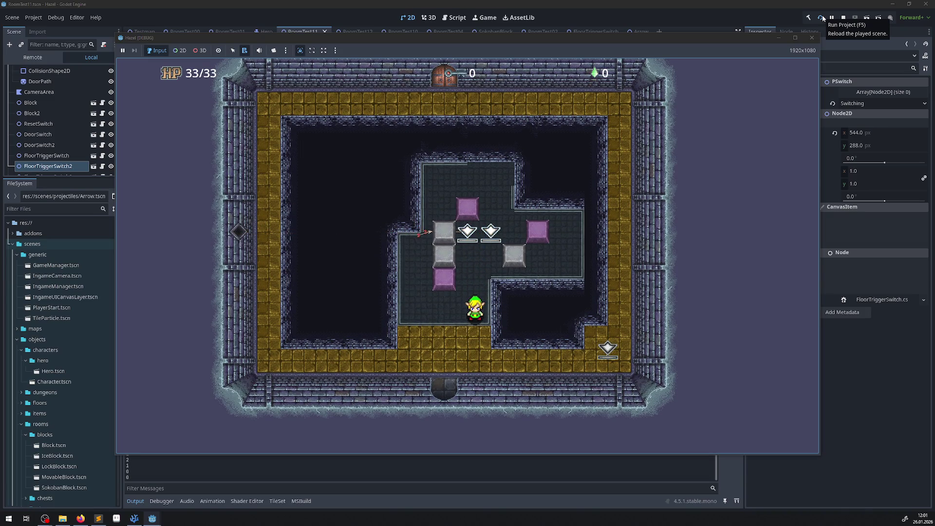
key("Down")
key("Right")
key("Left")
key("Up")
key("Up")
key("Right")
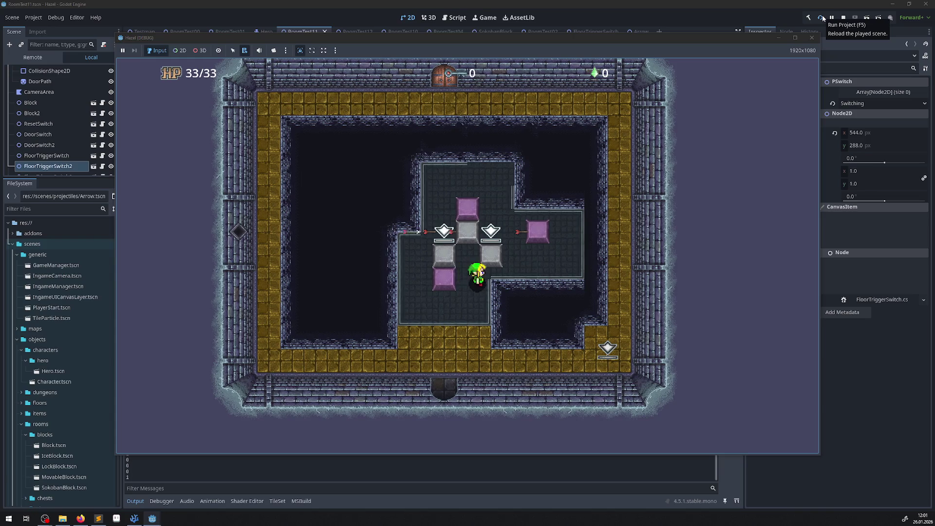
key("Right")
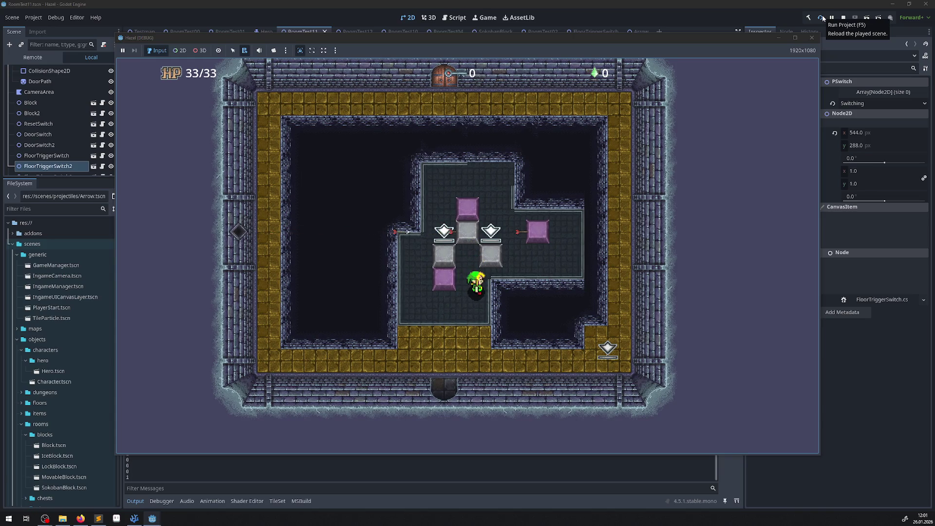
key("Up")
key("Up")
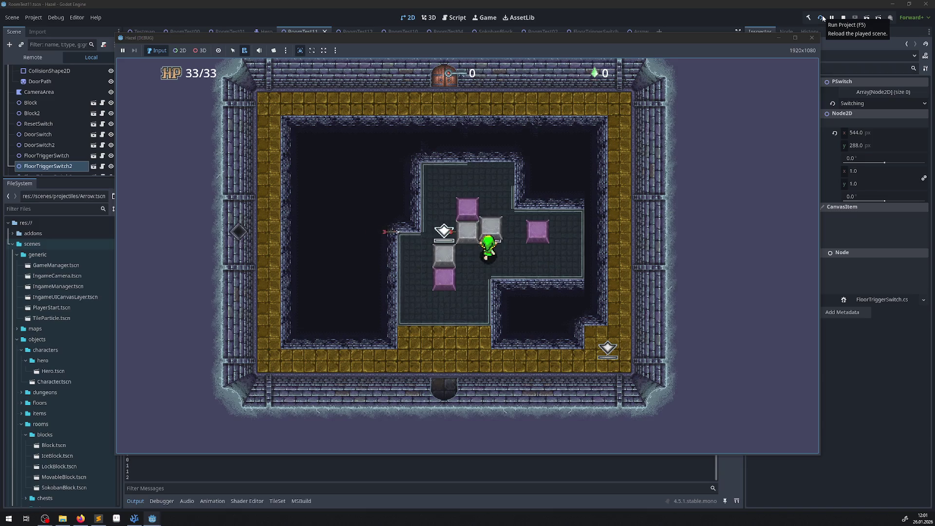
key("Up")
key("Up")
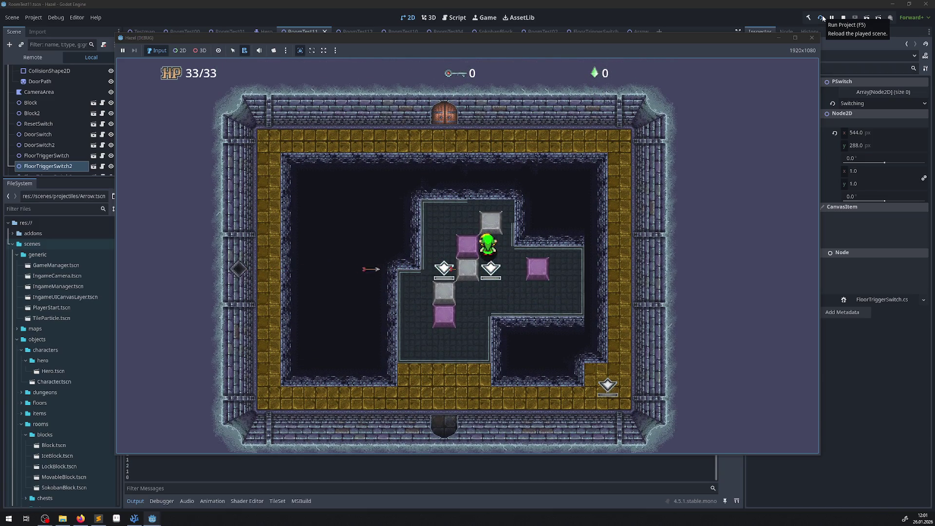
Reset the blocks again and push the right grey block over its switch and further up.
key("Down")
key("Right")
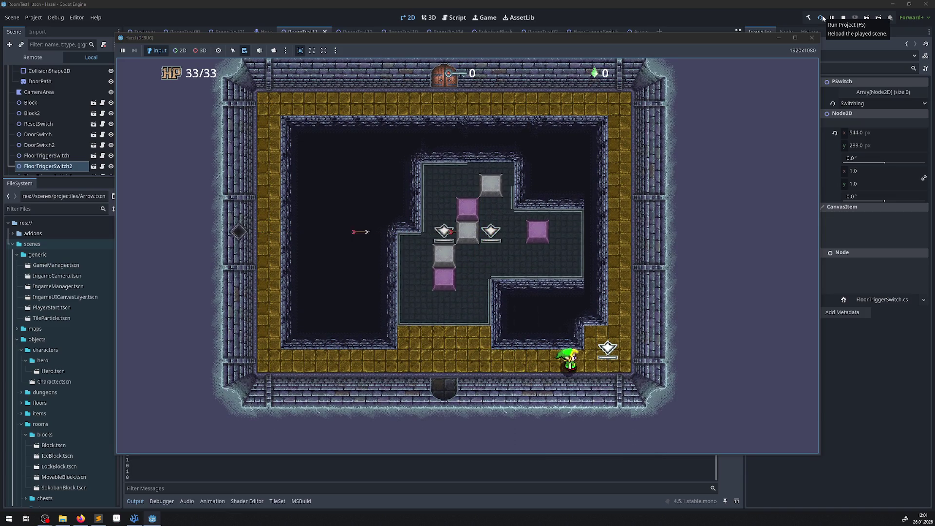
key("Right")
key("Left")
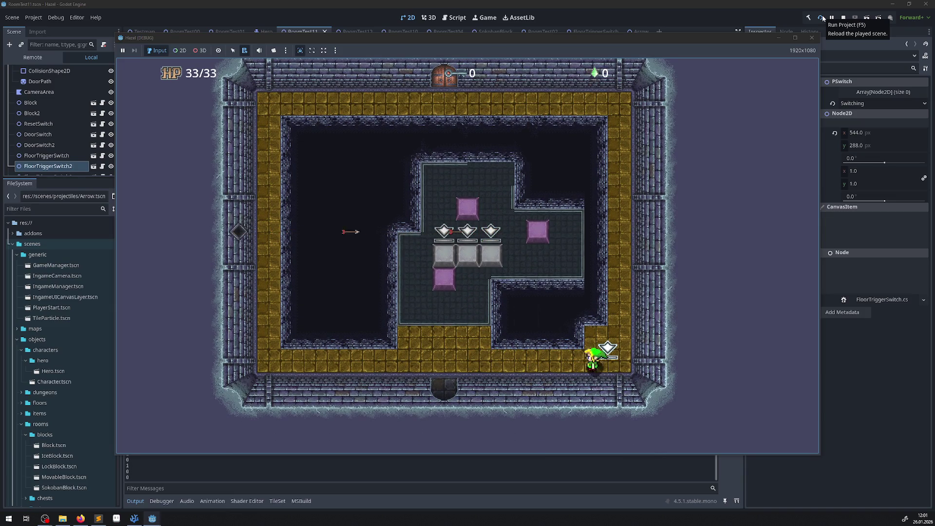
key("Up")
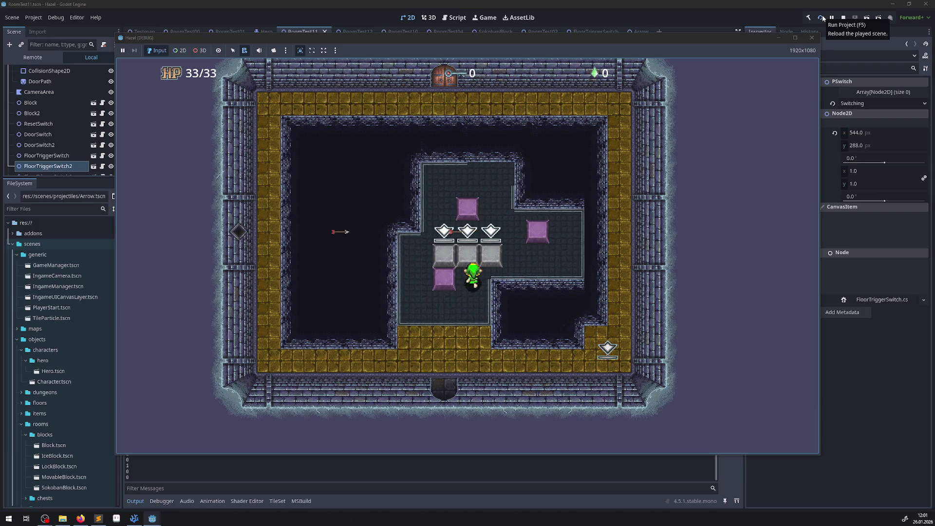
key("Right")
key("Up")
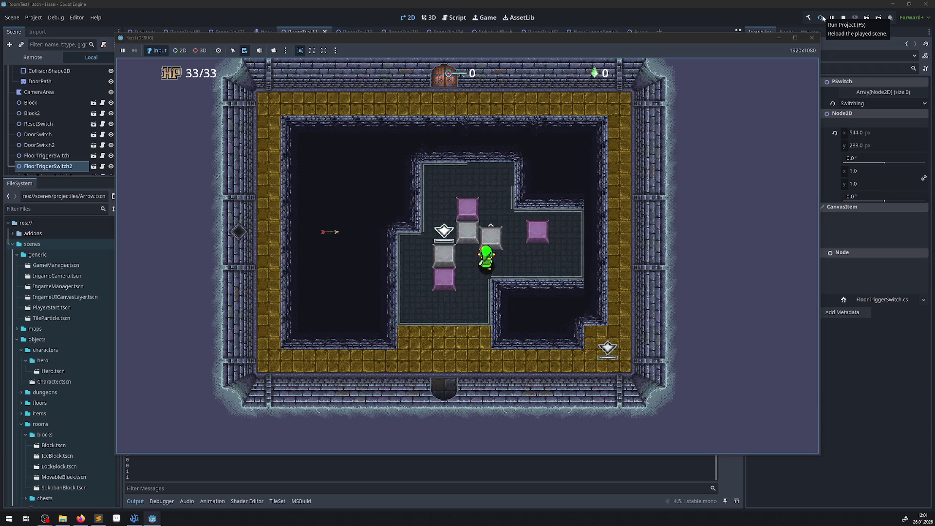
key("Up")
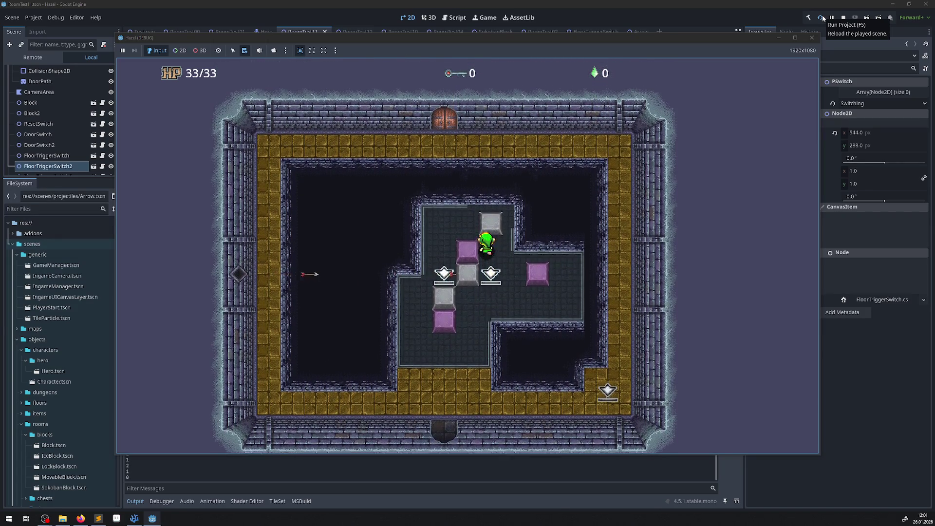
key("Up")
key("Up")
Loop through the bottom corridor and return beside the lined-up grey blocks.
key("Down")
key("Right")
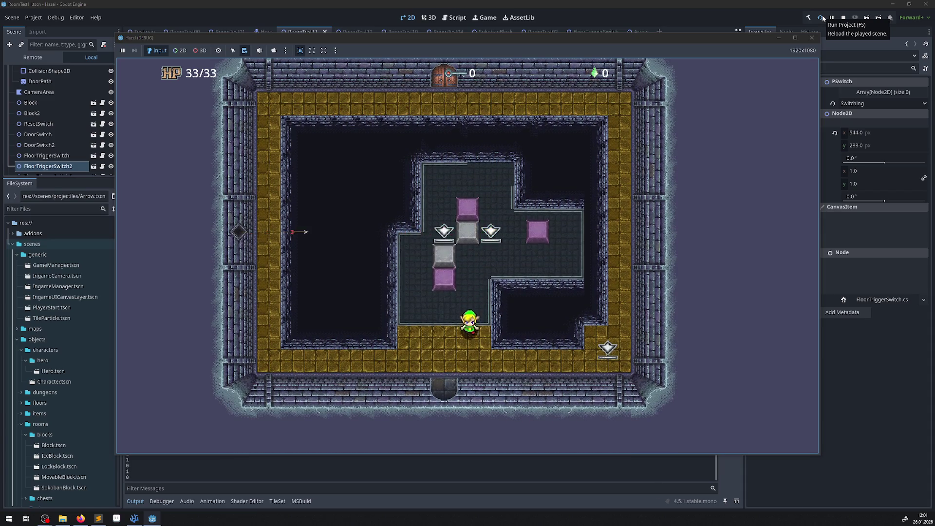
key("Left")
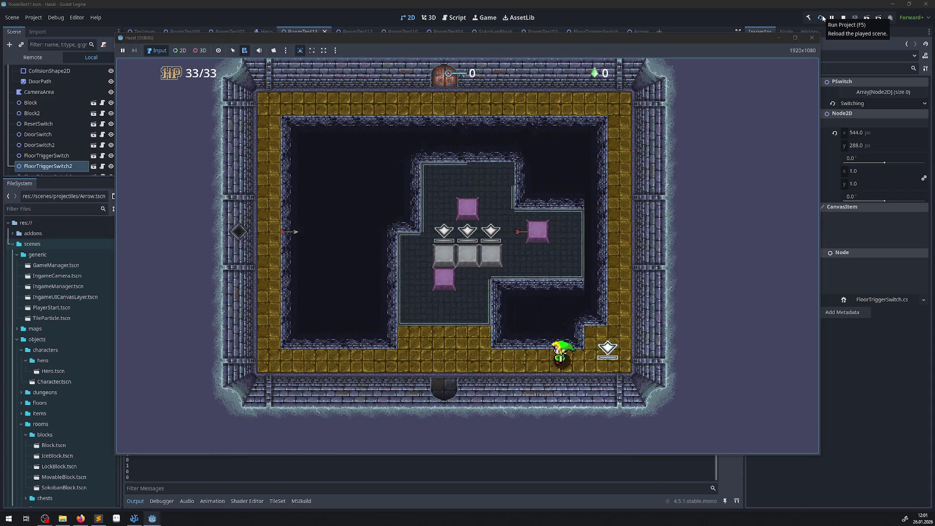
key("Up")
key("Up")
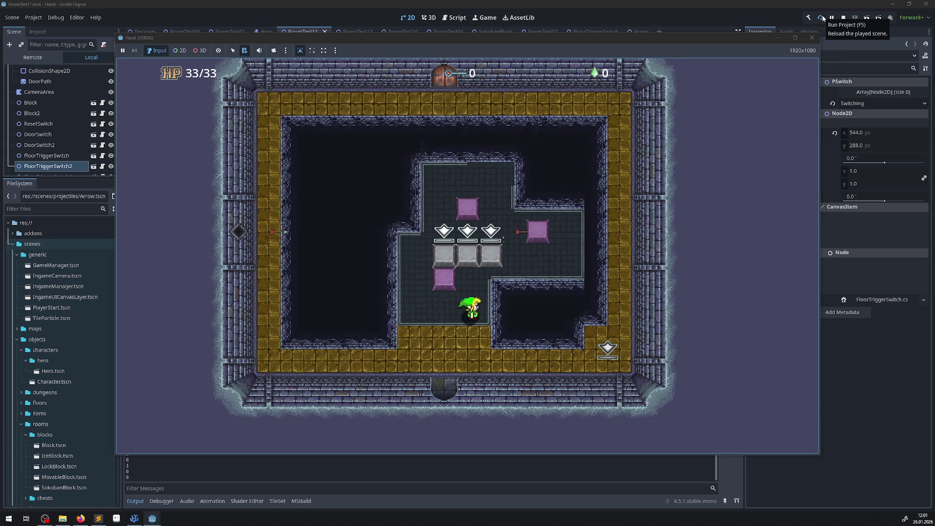
key("Right")
key("Up")
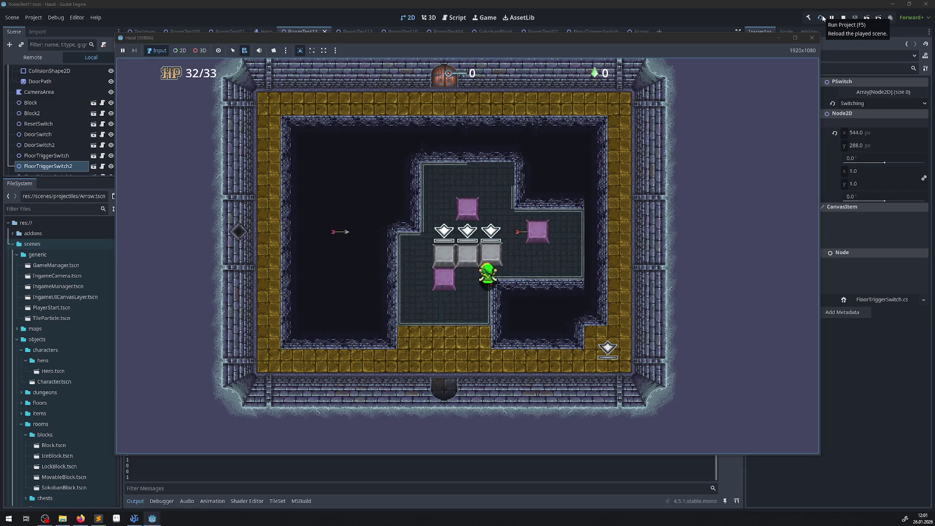
Push a block off the third switch, then push the middle and right blocks onto their switches.
key("Up")
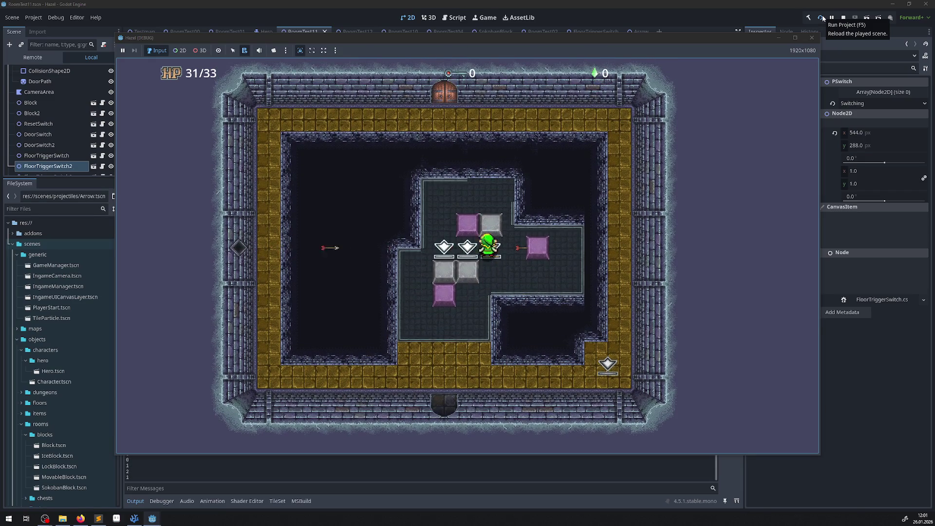
key("Up")
key("Up")
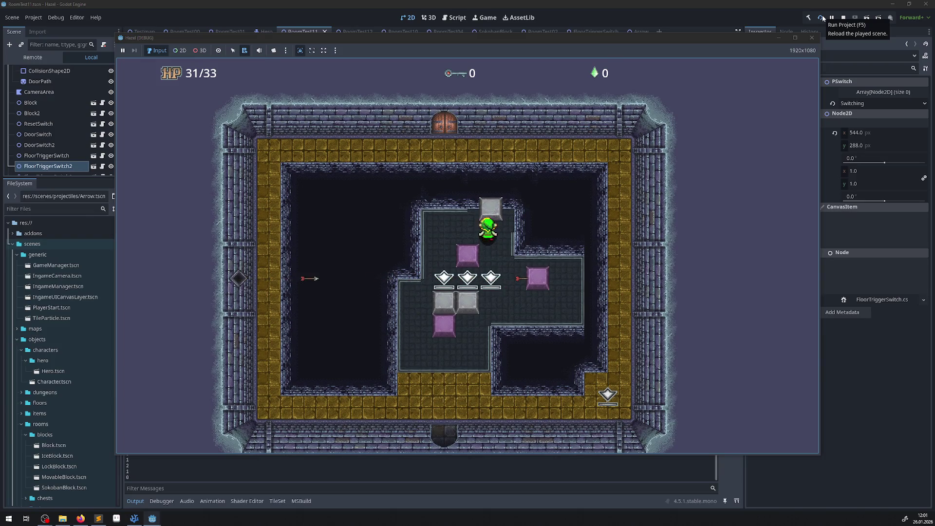
key("Down")
key("Right")
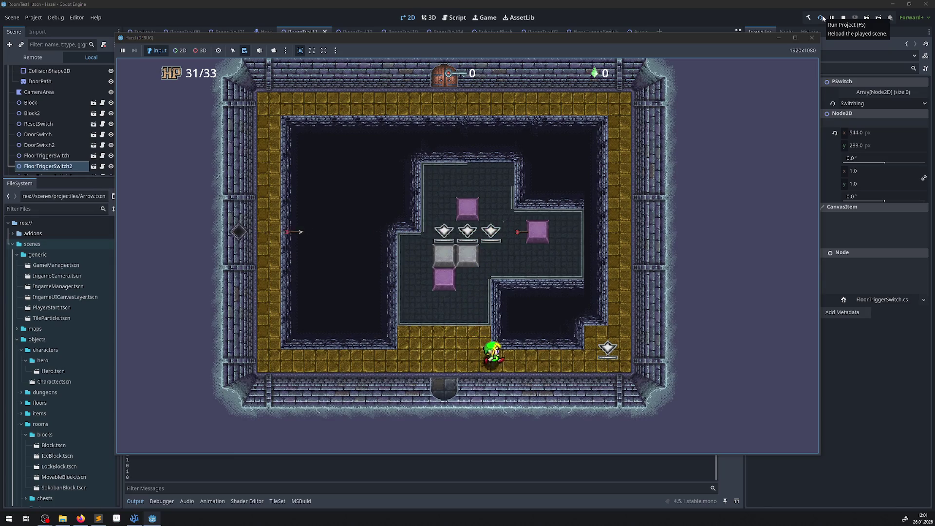
key("Right")
key("Left")
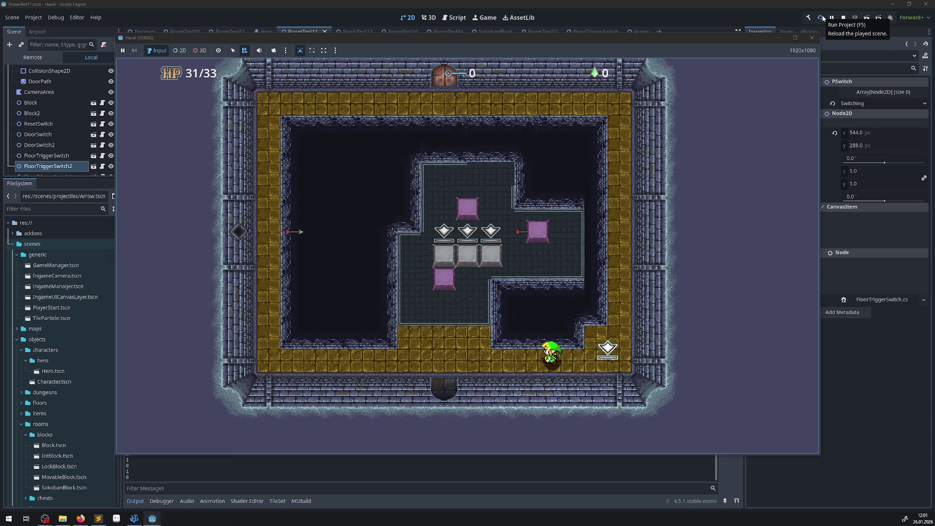
key("Up")
key("Up")
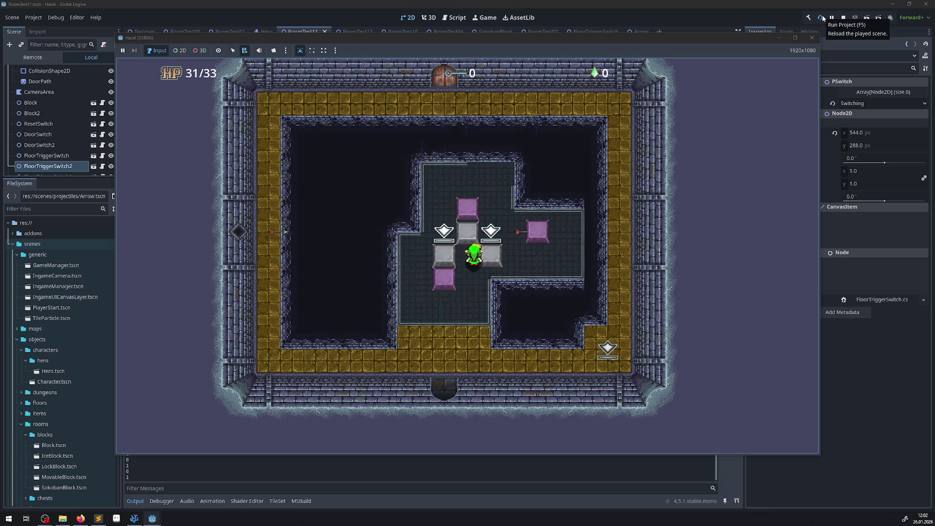
key("Up")
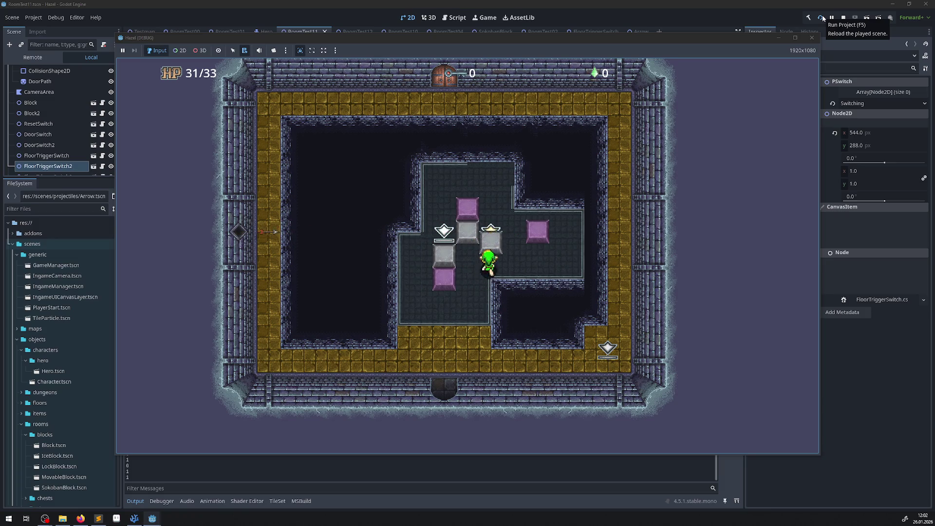
key("Up")
key("Up")
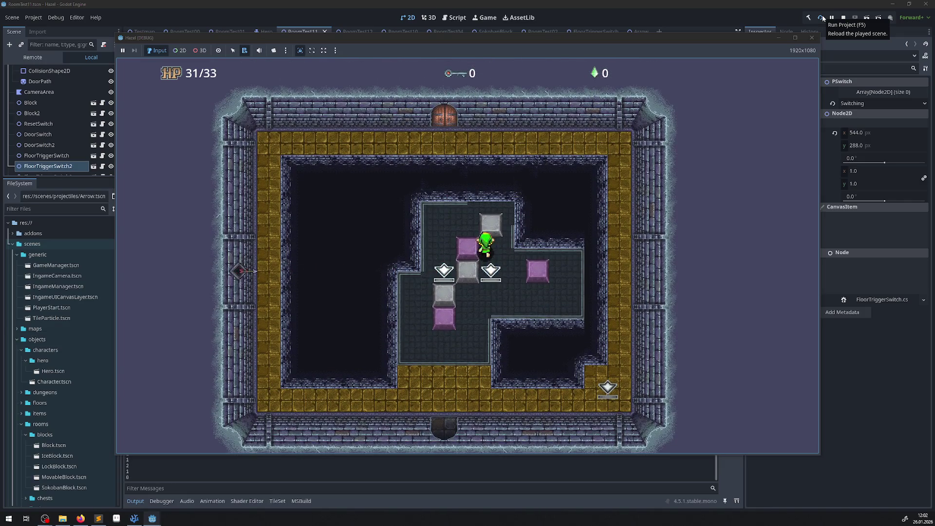
key("Up")
key("Up")
Trigger the reset, then push the middle block up one tile and the right block across its switch.
key("Down")
key("Down")
key("Down")
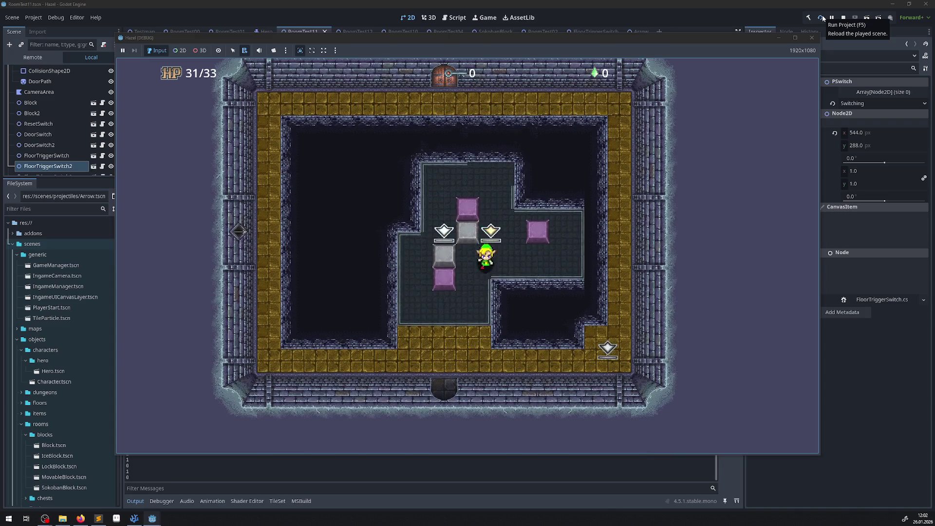
key("Right")
key("Right")
key("Right")
key("Right")
key("Right")
key("Left")
key("Left")
key("Left")
key("Up")
key("Up")
key("Up")
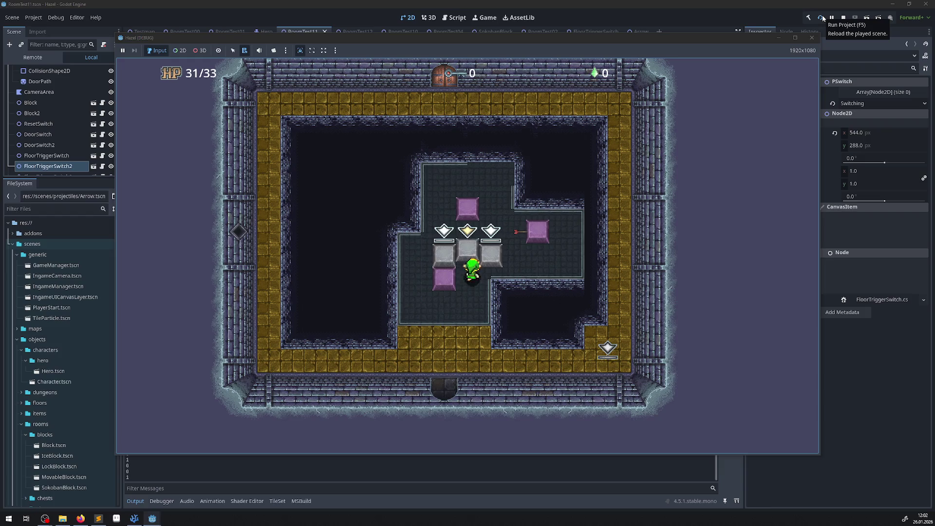
key("Up")
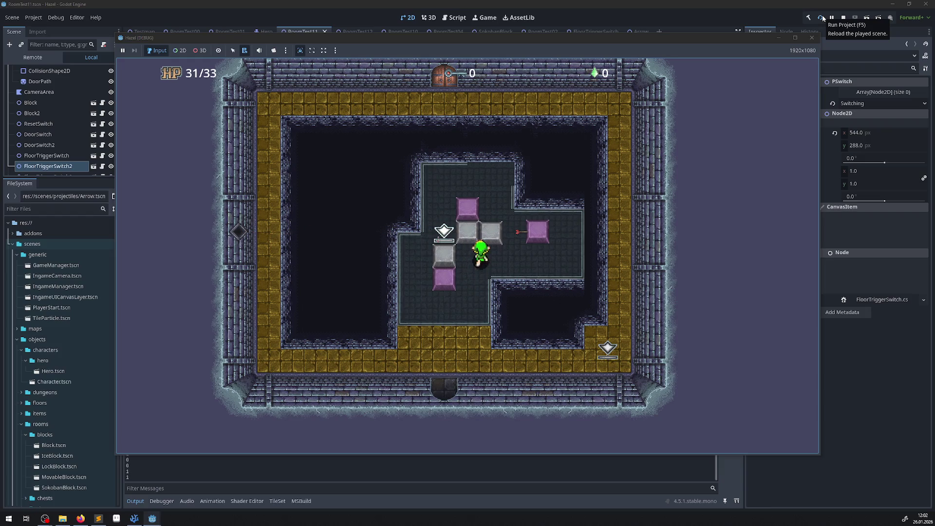
key("Up")
key("Up")
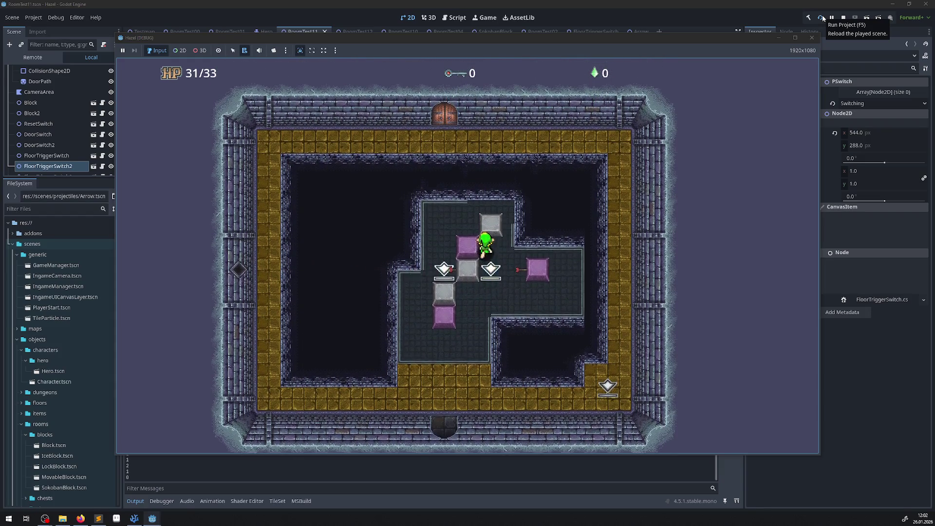
key("Up")
Walk around the blocks to the bottom-right switch so the blocks line up again.
key("Down")
key("Left")
key("Down")
key("Down")
key("Right")
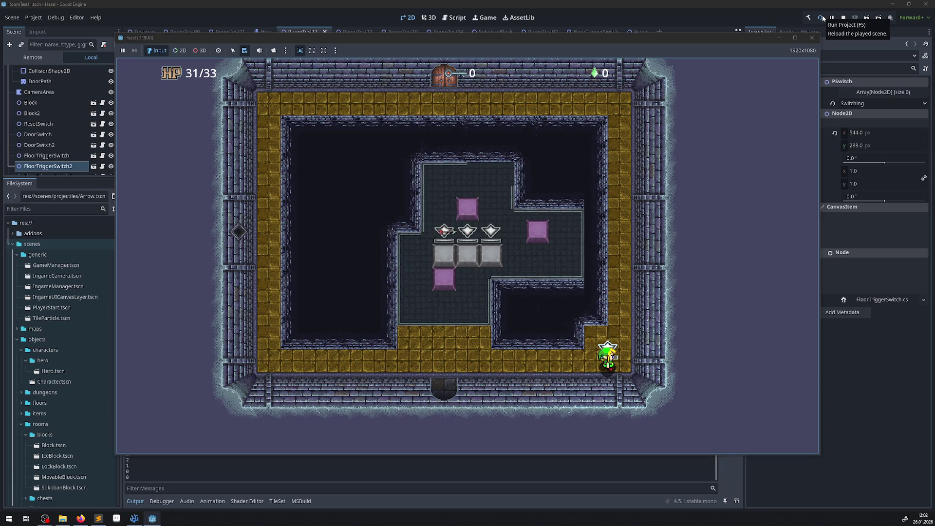
Walk the hero into the central room and push a grey block onto a floor switch.
key("Left")
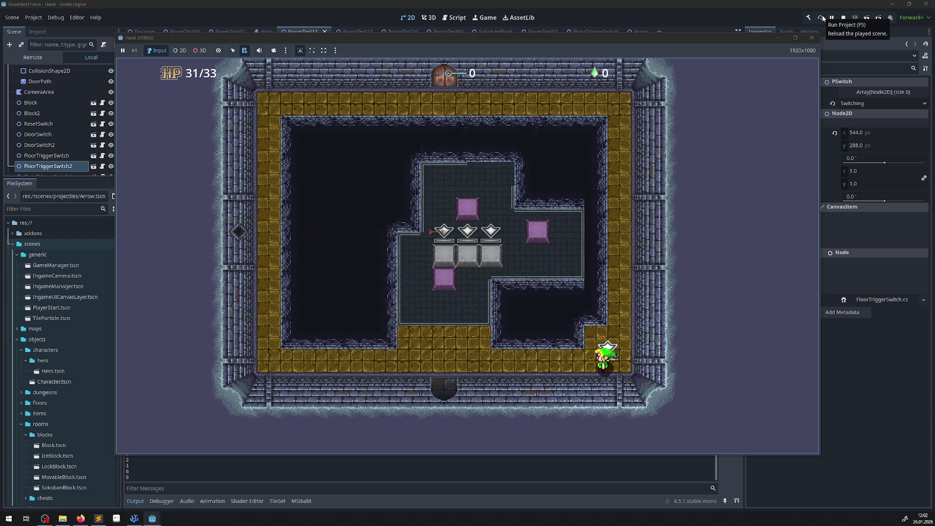
key("Up")
key("Up")
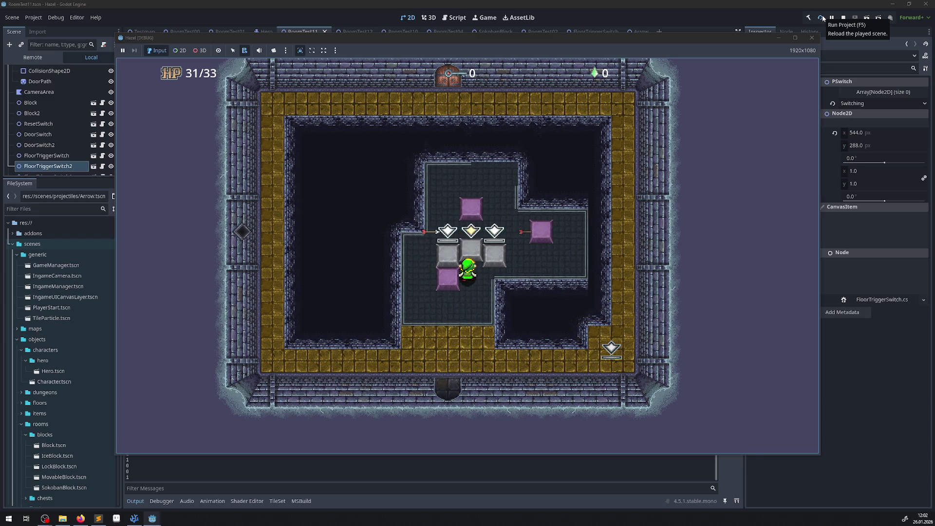
key("Left")
key("Up")
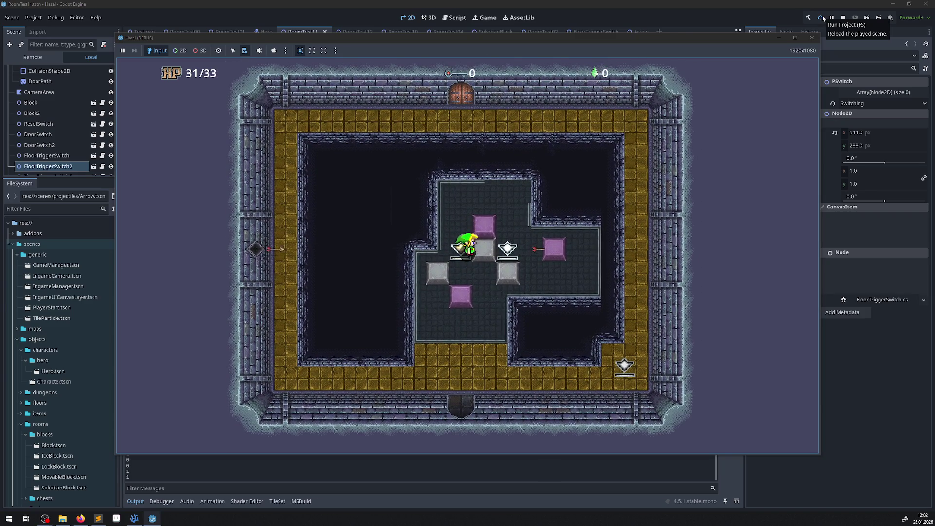
key("Right")
key("Down")
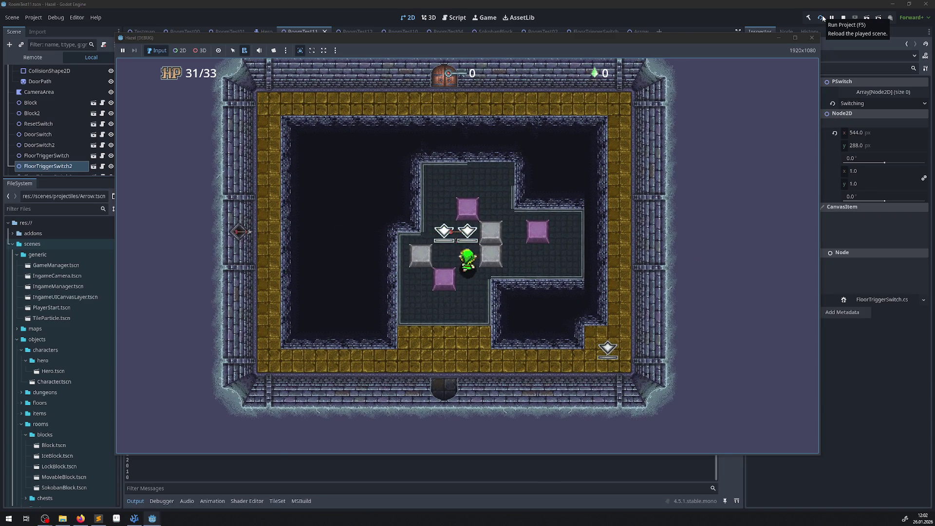
Push another grey block left onto a switch in the inner room, then stop the game with F8.
key("Up")
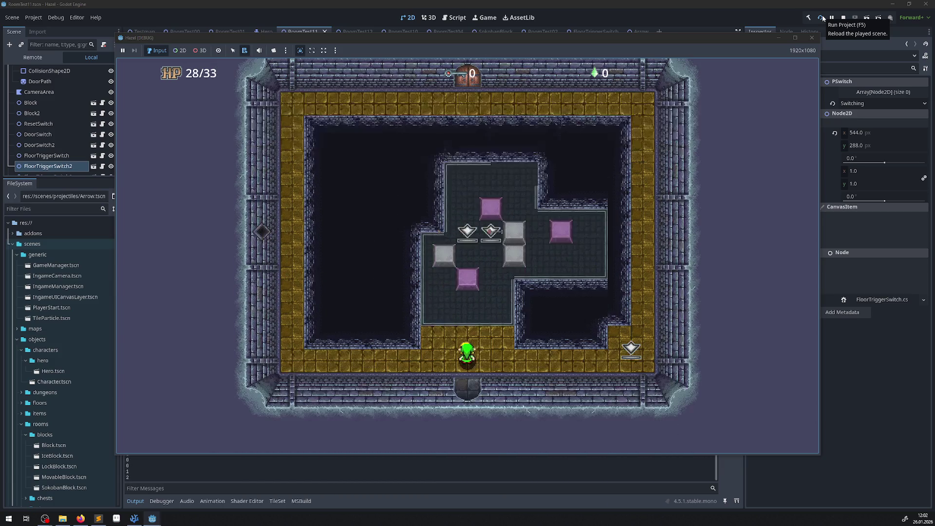
key("Up")
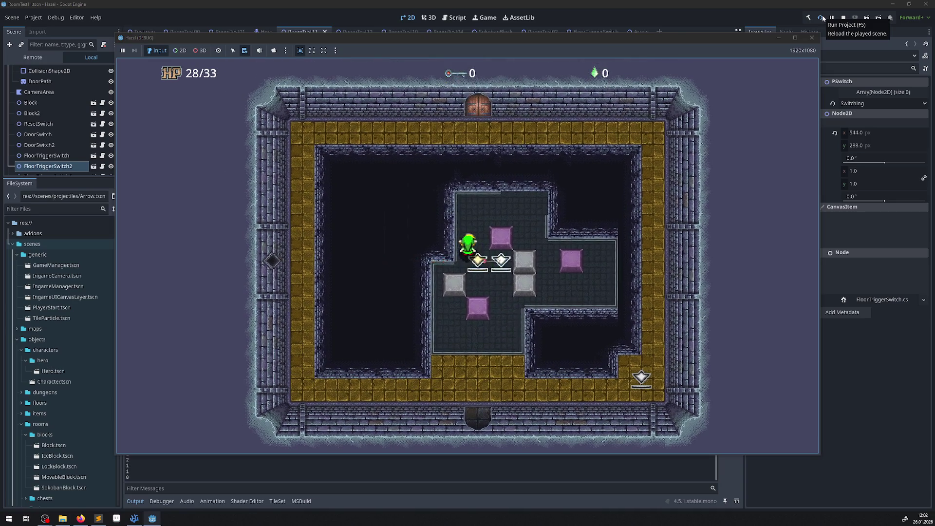
key("Right")
key("Down")
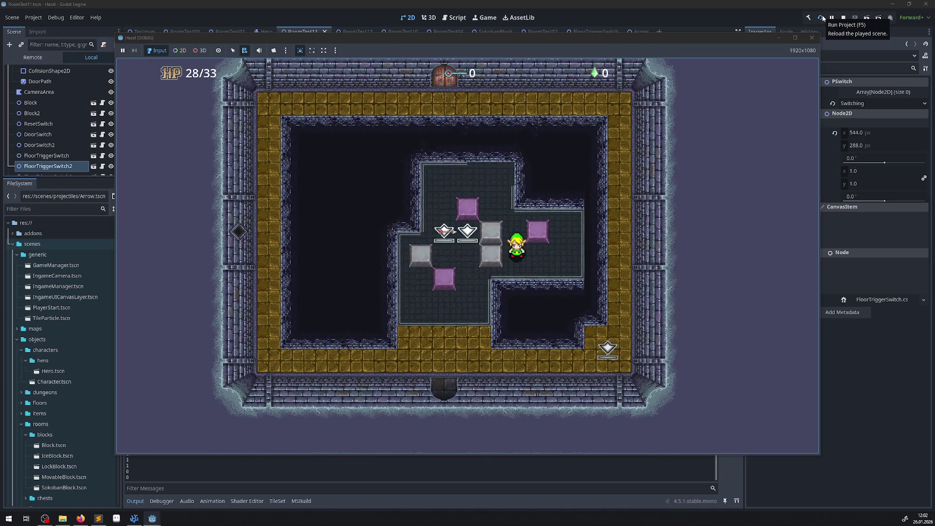
key("Left")
key("Right")
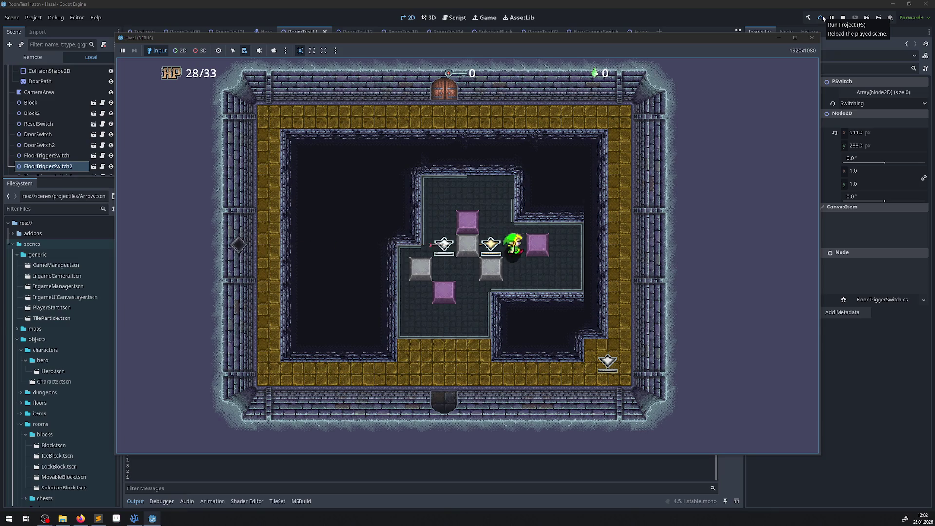
key("Down")
key("Right")
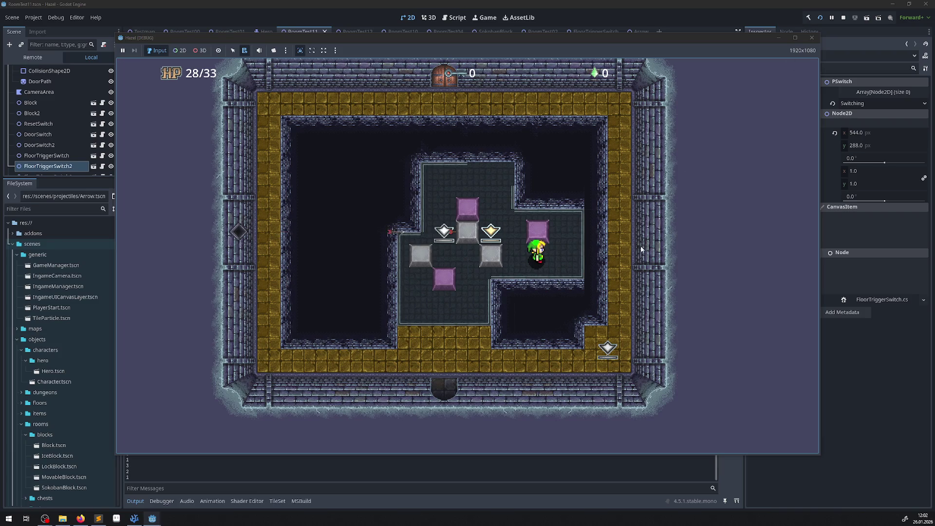
key("F8")
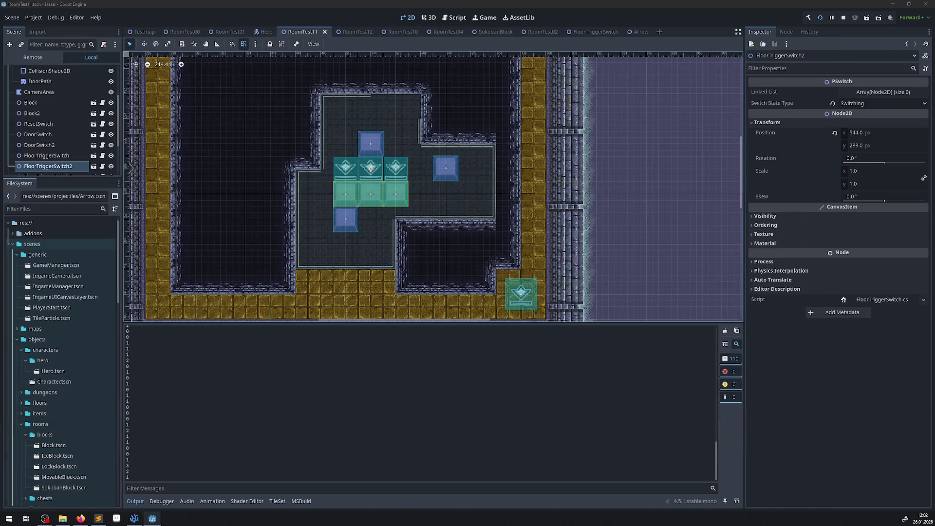
Clear the Output log, stop the running game test, and bring up FloorTriggerSwitch.cs.
left_click(726, 331)
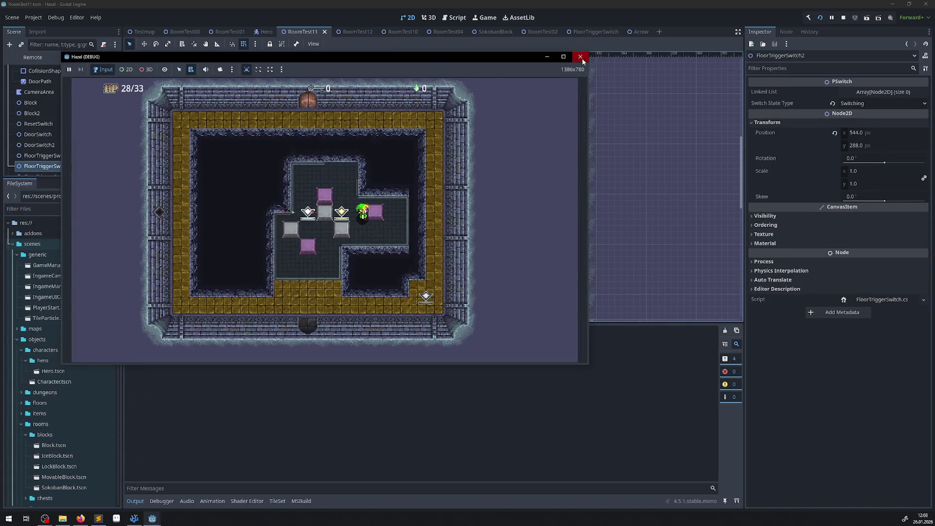
left_click(580, 56)
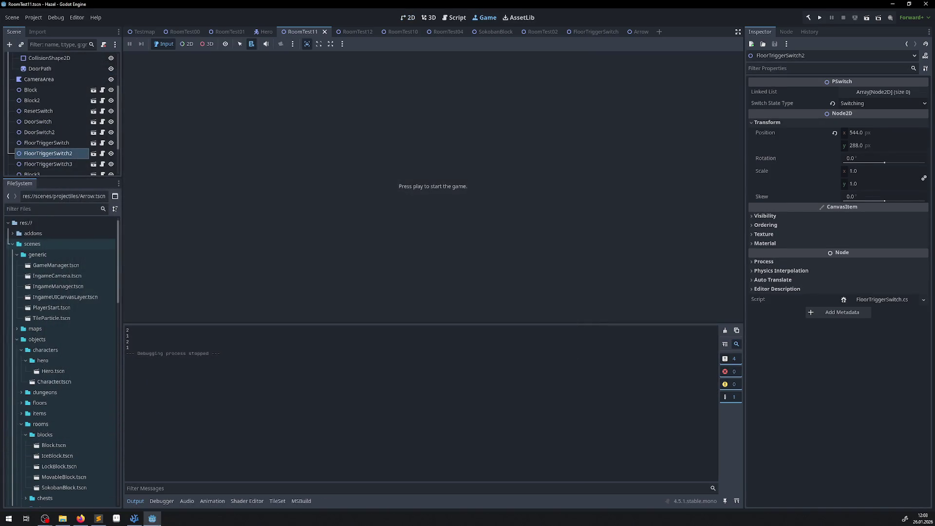
left_click(134, 518)
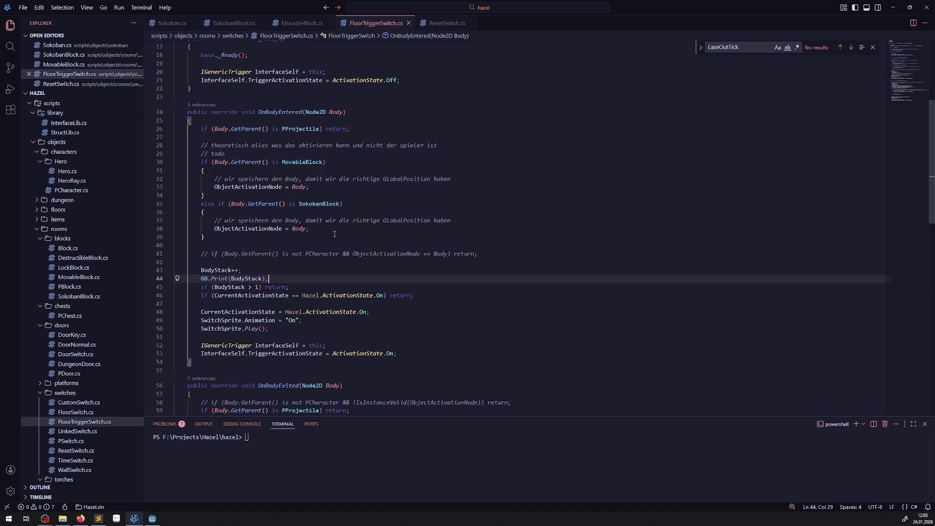
Uncomment the PCharacter check on line 41, review its identifiers, then cut it out.
left_click(197, 254)
key("ctrl+/")
key("ctrl+s")
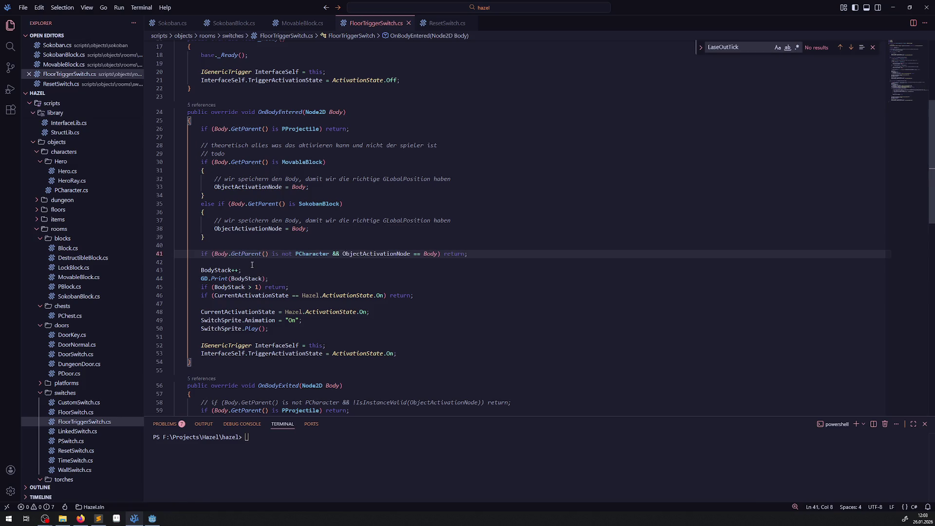
double_click(304, 254)
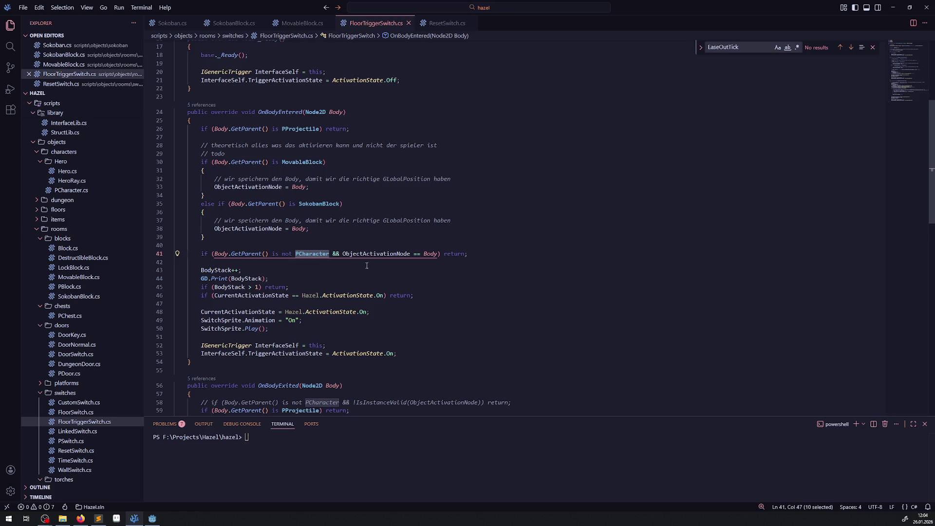
double_click(390, 254)
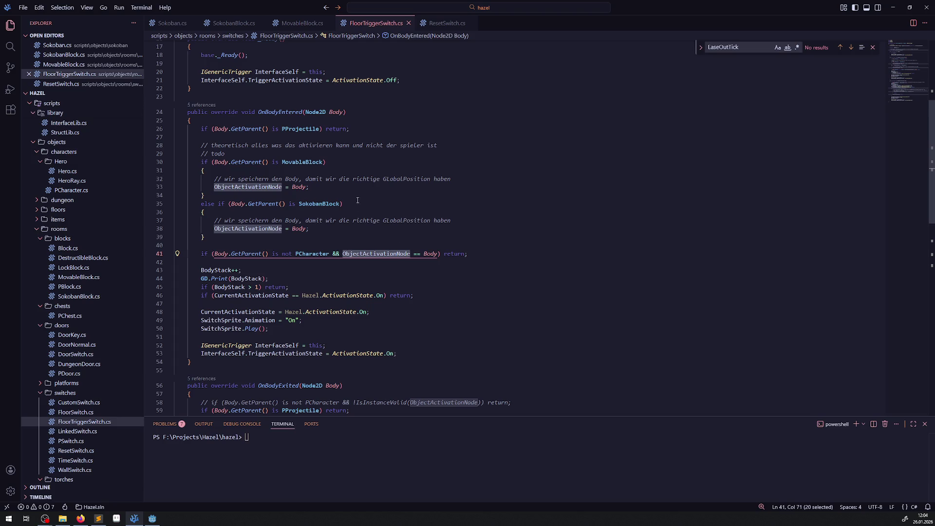
double_click(341, 112)
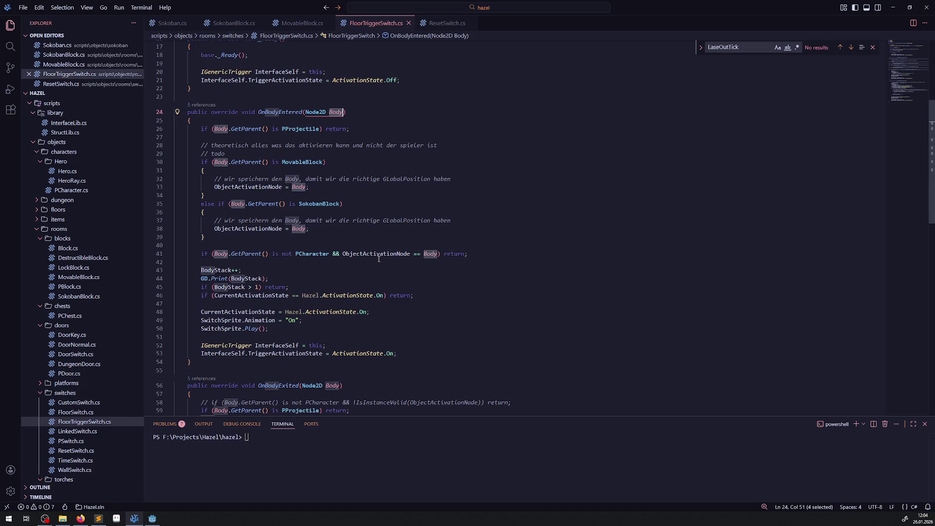
left_click_drag(490, 251, 199, 253)
key("ctrl+x")
Add an empty else if() branch with braces after the SokobanBlock branch and save.
left_click(221, 237)
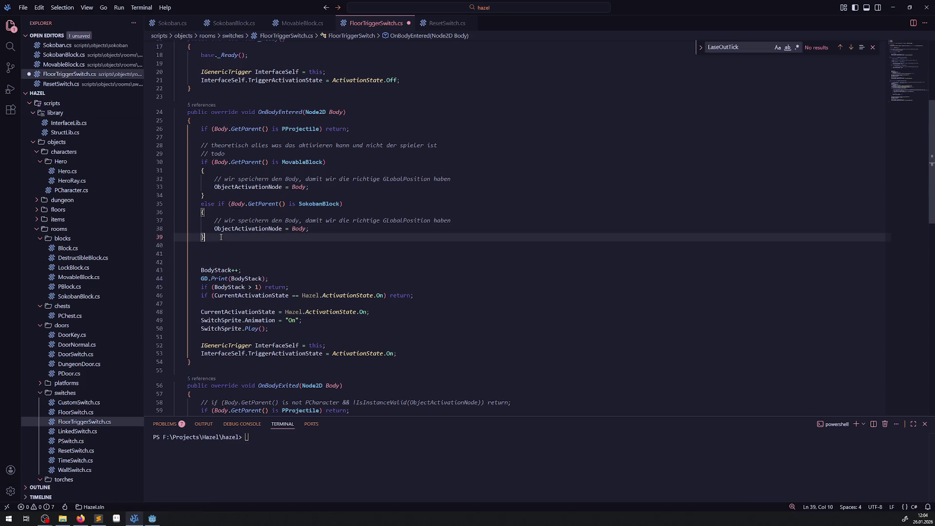
key("Return")
type("else if()")
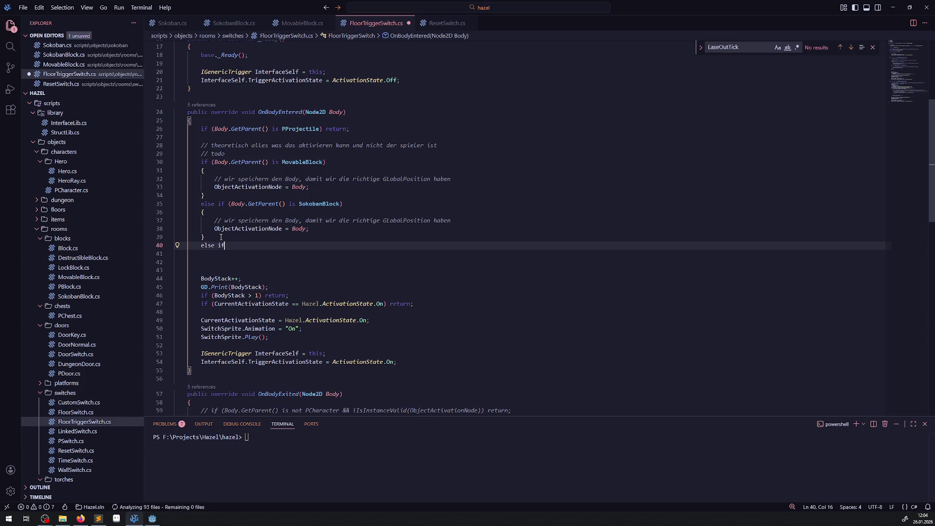
key("Return")
type("{")
key("Return")
key("ctrl+s")
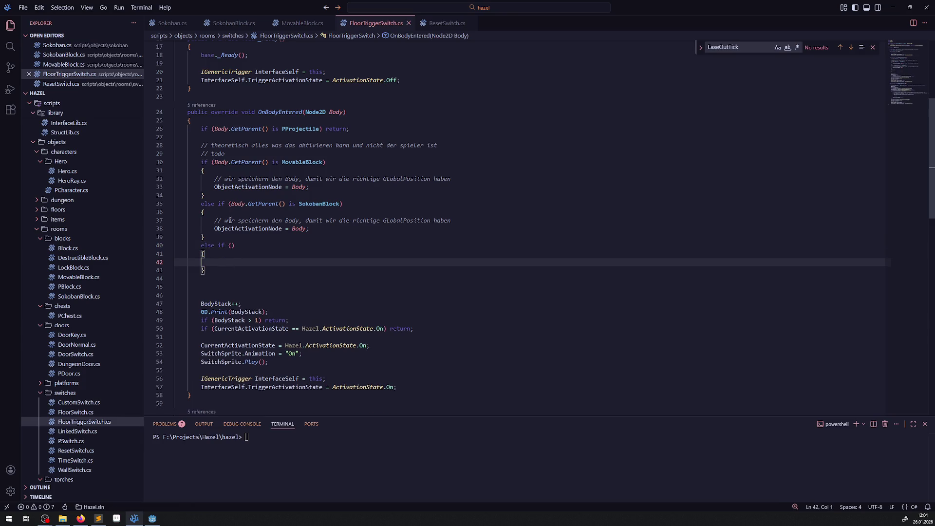
Make the else if condition 'Body is PCharacter' with a '// nichts' comment inside, and save.
mouse_move(232, 204)
left_mouse_down()
mouse_move(317, 203)
mouse_move(290, 204)
left_mouse_up()
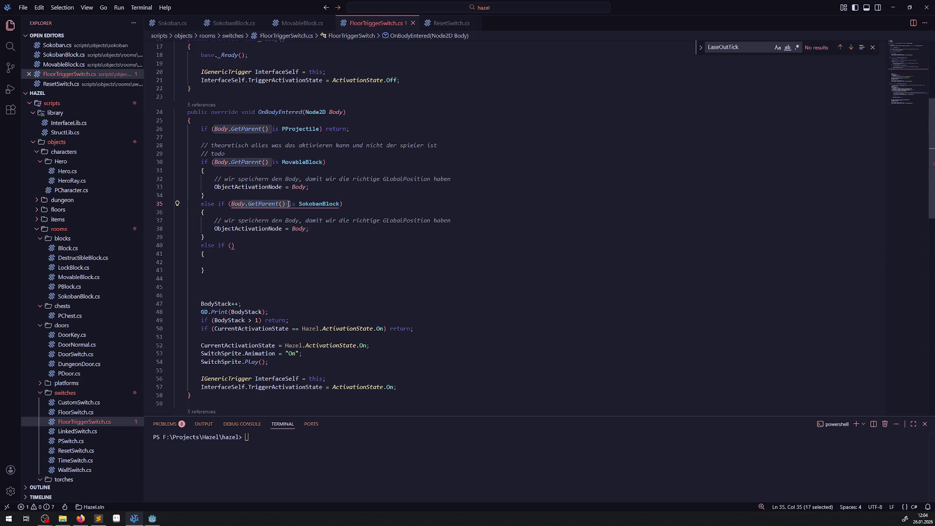
left_click(231, 246)
type("Body is PCharacter")
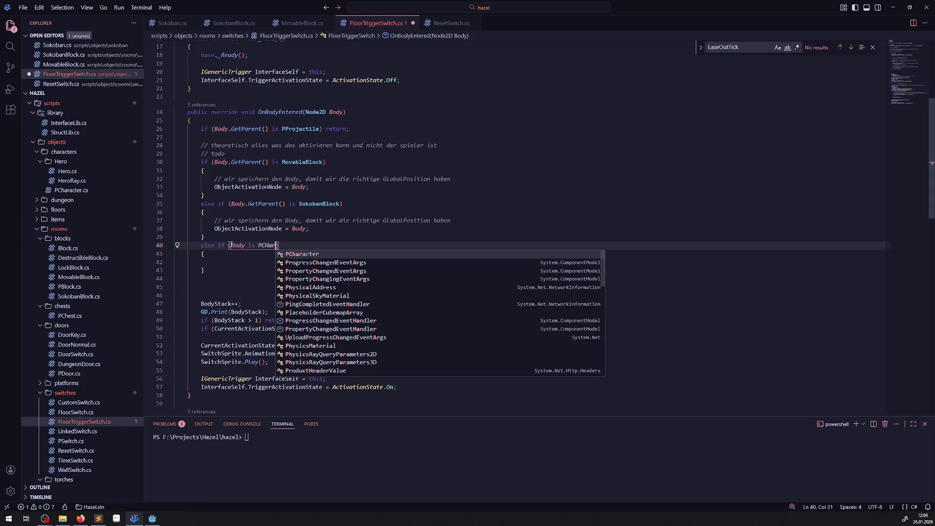
key("Tab")
key("Down")
key("Delete")
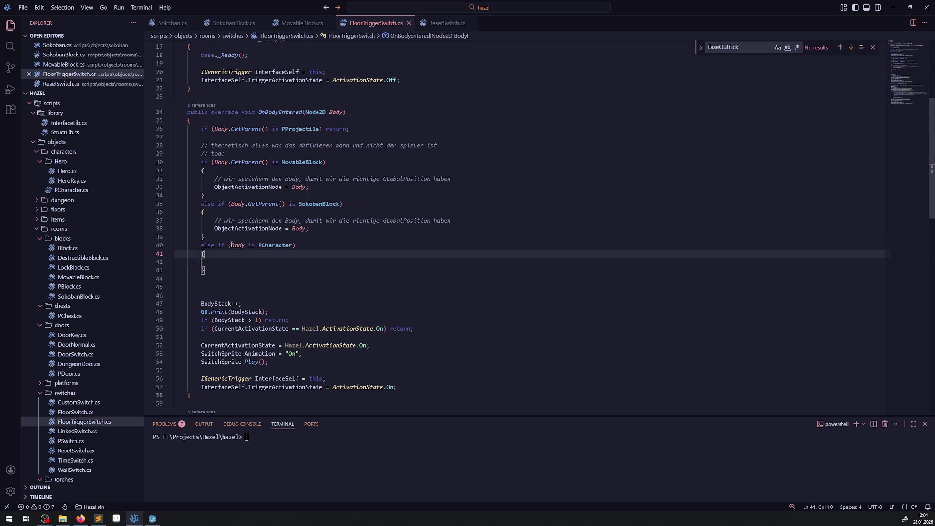
key("Return")
type("/ nichts")
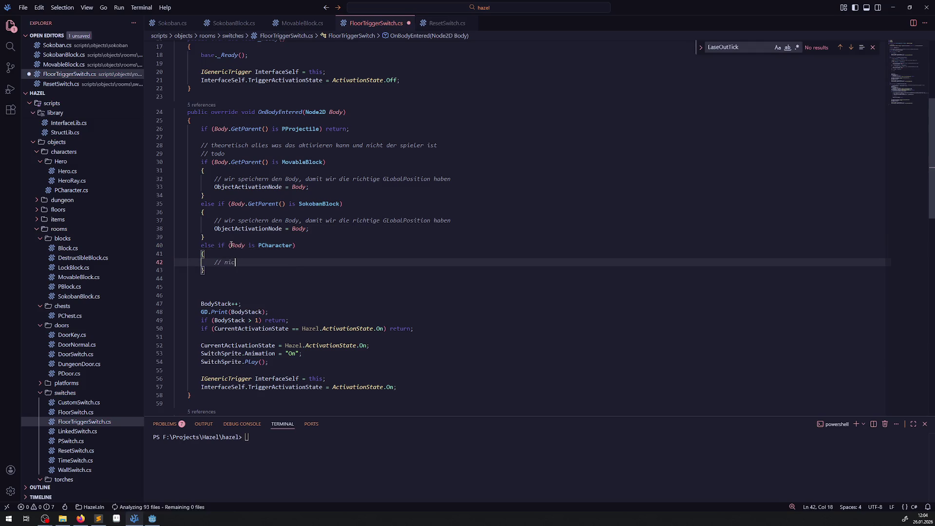
key("ctrl+s")
Add a final else branch containing 'return; // weil falsches object' and save.
key("Down")
key("Return")
type("else")
key("Tab")
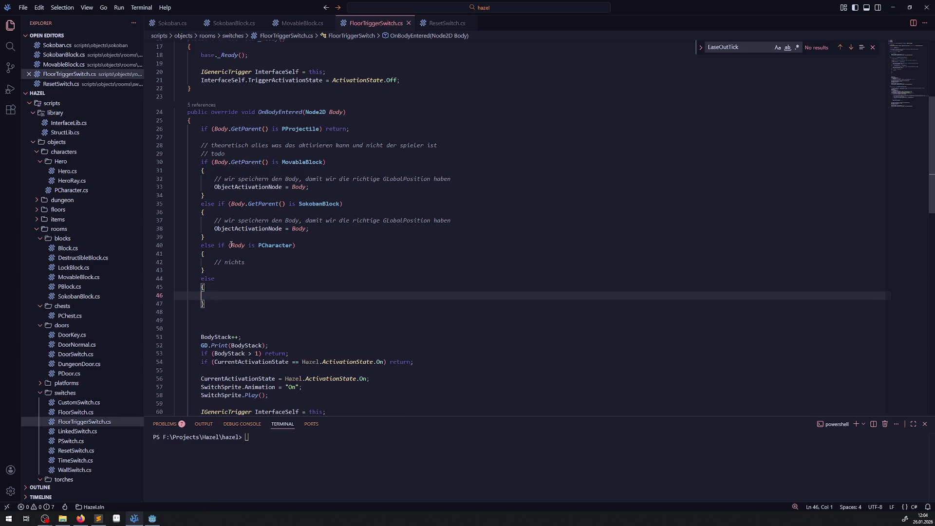
key("Tab")
key("Tab")
key("Tab")
type("return;")
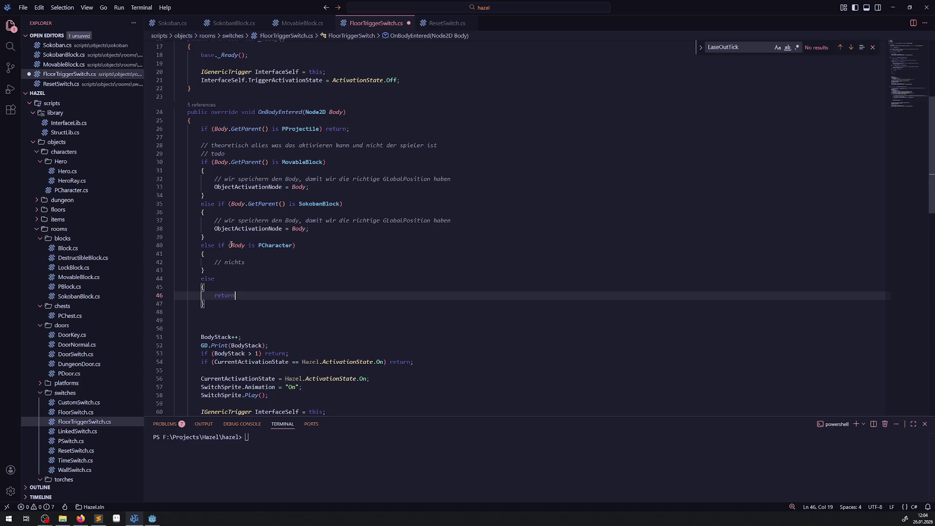
key("ctrl+s")
key("BackSpace")
type(";; /")
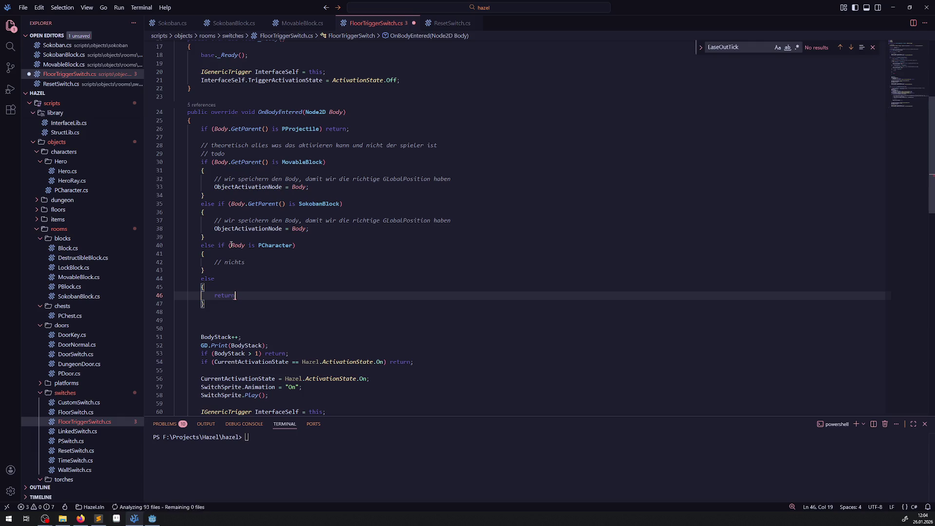
key("BackSpace")
key("BackSpace")
key("BackSpace")
type("// weil falsches object")
key("ctrl+s")
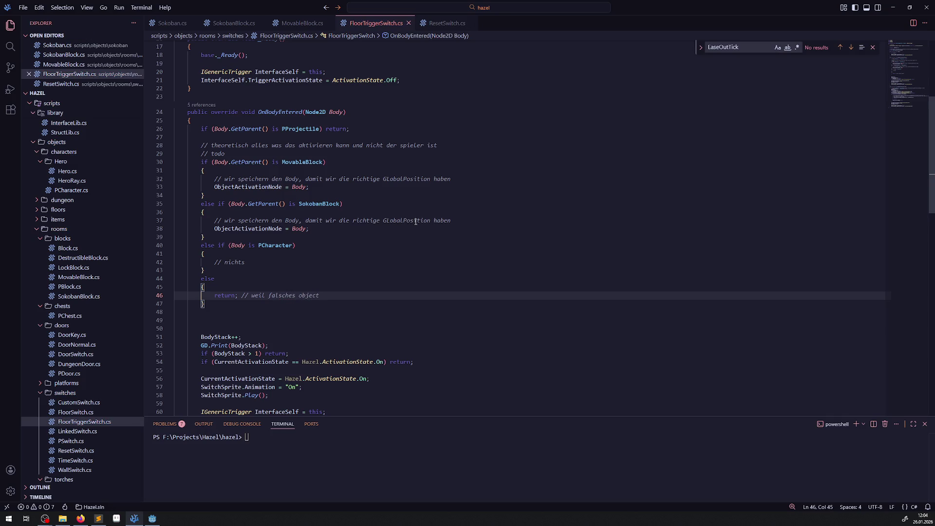
Insert blank lines after the projectile check in OnBodyExited and compare it with OnBodyEntered.
scroll(239, 289, "down", 2)
scroll(238, 258, "down", 7)
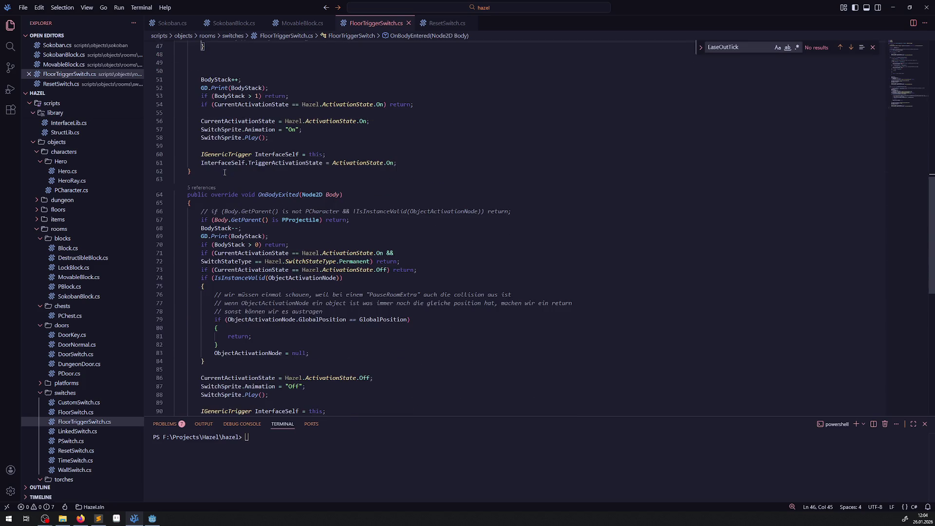
left_click(354, 220)
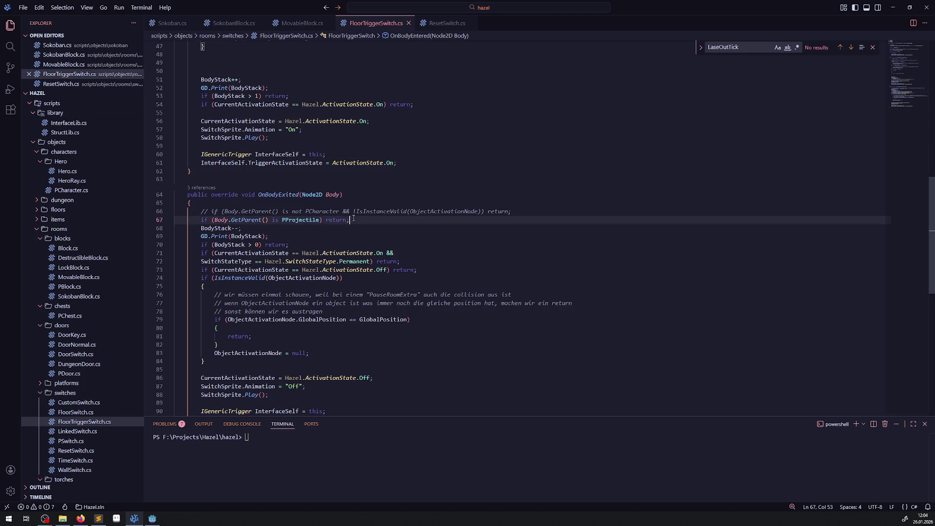
key("Return")
key("Return")
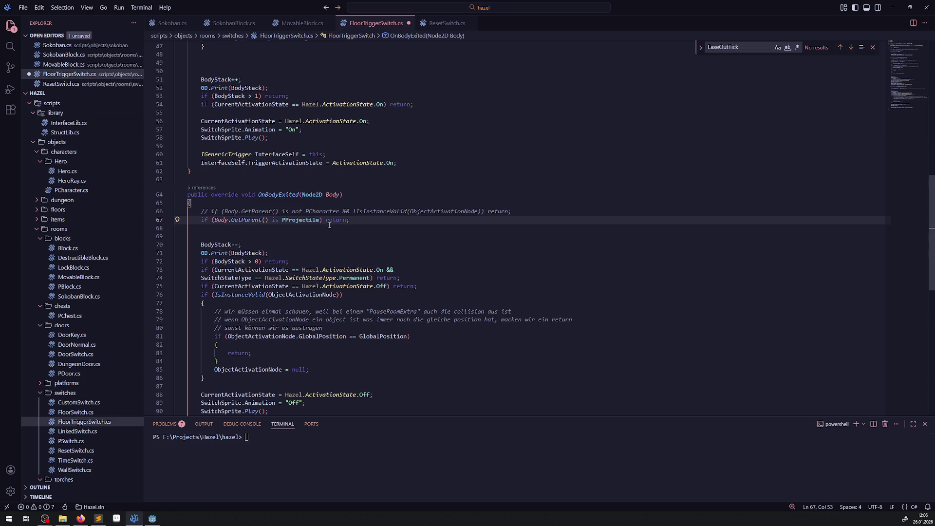
scroll(328, 279, "up", 2)
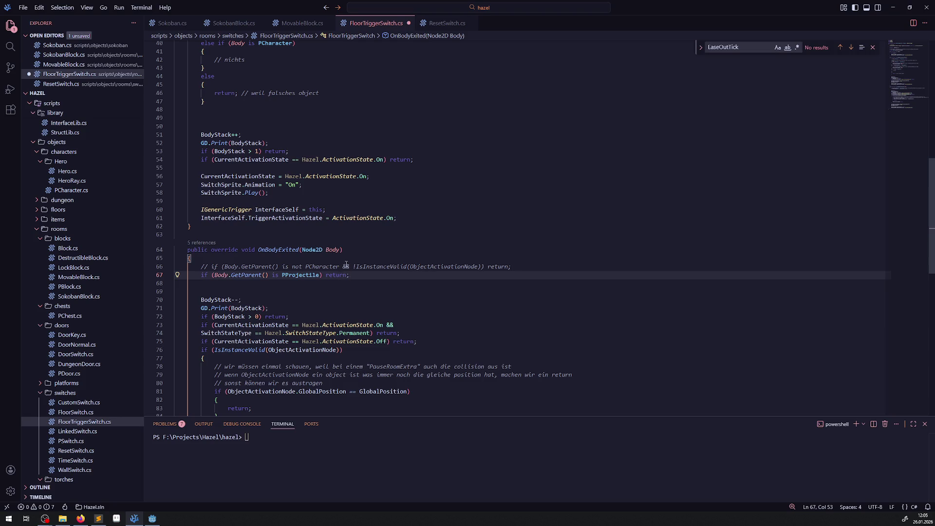
scroll(326, 256, "up", 2)
scroll(326, 255, "up", 4)
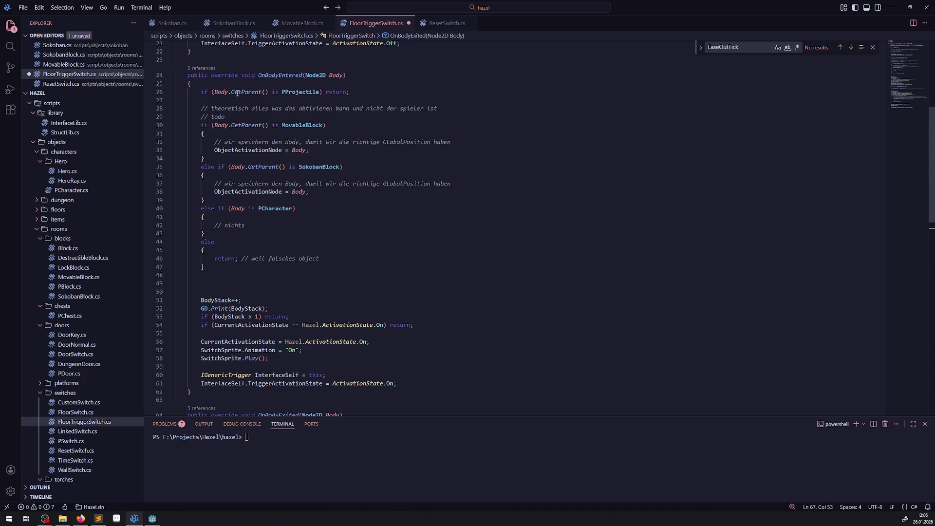
scroll(273, 170, "down", 4)
scroll(274, 169, "down", 2)
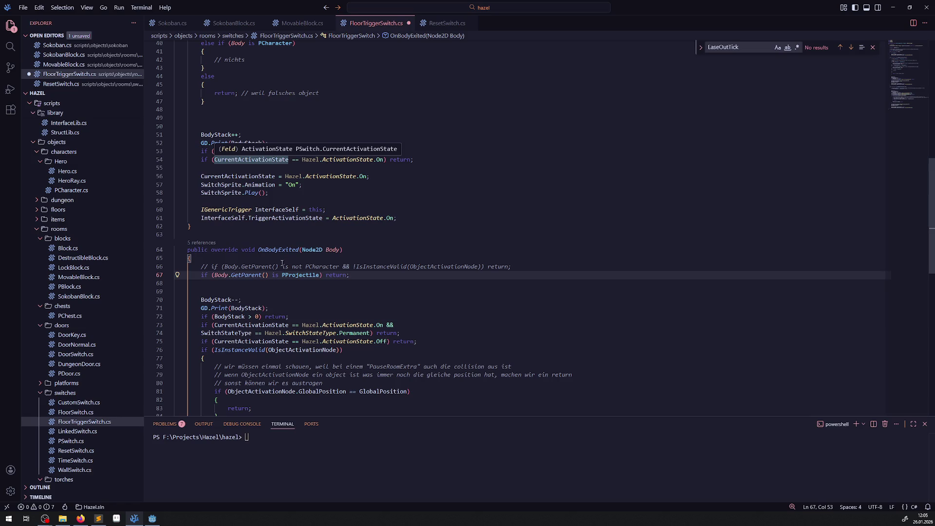
scroll(282, 265, "up", 4)
Copy OnBodyEntered's body-type if/else block into OnBodyExited after the PProjectile check and save.
mouse_move(199, 70)
left_mouse_down()
mouse_move(229, 138)
mouse_move(236, 210)
left_mouse_up()
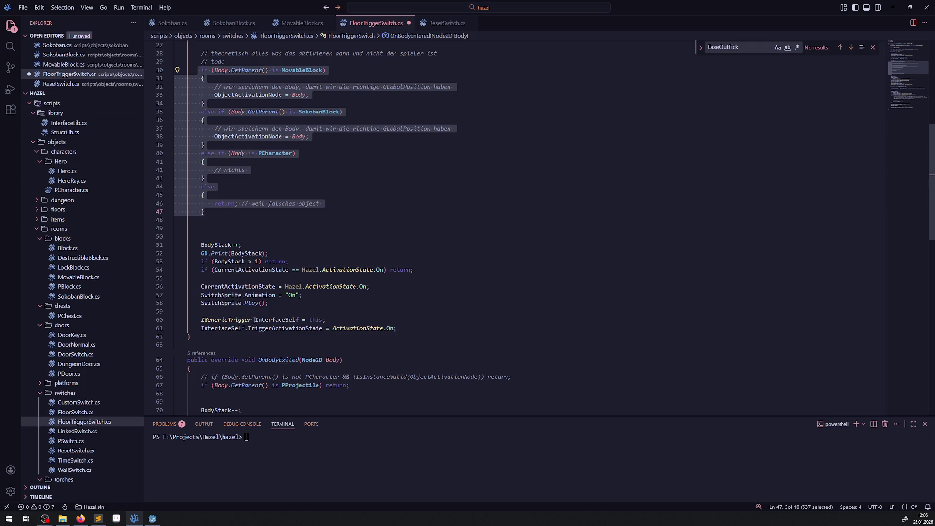
key("ctrl+c")
scroll(255, 323, "down", 5)
left_click(234, 261)
key("ctrl+v")
key("ctrl+s")
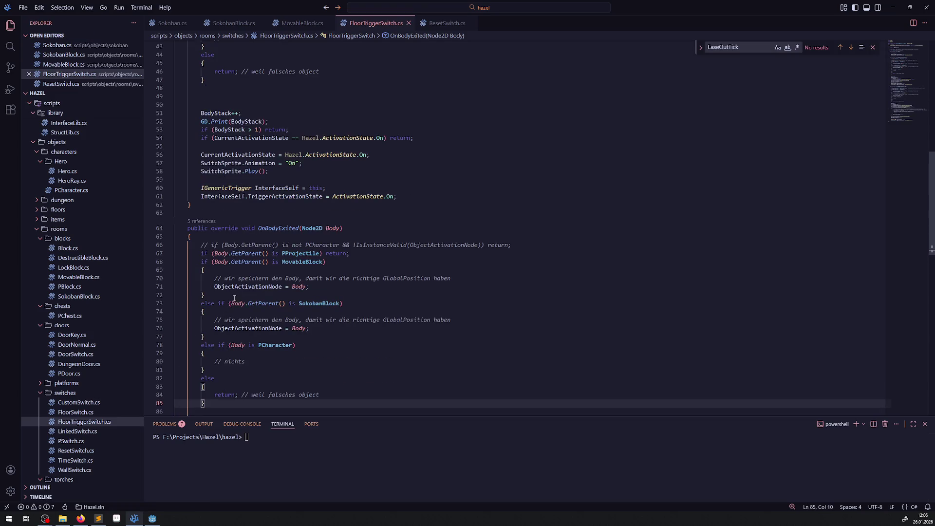
Delete the body-storing lines under the MovableBlock and SokobanBlock branches in OnBodyExited.
scroll(270, 230, "down", 3)
left_click(312, 213)
key("shift+Up")
key("shift+Up")
key("BackSpace")
left_click(320, 238)
key("shift+Up")
key("shift+Up")
key("BackSpace")
Put a '// nichts' comment into the empty MovableBlock and SokobanBlock branches and save.
left_click_drag(208, 255, 250, 255)
left_click(213, 197)
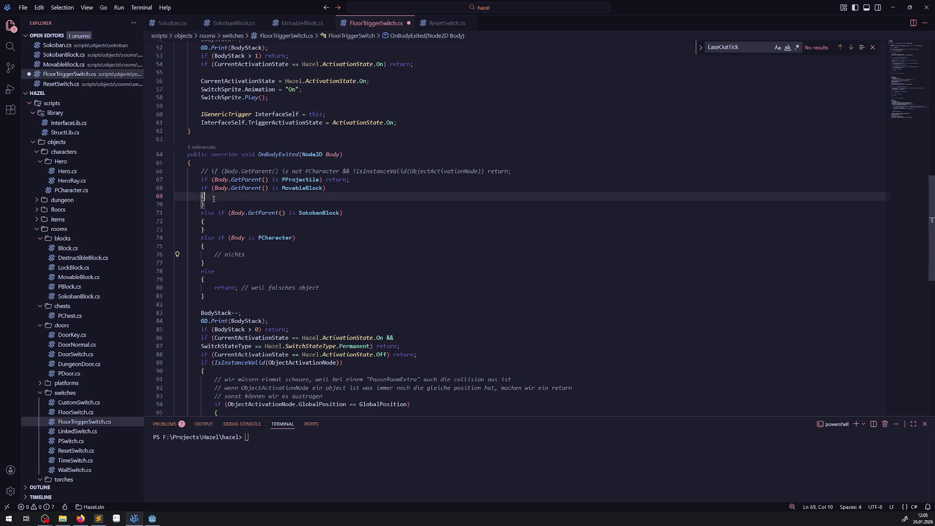
key("Return")
key("ctrl+v")
left_click(213, 231)
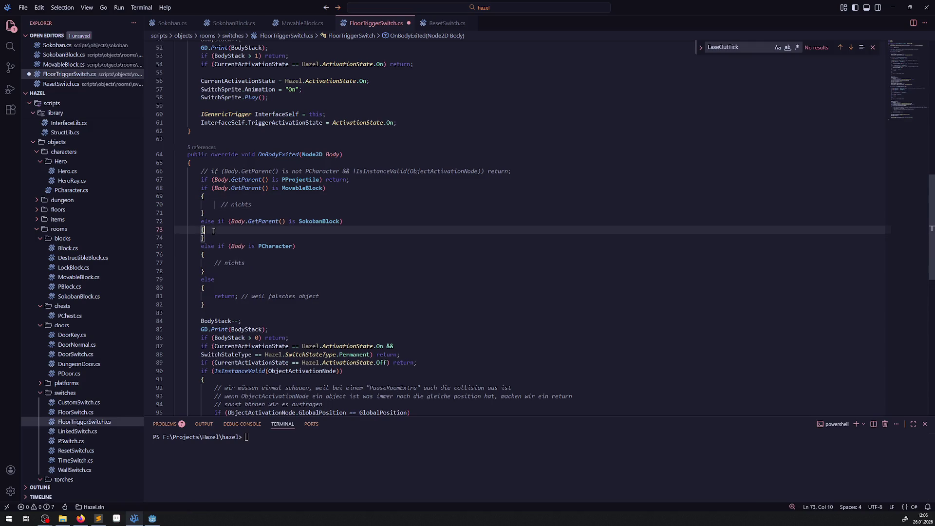
key("Return")
key("ctrl+v")
key("ctrl+s")
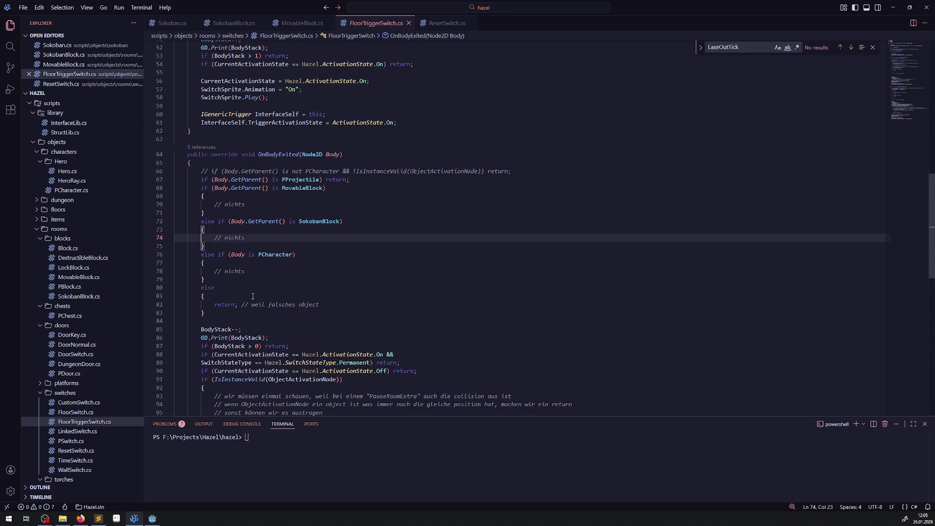
Add GD.Print("Falsch"); above the return in OnBodyExited's wrong-object else branch and save.
left_click(252, 296)
key("Return")
type("GD.")
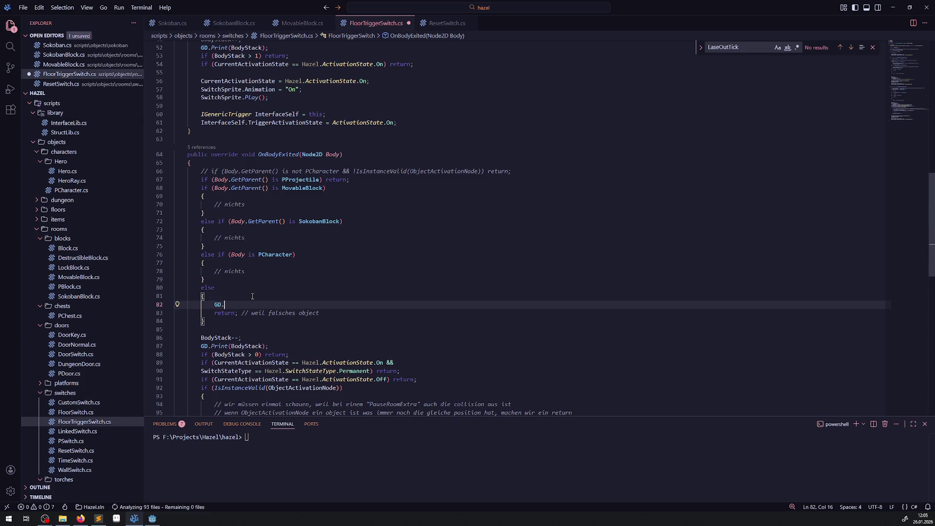
type("Print();")
key("Left")
key("Left")
type("\"Falsch")
key("ctrl+s")
Copy the Falsch print line into OnBodyEntered's wrong-object else branch.
left_click_drag(215, 305, 301, 304)
key("ctrl+c")
scroll(253, 220, "up", 7)
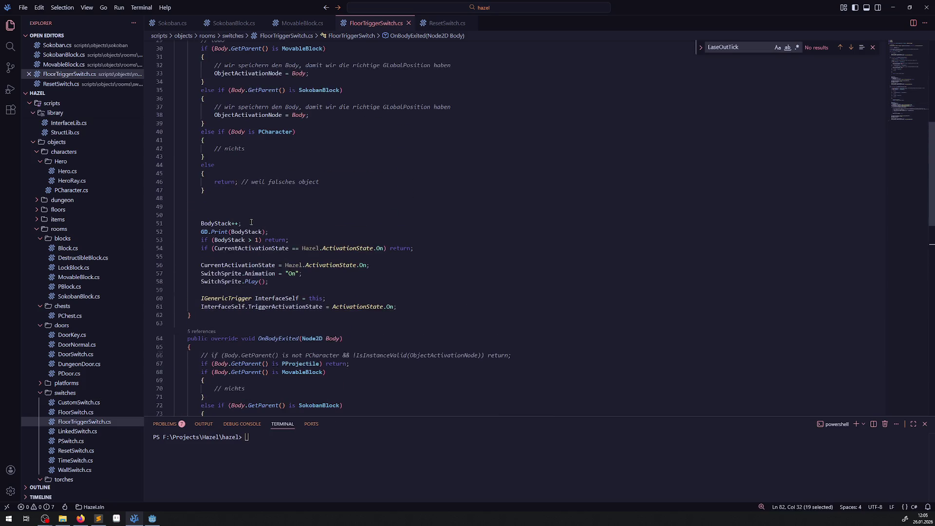
left_click(230, 176)
key("Return")
key("ctrl+v")
Remove the blank lines before BodyStack++, save the script, and return to Godot.
left_click(288, 216)
key("Delete")
key("Delete")
key("End")
key("ctrl+s")
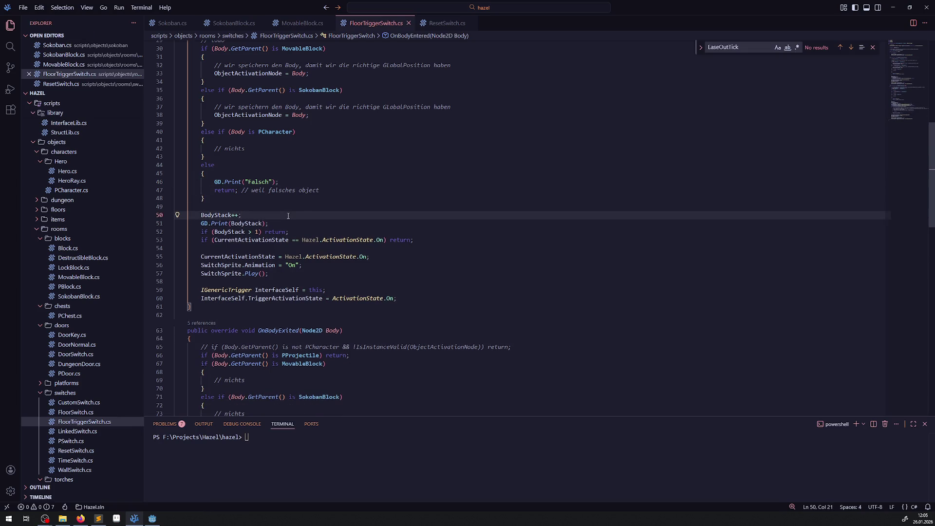
left_click(160, 524)
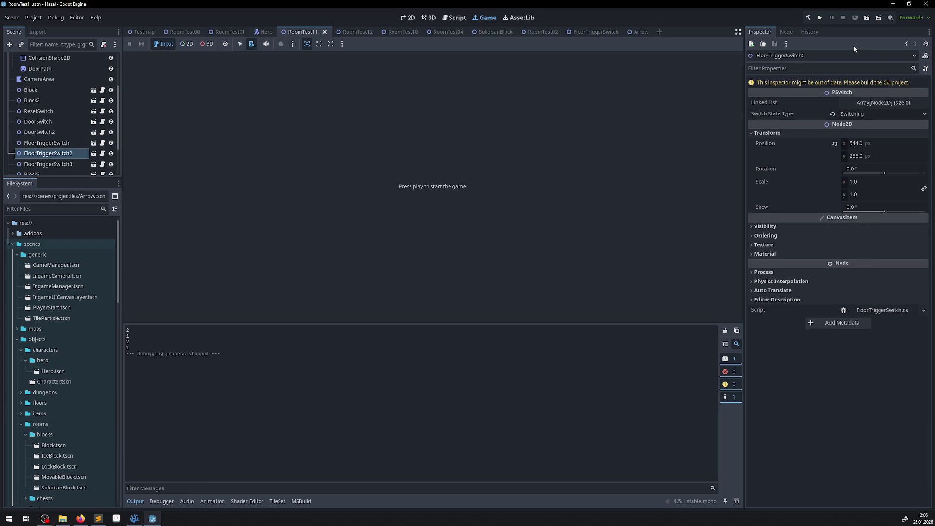
Run the project, walk the hero briefly, then reload the running scene.
left_click(821, 18)
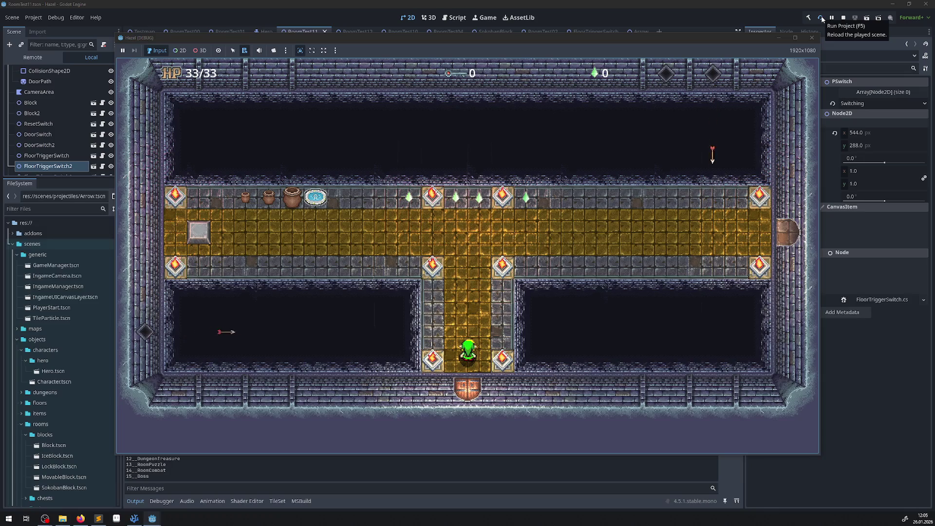
key("Up")
key("Left")
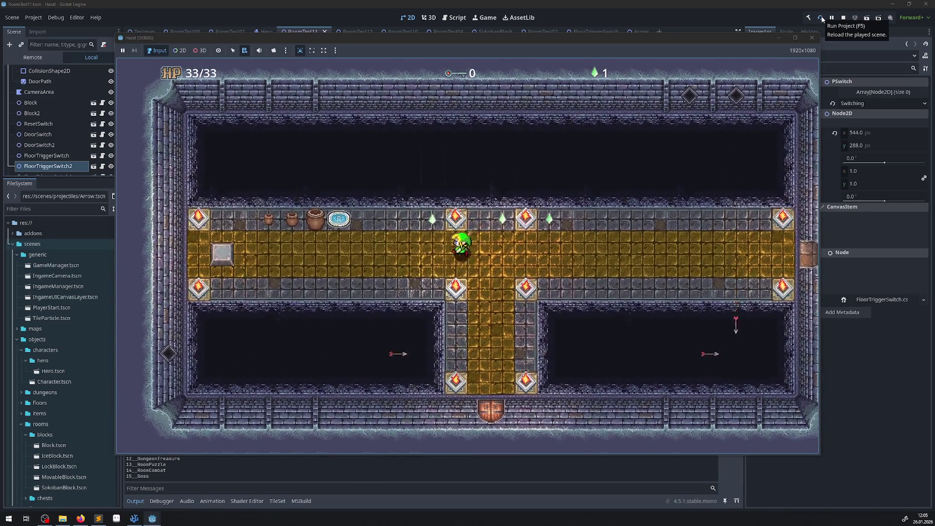
key("Left")
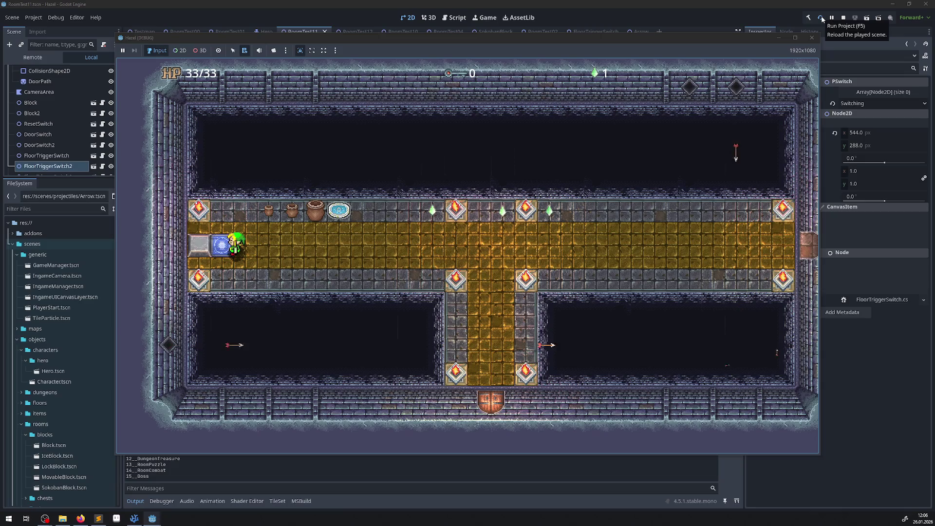
left_click(823, 19)
Walk the hero through the bottom door into the block room and onto the lower-right switch, then off.
key("Down")
key("Right")
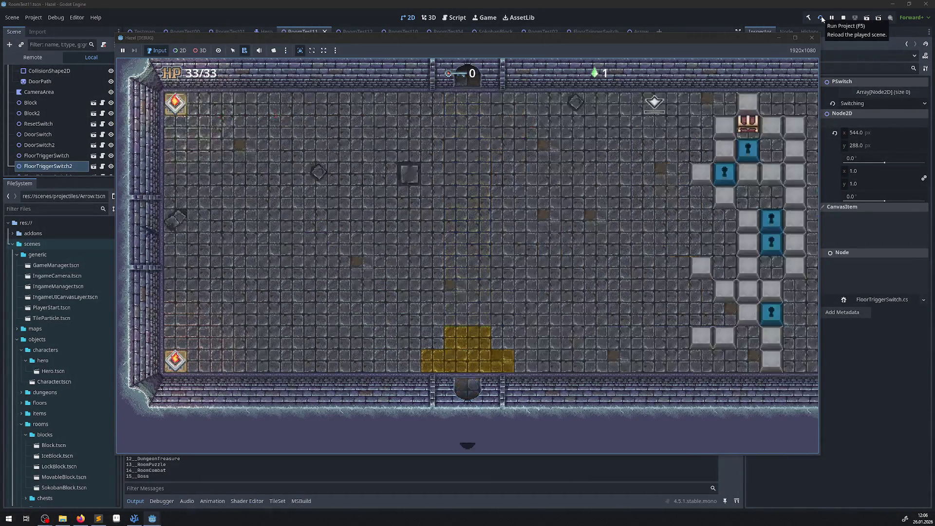
key("Up")
key("Up")
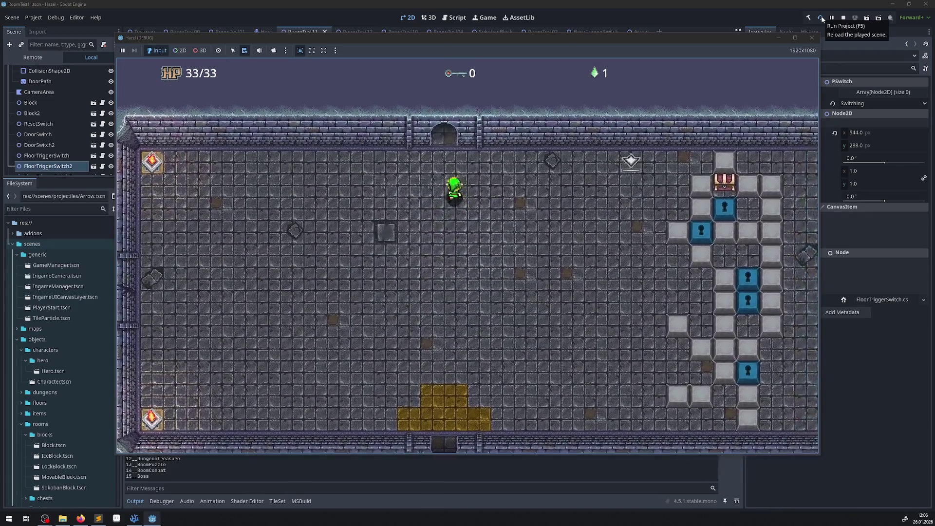
key("Up")
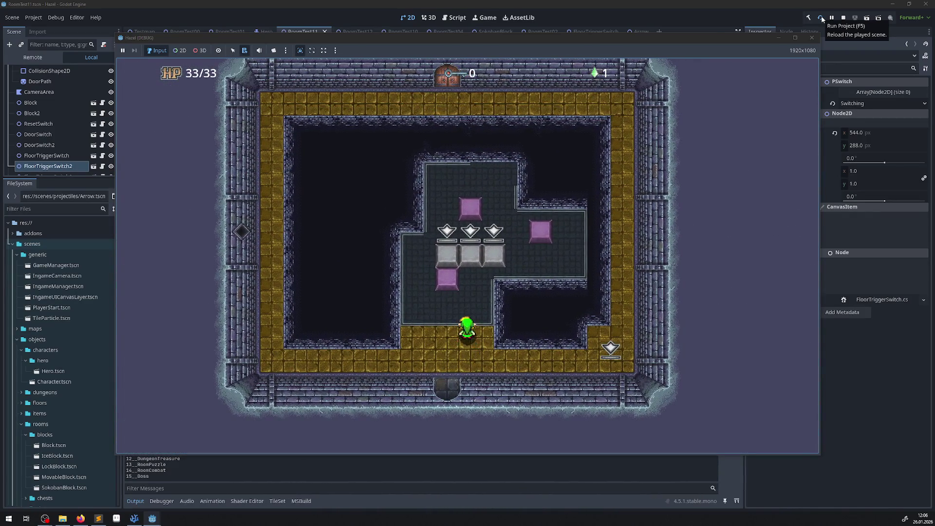
key("Right")
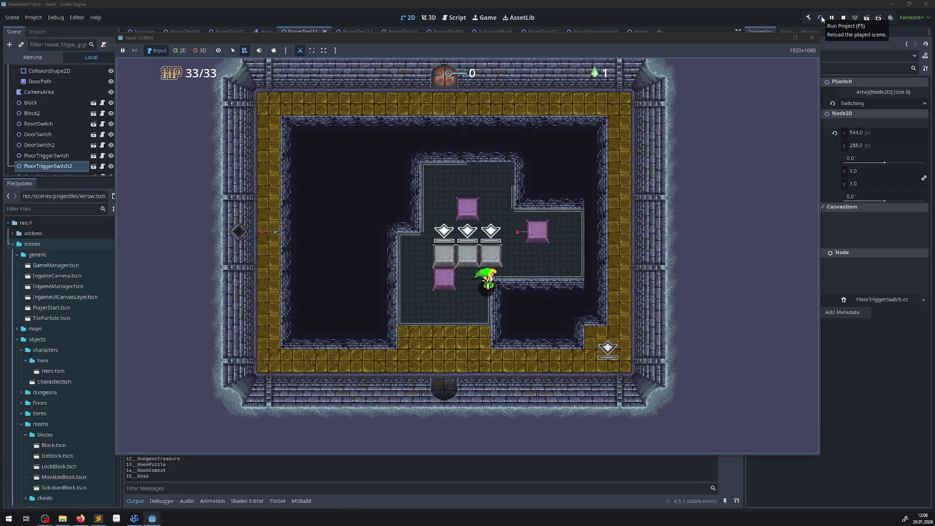
key("Up")
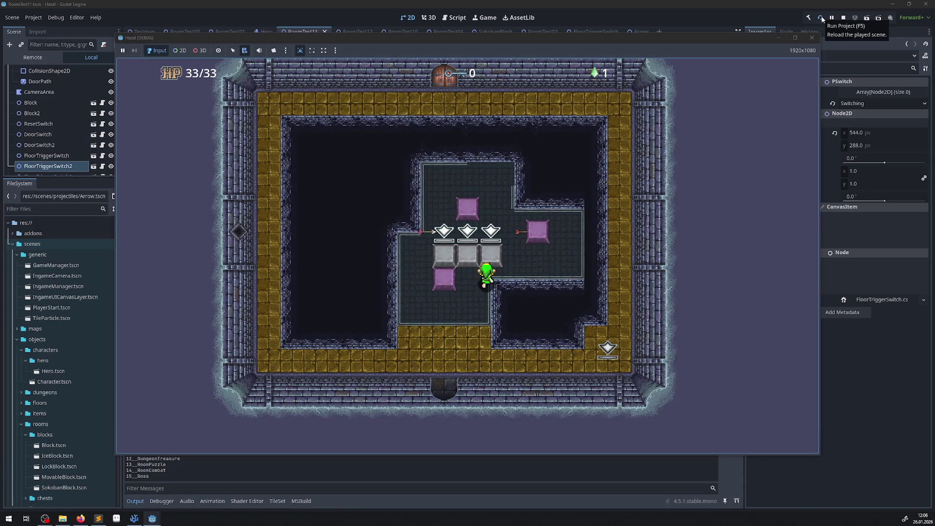
key("Down")
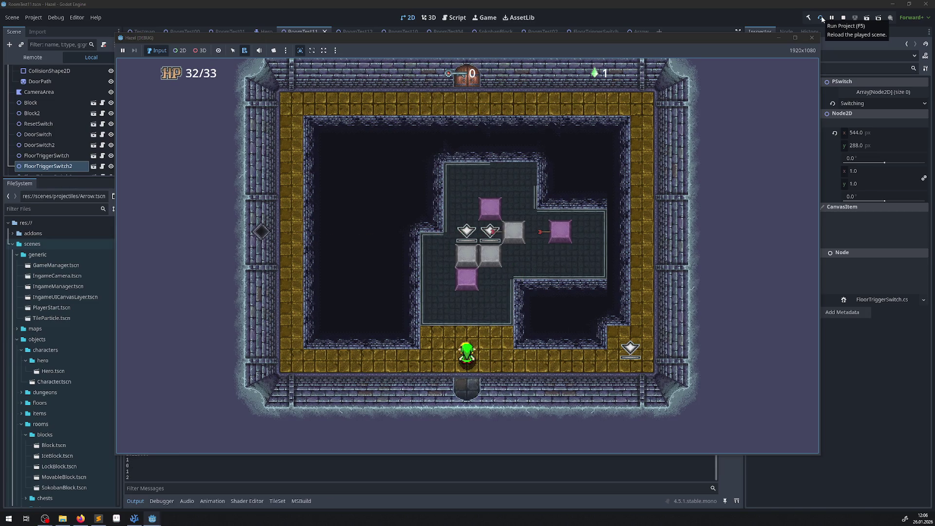
key("Right")
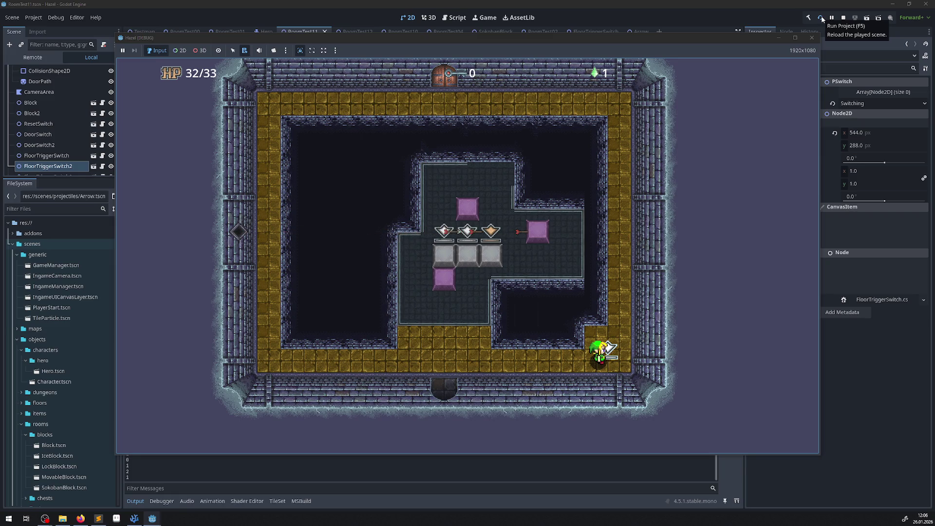
key("Left")
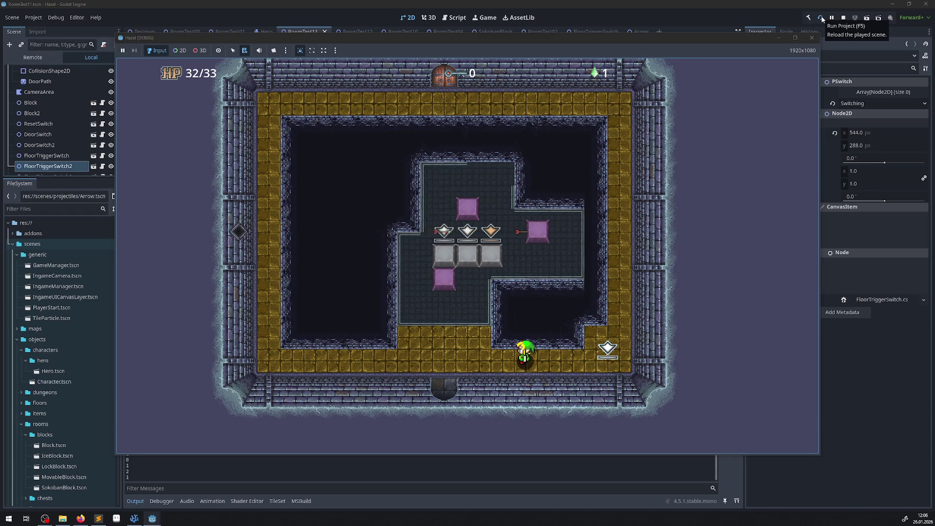
Push the right grey block up onto the switch row, adjusting the game window position.
mouse_move(349, 39)
left_mouse_down()
mouse_move(492, 60)
mouse_move(451, 50)
mouse_move(357, 56)
mouse_move(372, 61)
left_mouse_up()
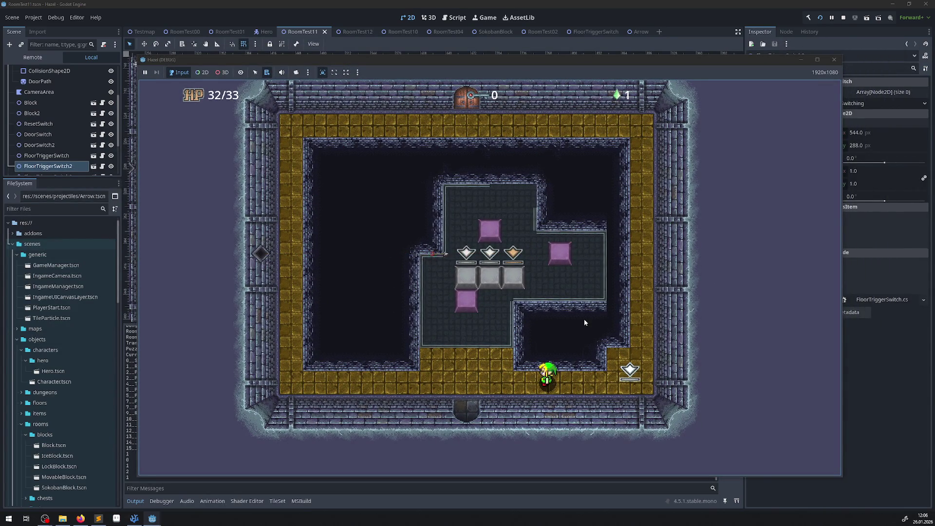
key("Left")
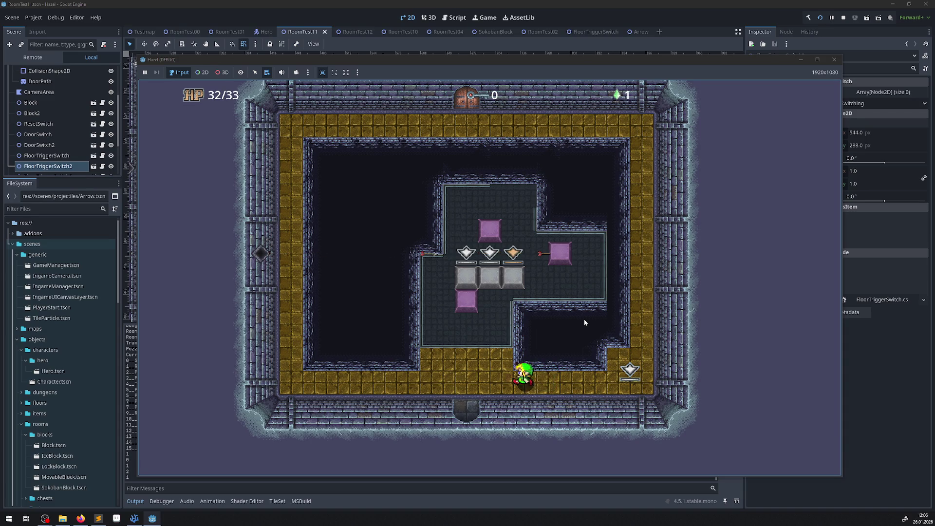
key("Up")
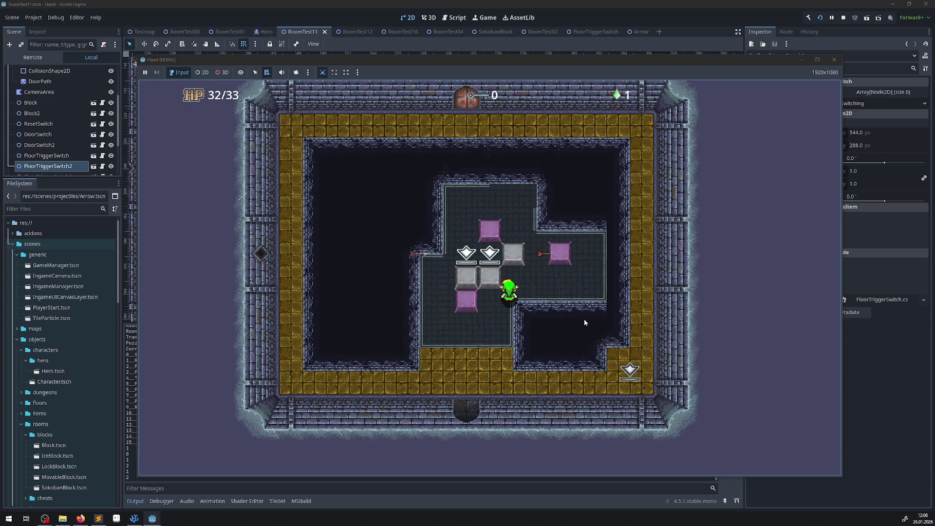
mouse_move(518, 62)
left_mouse_down()
mouse_move(291, 101)
mouse_move(534, 61)
left_mouse_up()
Close the game, switch to the SokobanBlock scene, and collapse its AnimatableBody2D and StaticBody2D nodes.
left_click(856, 59)
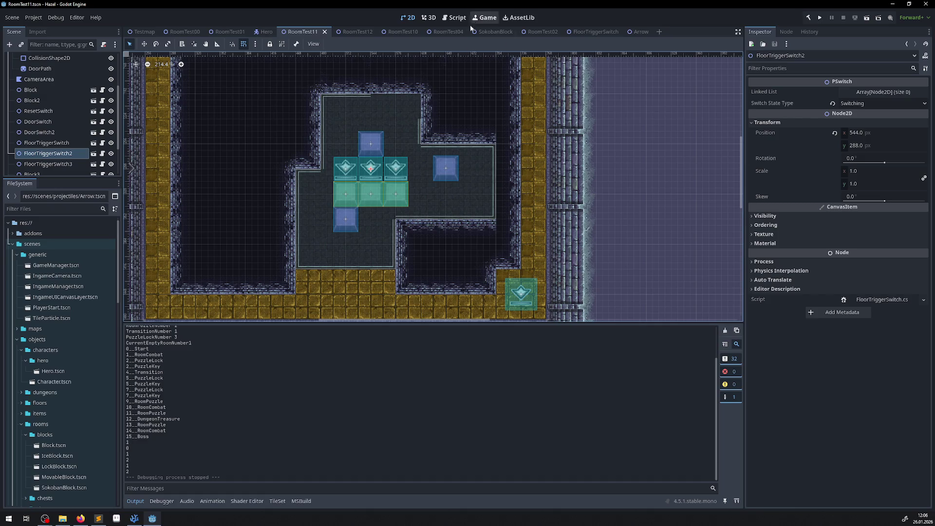
left_click(489, 34)
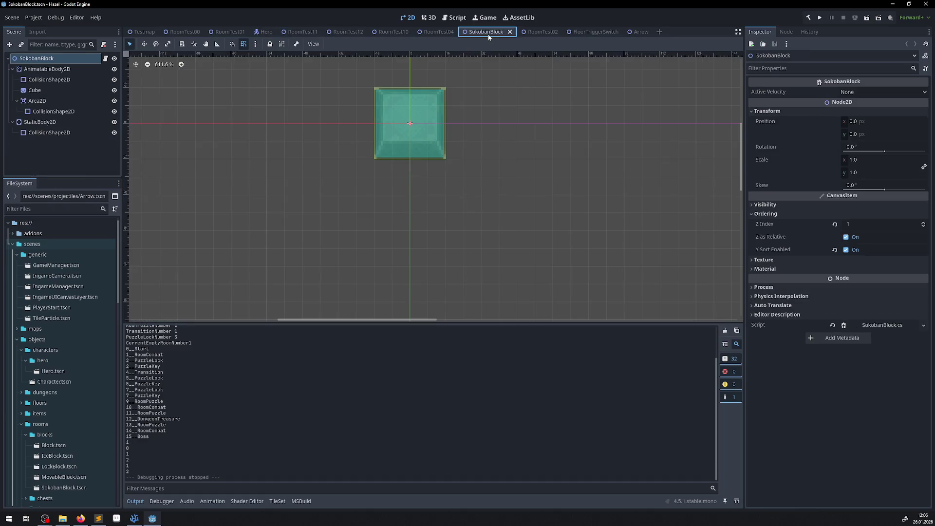
left_click(13, 69)
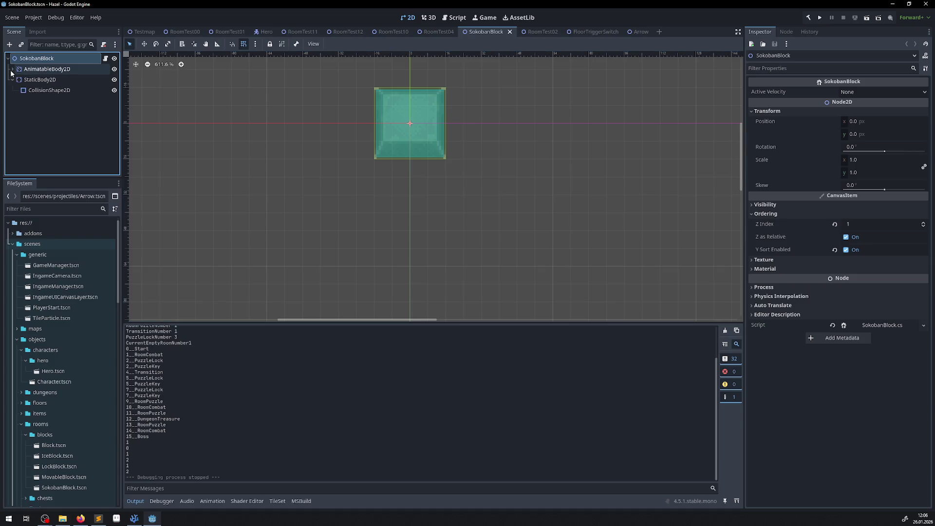
left_click(12, 80)
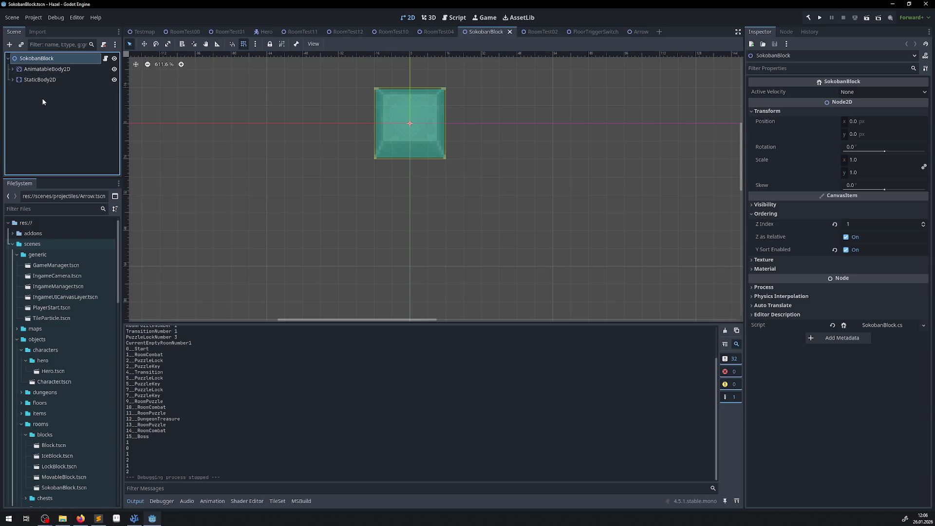
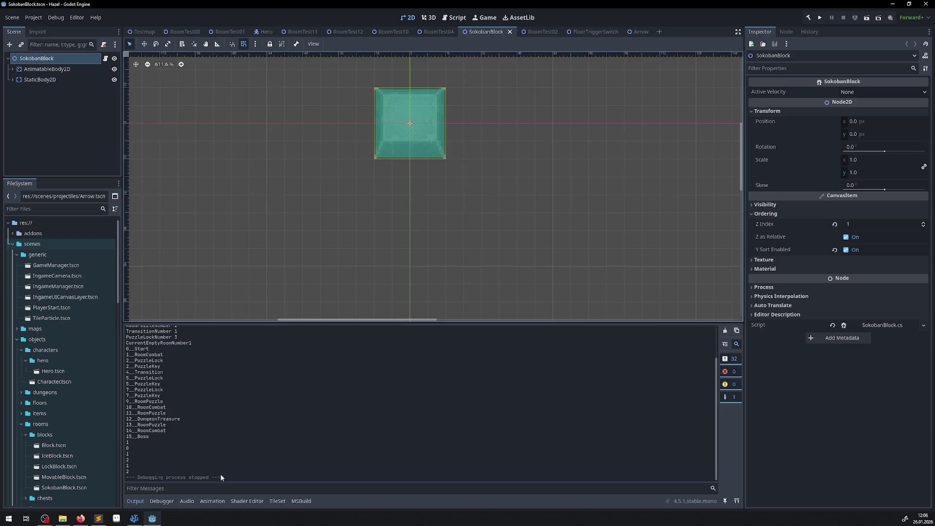
Bring FloorTriggerSwitch.cs forward in VS Code from the taskbar.
left_click(135, 522)
Delete OnBodyExited's MovableBlock, PCharacter and else branches plus the // nichts comment.
scroll(314, 309, "down", 5)
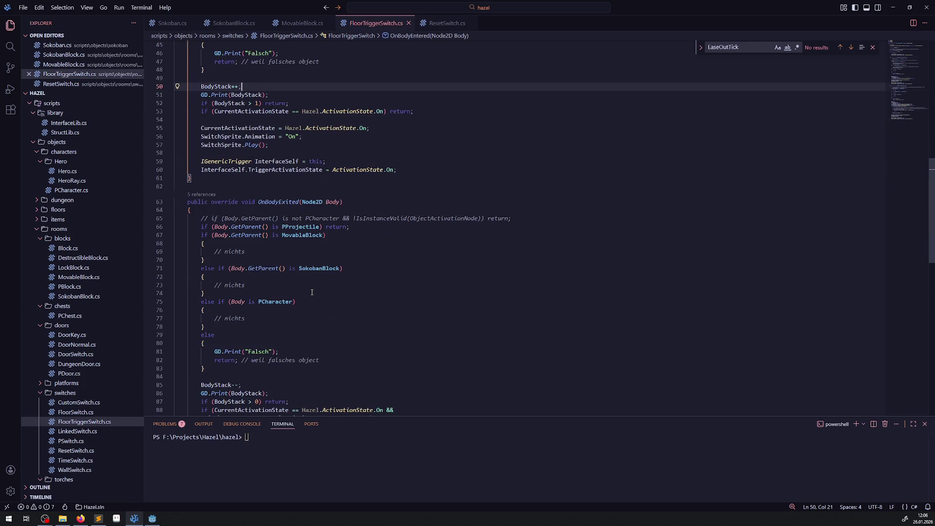
scroll(312, 292, "down", 2)
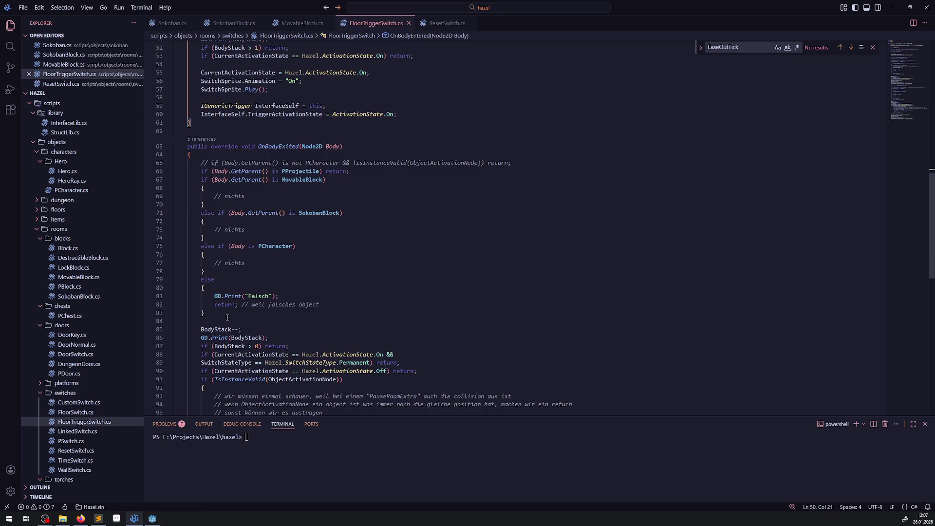
left_click_drag(219, 311, 170, 182)
left_click(276, 225)
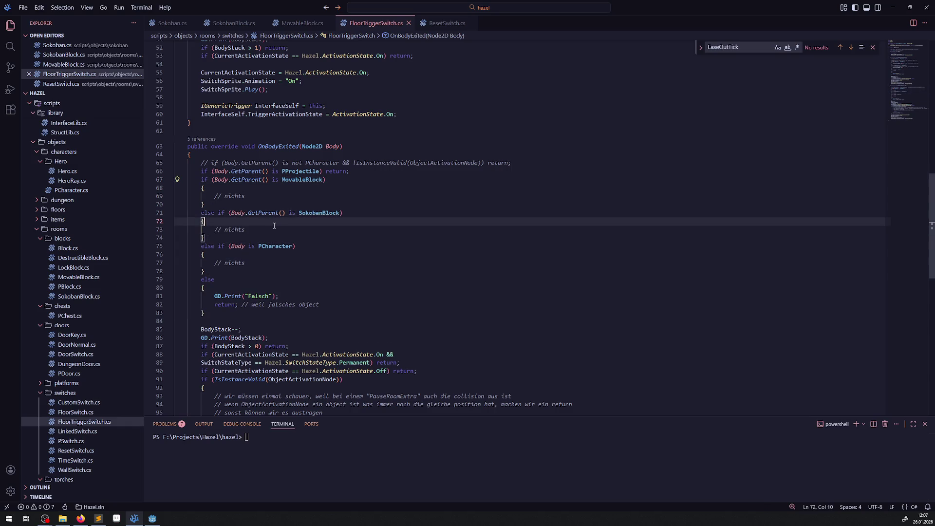
mouse_move(205, 205)
left_mouse_down()
mouse_move(203, 194)
mouse_move(174, 180)
left_mouse_up()
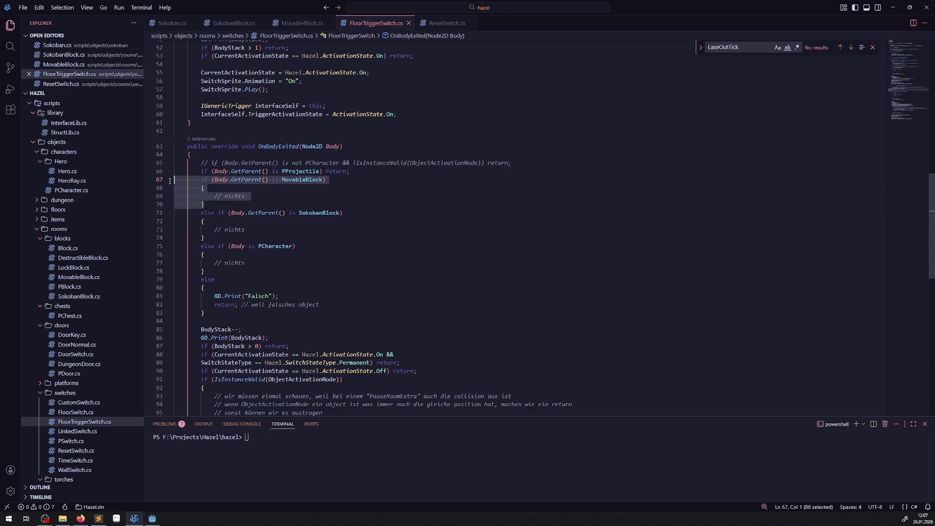
key("Delete")
key("BackSpace")
left_click_drag(224, 279, 176, 212)
key("Delete")
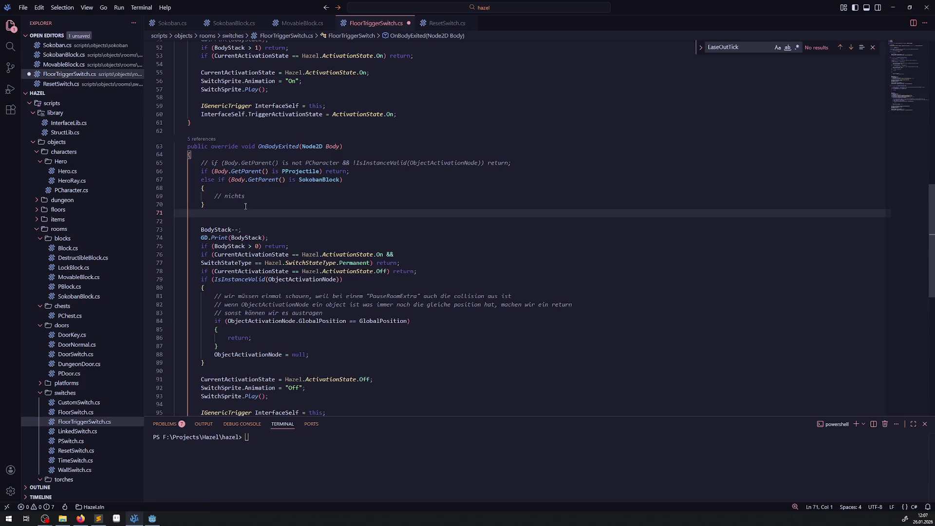
left_click_drag(263, 196, 172, 197)
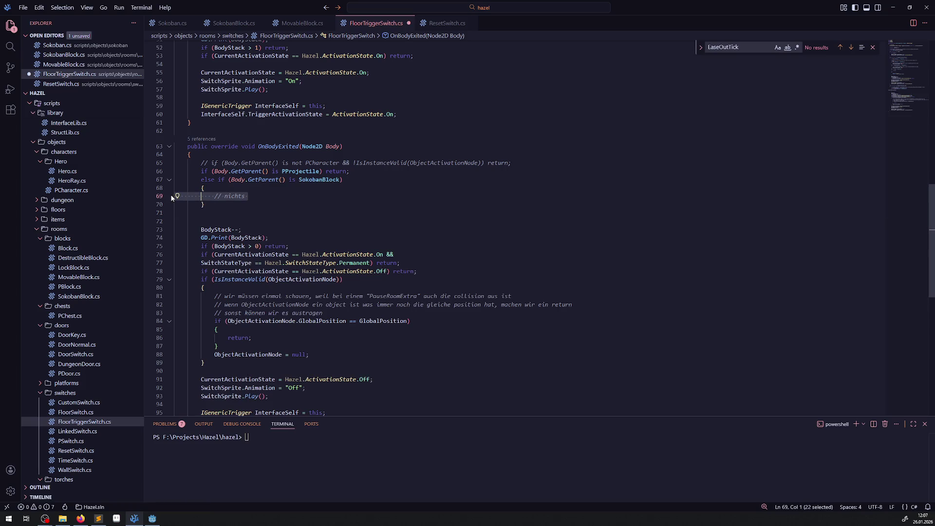
key("Delete")
Extend the SokobanBlock condition with '&& Body is StaticBody2D' and save.
left_click(341, 180)
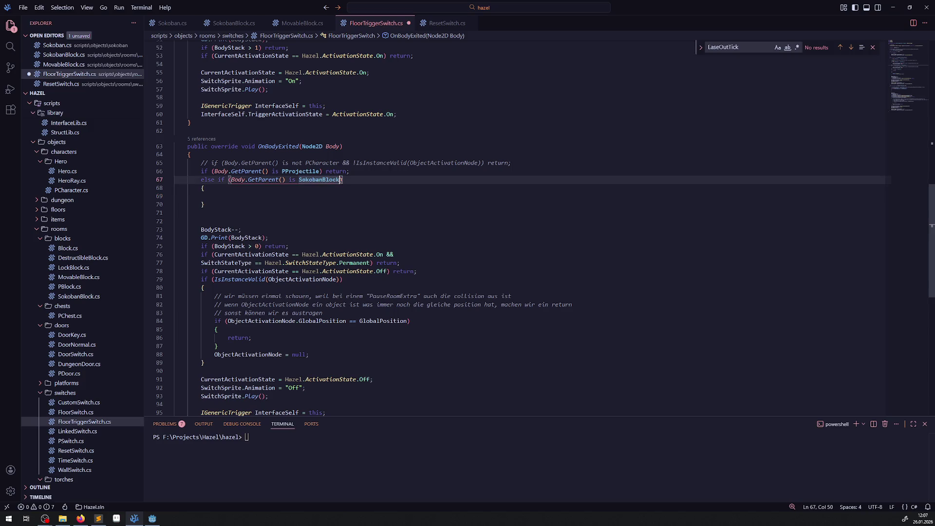
type("&& is")
type(" Body")
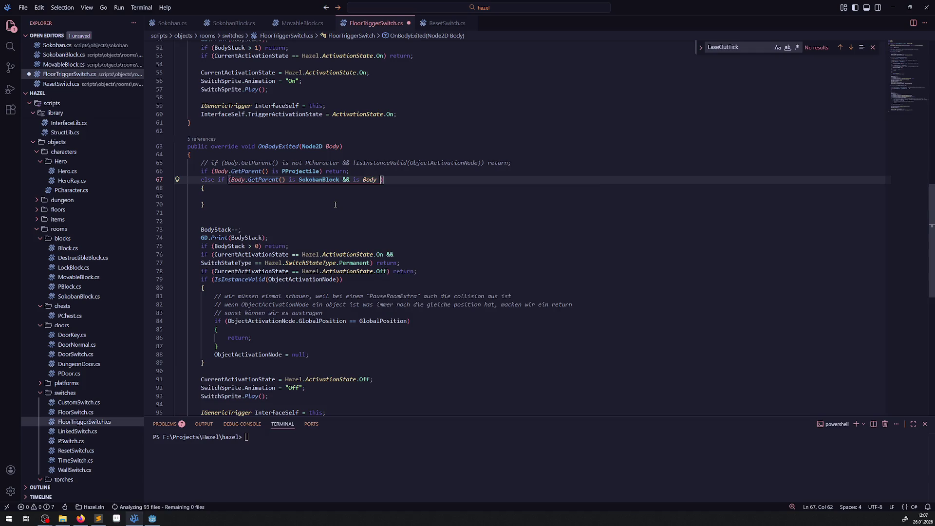
key("BackSpace")
key("BackSpace")
key("BackSpace")
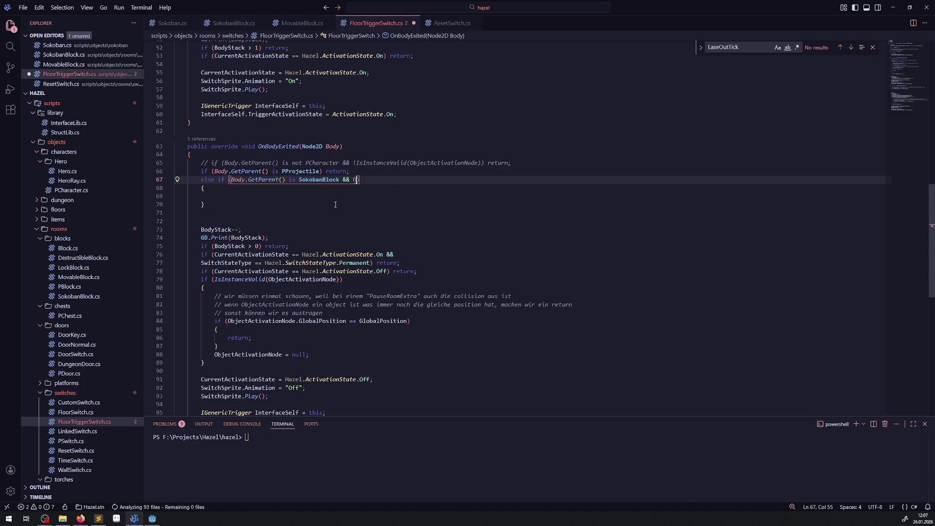
type("Bid")
key("BackSpace")
key("BackSpace")
type("ody is ")
type("Stat")
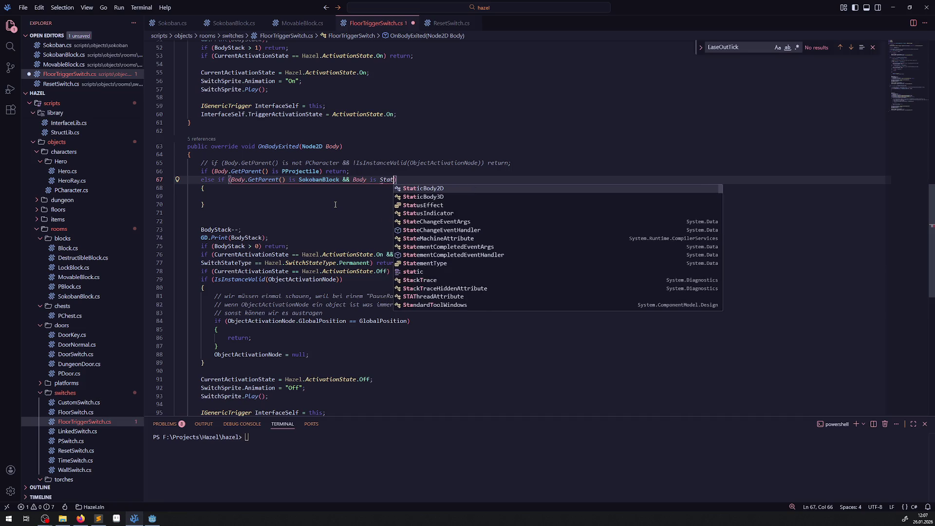
key("Return")
key("ctrl+s")
Put 'return;' in the empty SokobanBlock branch body and save the script.
left_click(251, 196)
key("Tab")
key("Tab")
key("Tab")
type("return;")
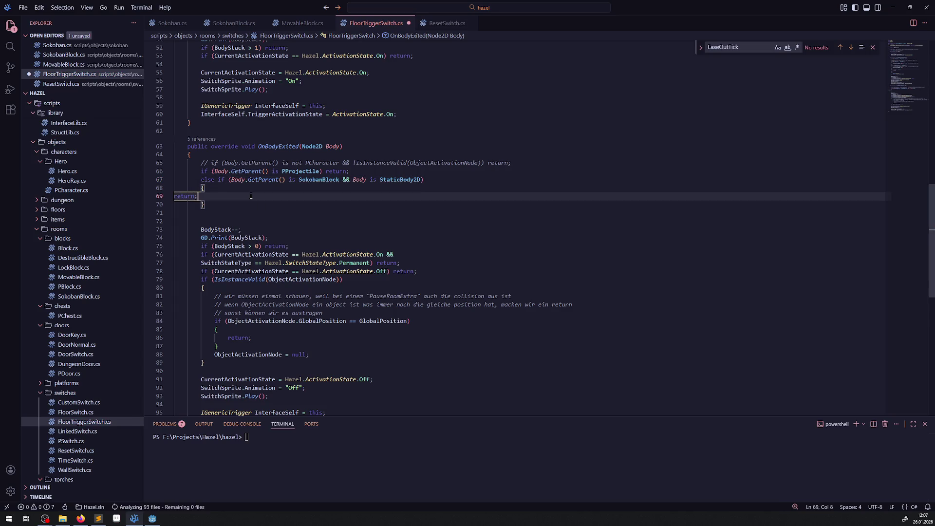
key("ctrl+s")
scroll(273, 227, "up", 5)
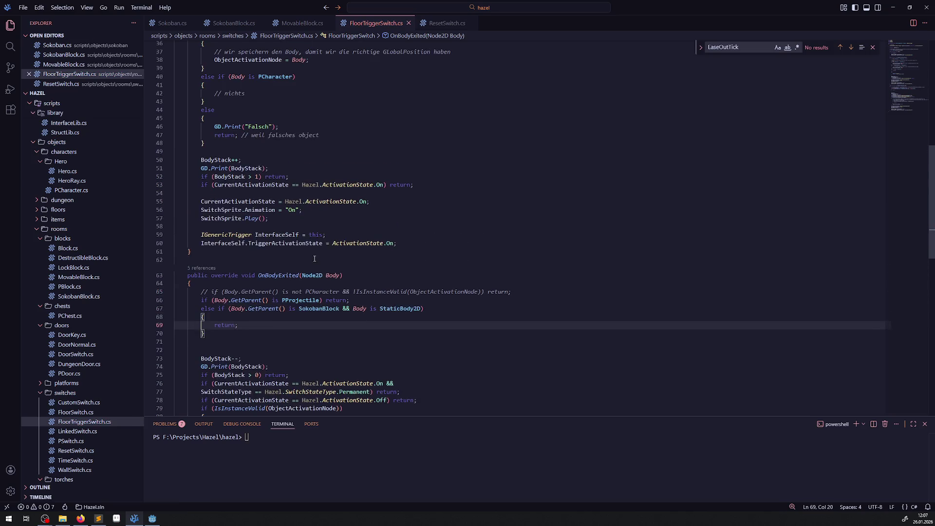
Collapse OnBodyExited's SokobanBlock StaticBody2D check and return onto one line, then save.
scroll(274, 226, "up", 5)
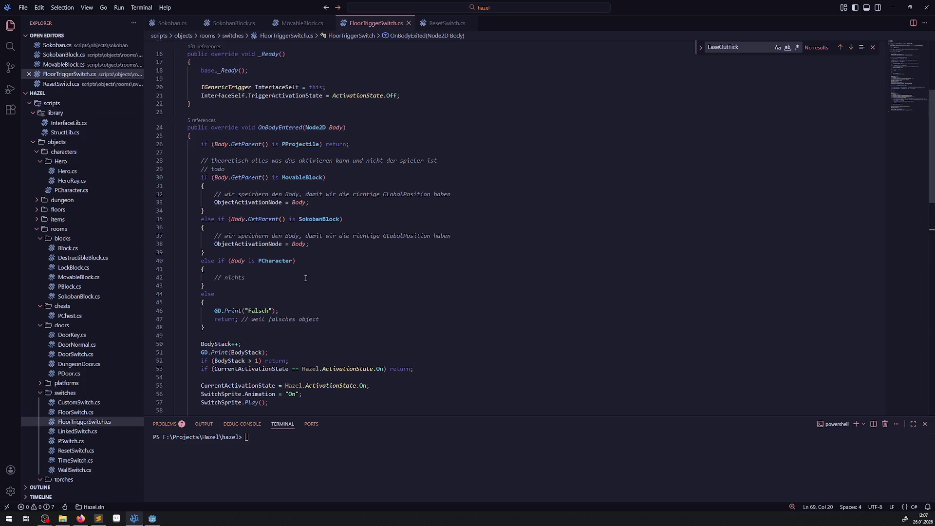
scroll(306, 277, "down", 5)
mouse_move(213, 334)
left_mouse_down()
mouse_move(204, 309)
mouse_move(209, 325)
mouse_move(256, 324)
mouse_move(173, 317)
left_mouse_up()
key("ctrl+c")
left_click(429, 308)
key("ctrl+v")
key("BackSpace")
key("ctrl+s")
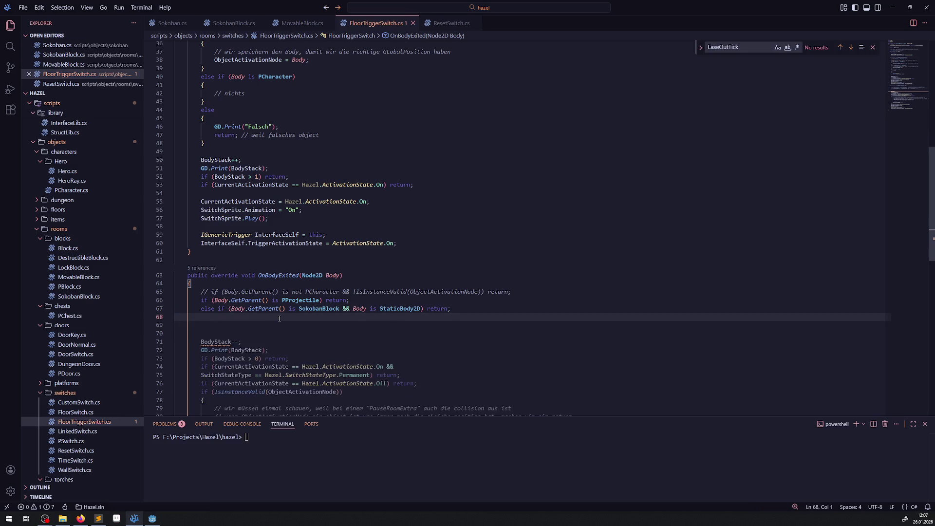
Paste the one-line SokobanBlock early return at the top of OnBodyEntered and save.
left_click_drag(453, 309, 179, 307)
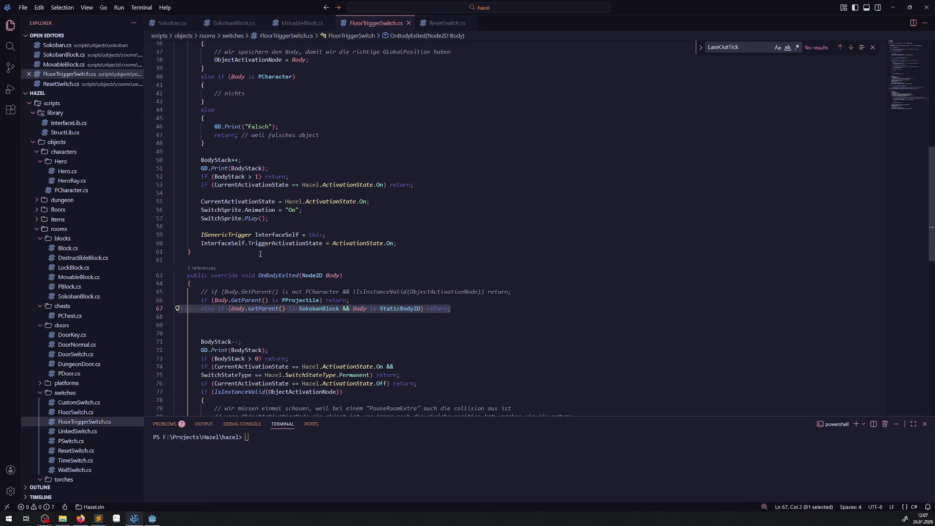
scroll(260, 255, "up", 7)
left_click(244, 170)
key("ctrl+v")
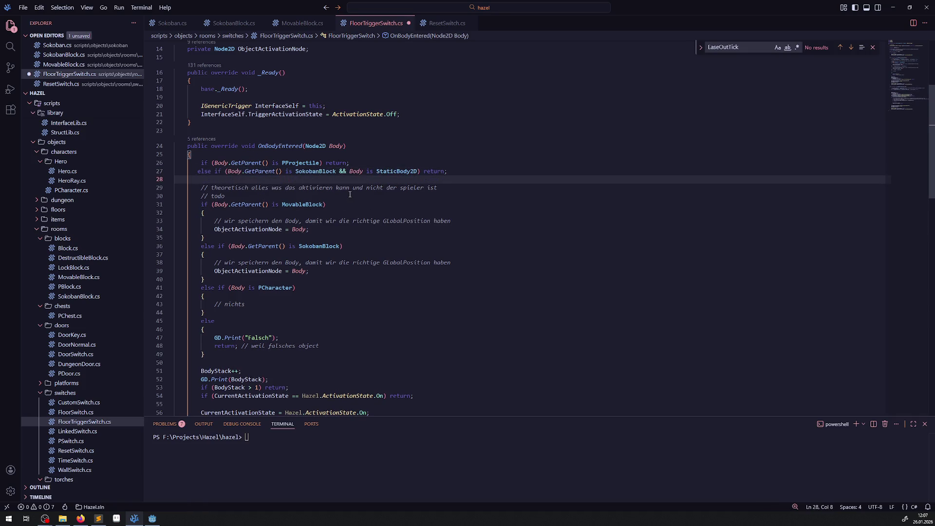
key("ctrl+s")
mouse_move(238, 334)
left_click(205, 297)
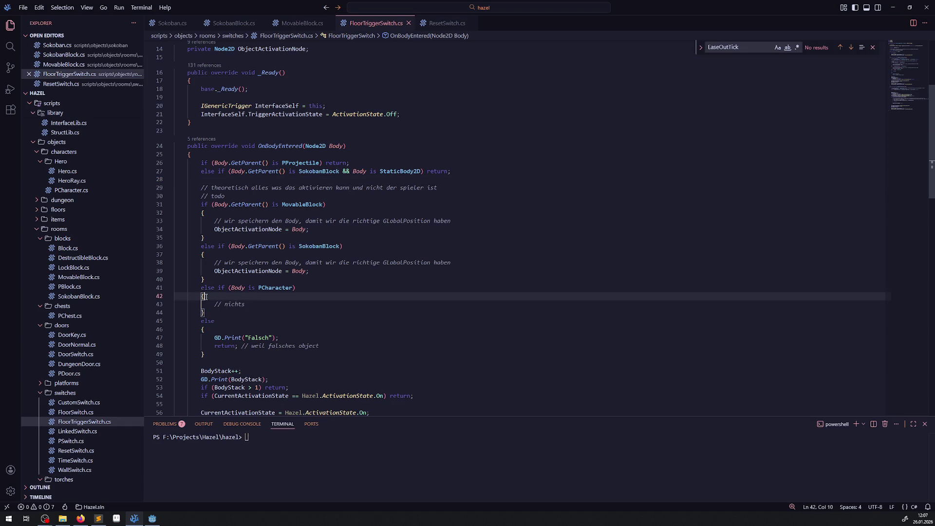
Remove OnBodyEntered's PCharacter and else branches, save FloorTriggerSwitch.cs, and return to Godot.
mouse_move(216, 354)
left_mouse_down()
mouse_move(195, 311)
mouse_move(154, 290)
left_mouse_up()
key("Delete")
left_click(226, 280)
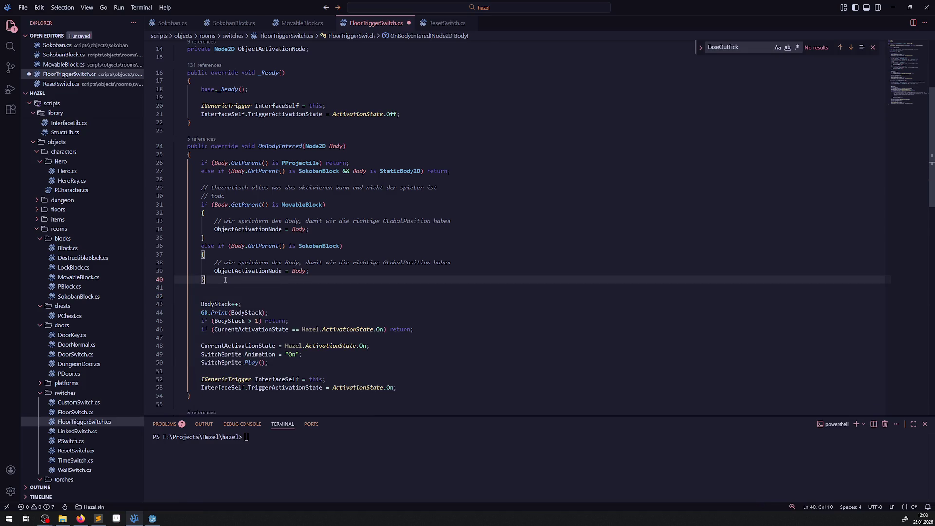
key("ctrl+s")
left_click(152, 518)
Run the game and walk the hero through the corridors into the block puzzle room.
left_click(816, 19)
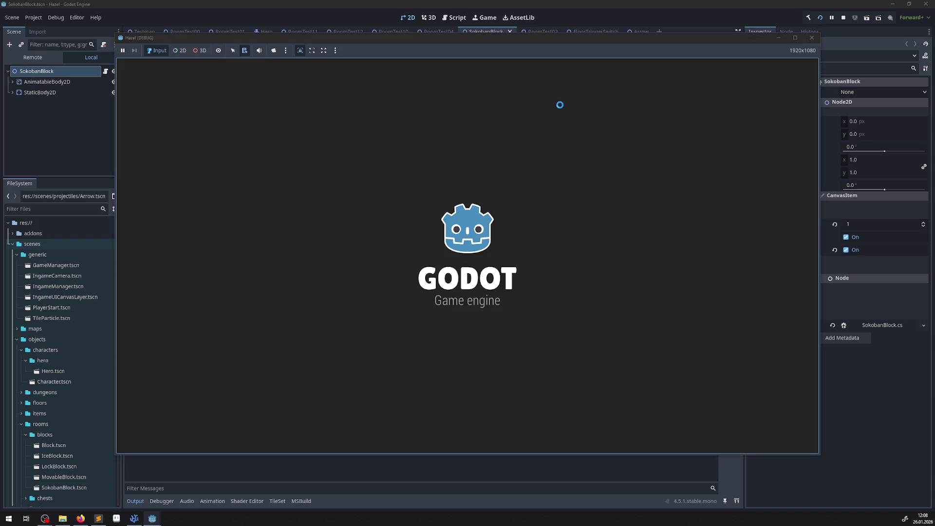
key("Up")
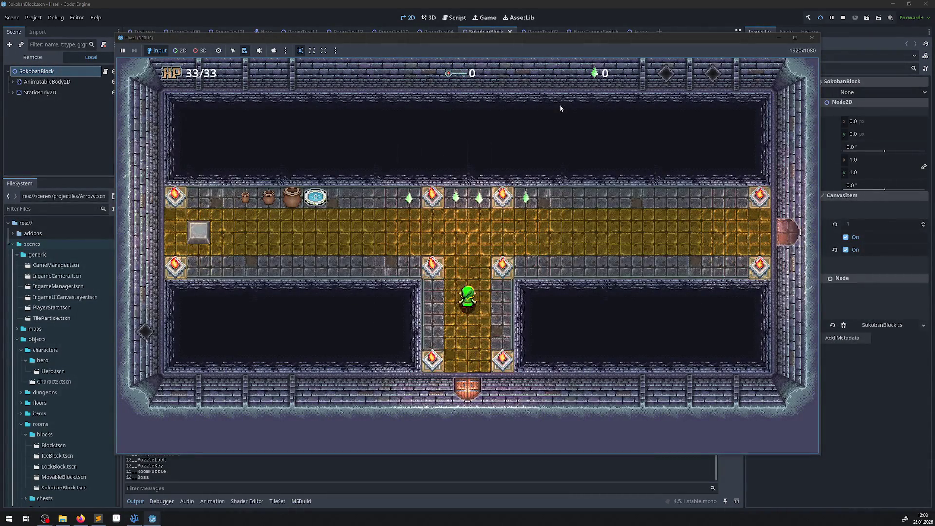
key("Left")
key("Left")
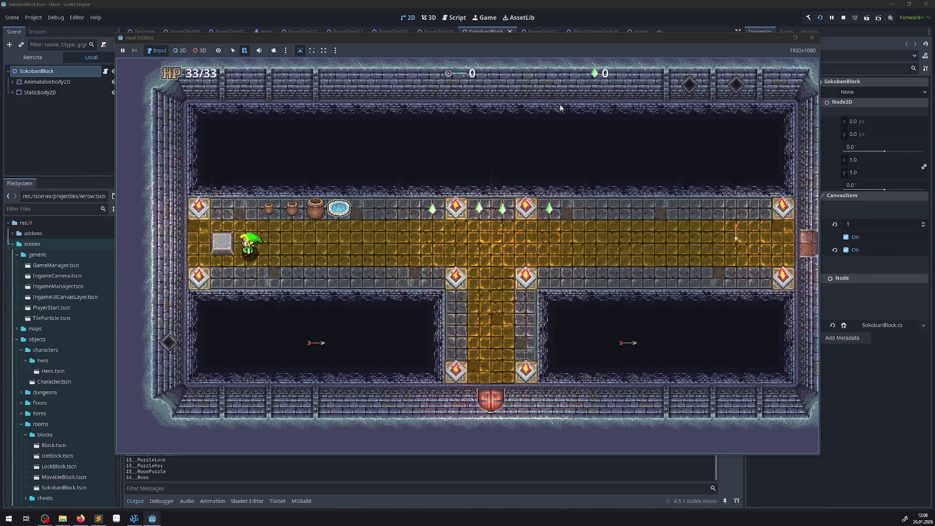
key("Left")
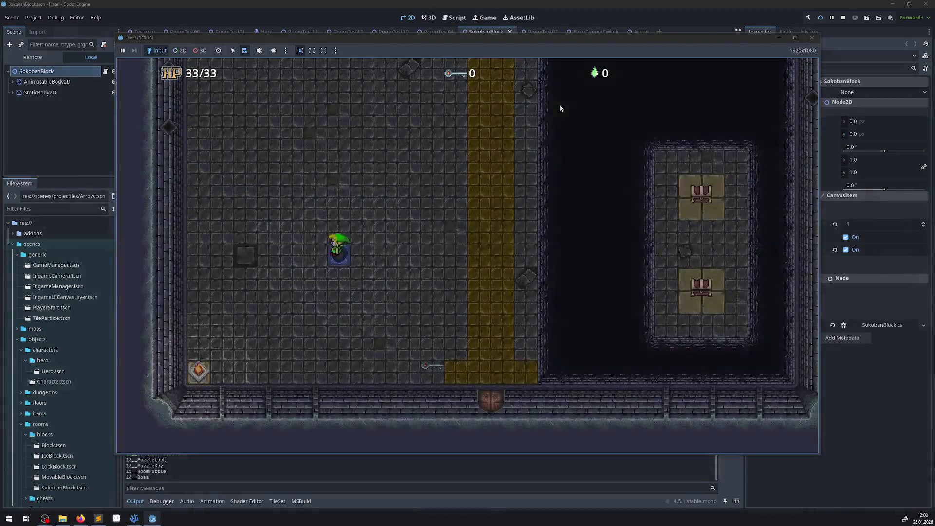
key("Down")
key("Right")
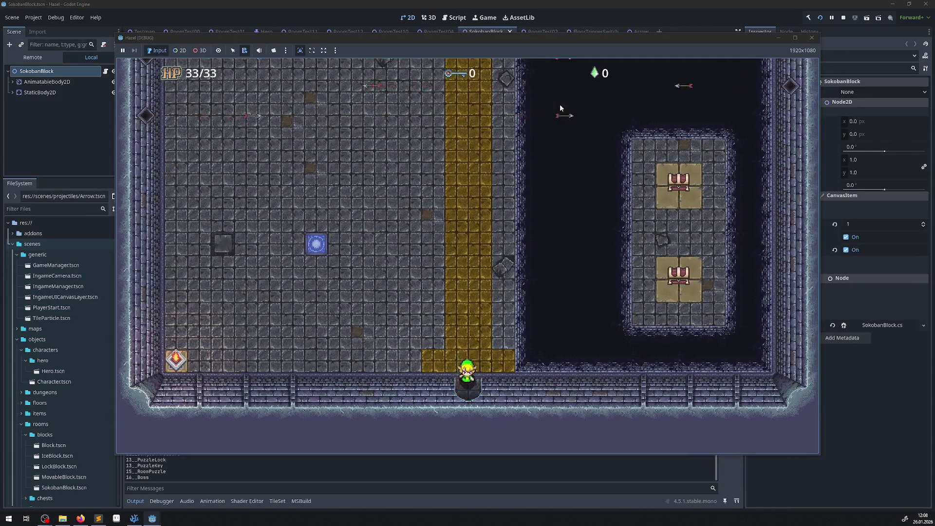
key("Up")
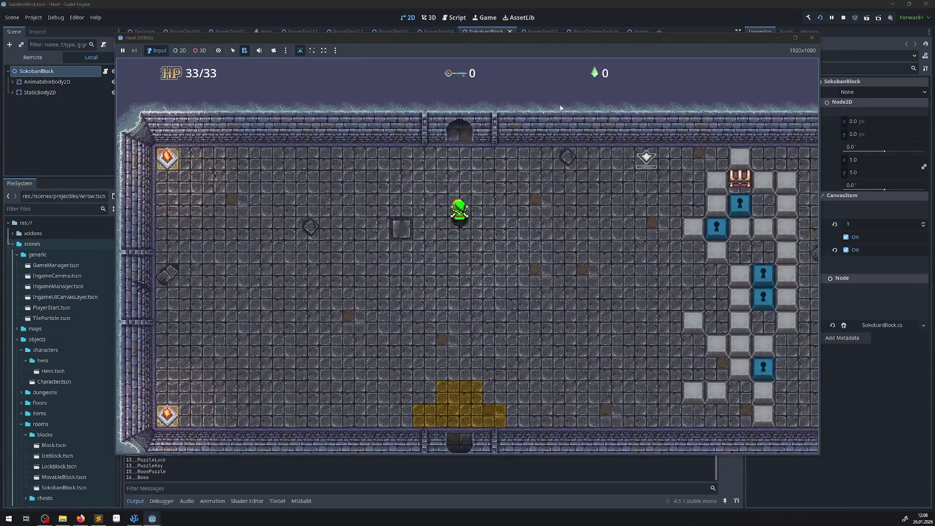
key("Up")
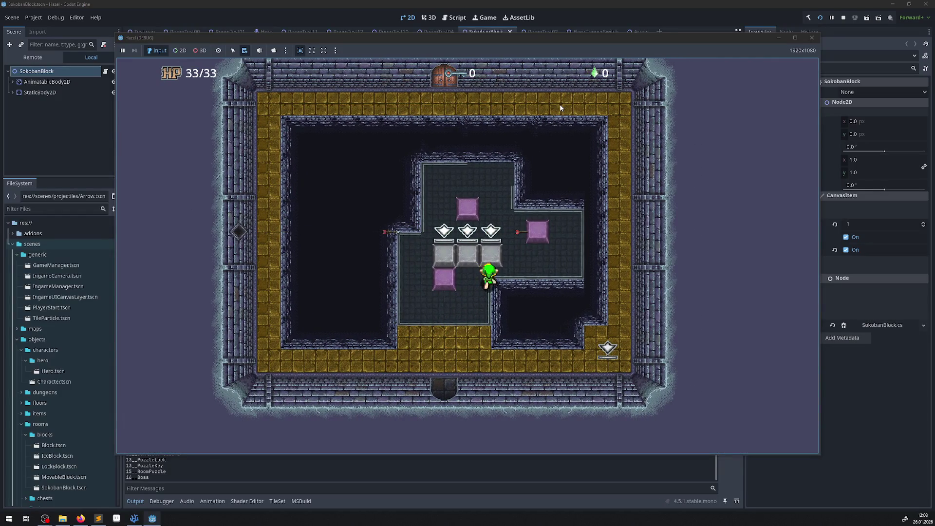
Move the hero back and forth between the grey blocks and the bottom-right switch.
key("Down")
key("Right")
key("Left")
key("Up")
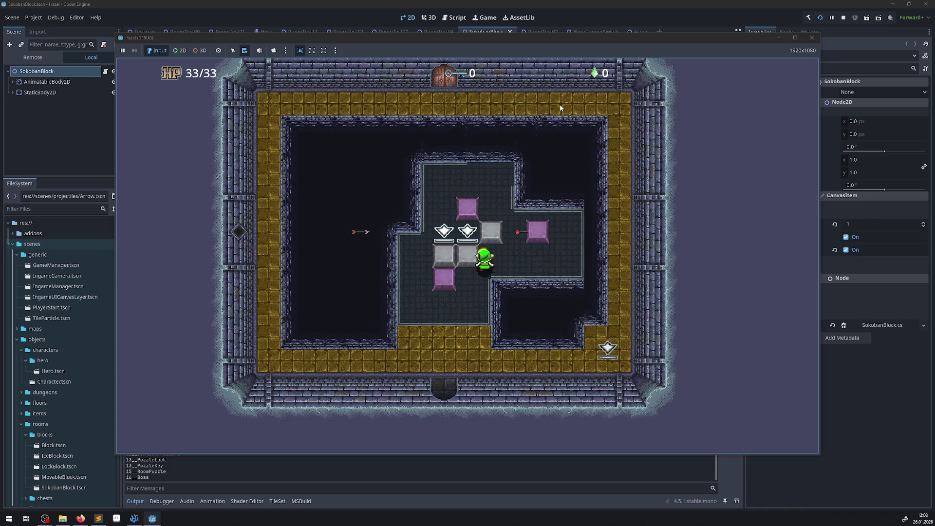
key("Down")
key("Right")
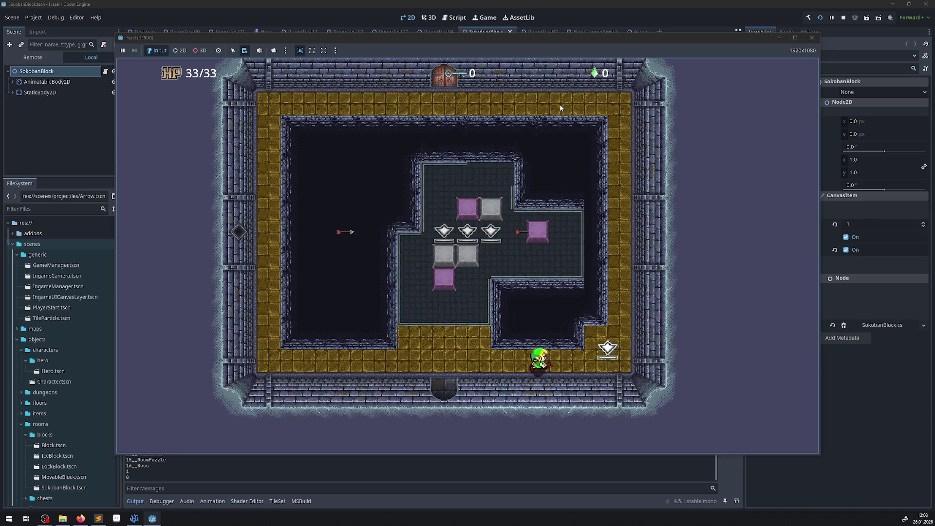
key("Left")
key("Up")
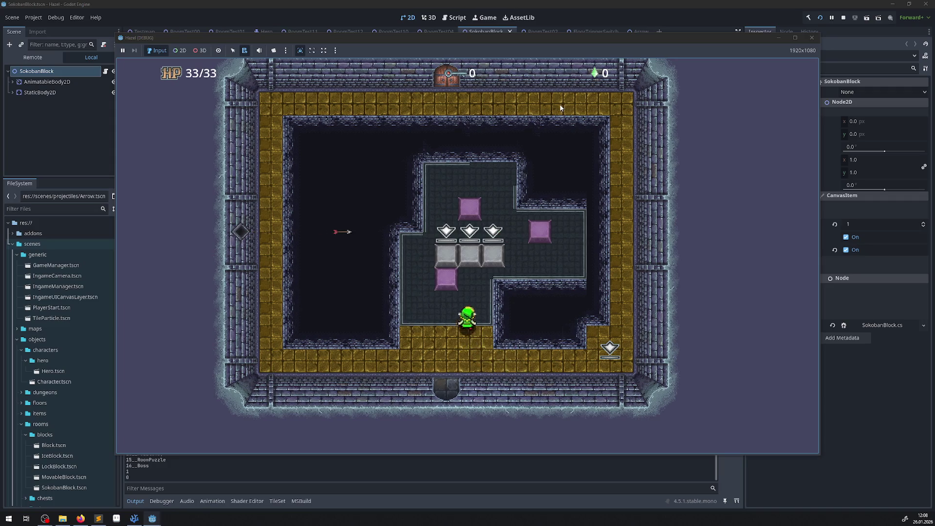
key("Left")
key("Up")
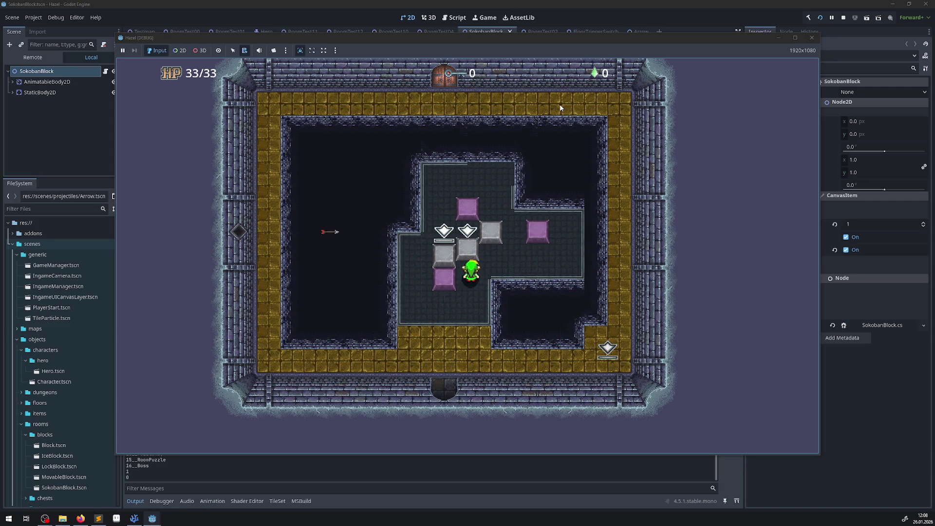
key("Down")
key("Right")
key("Left")
key("Up")
key("Up")
Push the grey blocks around and onto the switches, ending at the corner switch.
key("Up")
key("Down")
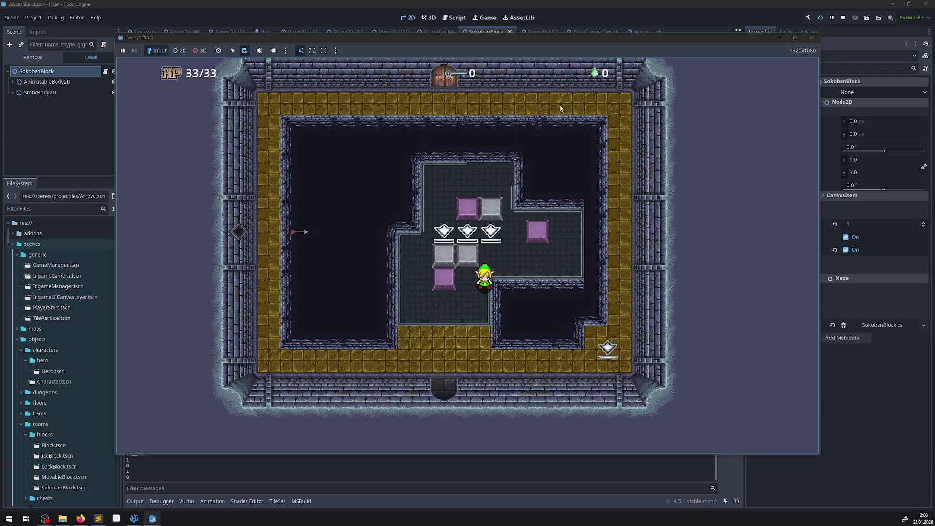
key("Up")
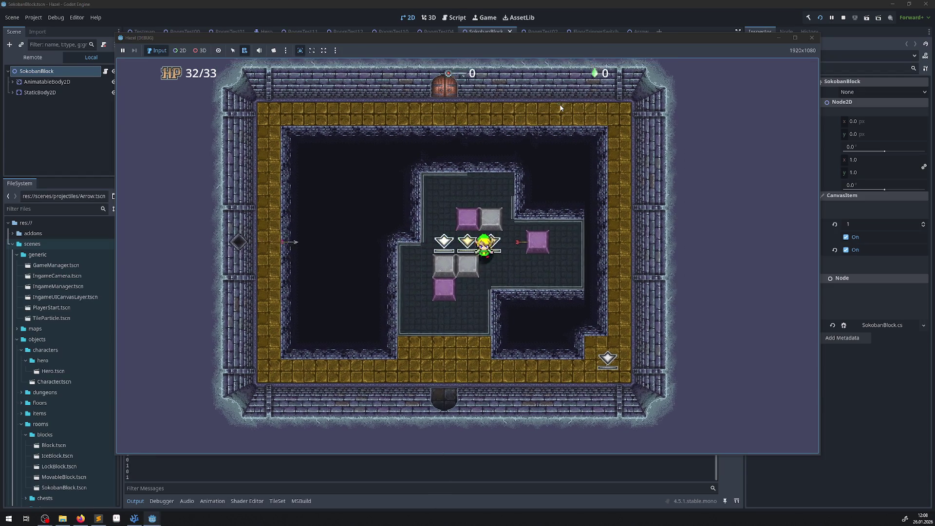
key("Down")
key("Up")
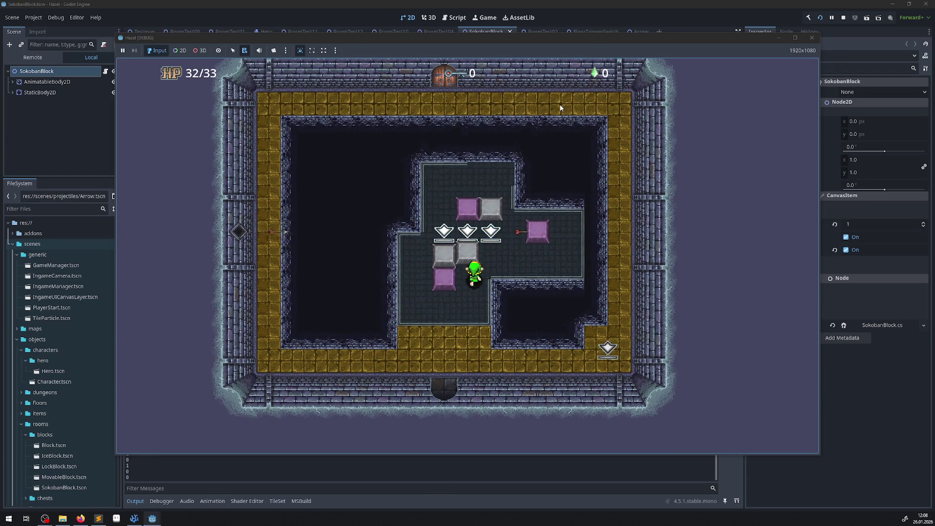
key("Right")
key("Left")
key("Left")
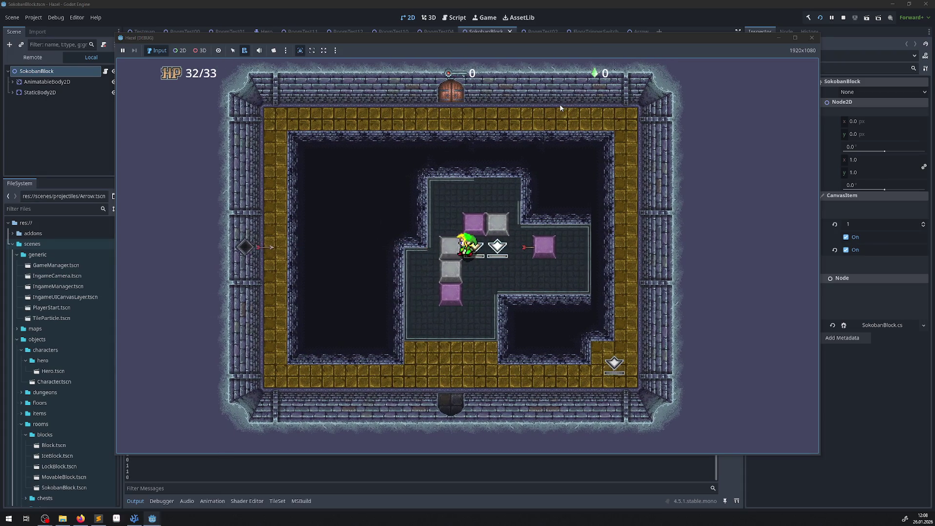
key("Down")
key("Up")
key("Right")
key("Down")
key("Down")
key("Right")
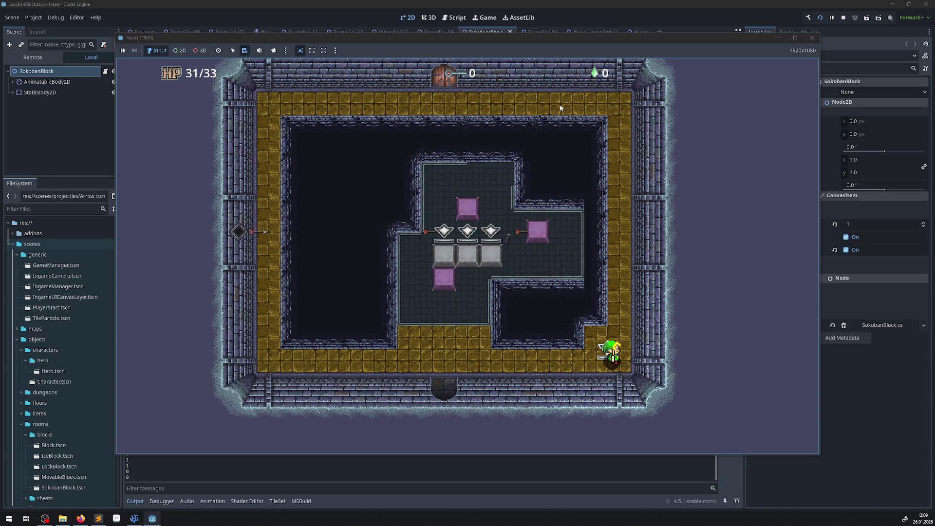
Stop the game and select the GD.Print(BodyStack) line in VS Code.
left_click(812, 37)
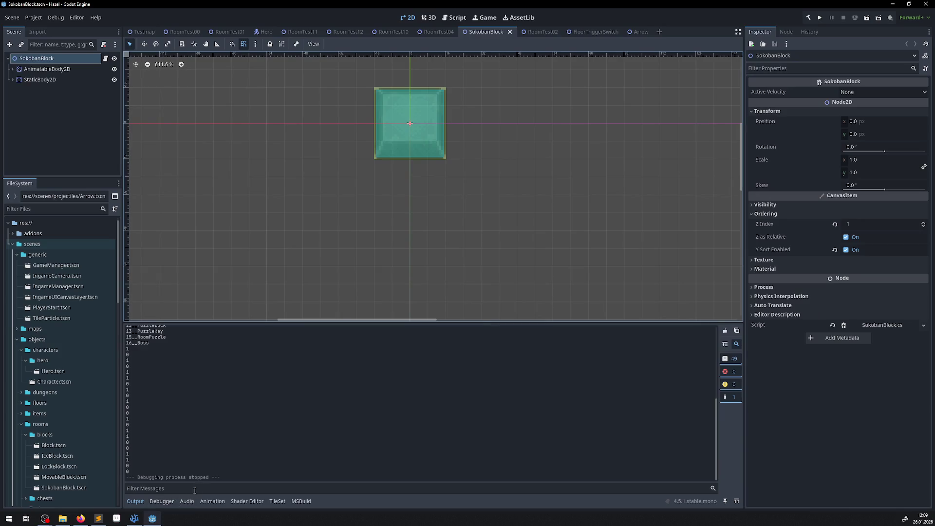
key("alt+Tab")
left_click(273, 317)
key("shift+Up")
Delete both GD.Print(BodyStack) debug lines and the blank lines before BodyStack--.
key("BackSpace")
scroll(287, 301, "down", 1)
scroll(287, 300, "down", 5)
left_click_drag(274, 266, 194, 265)
key("ctrl+c")
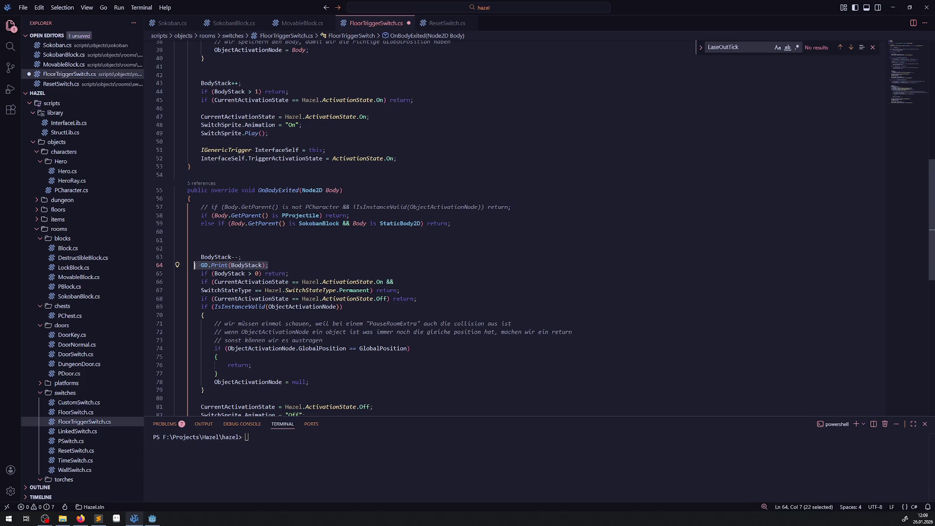
key("BackSpace")
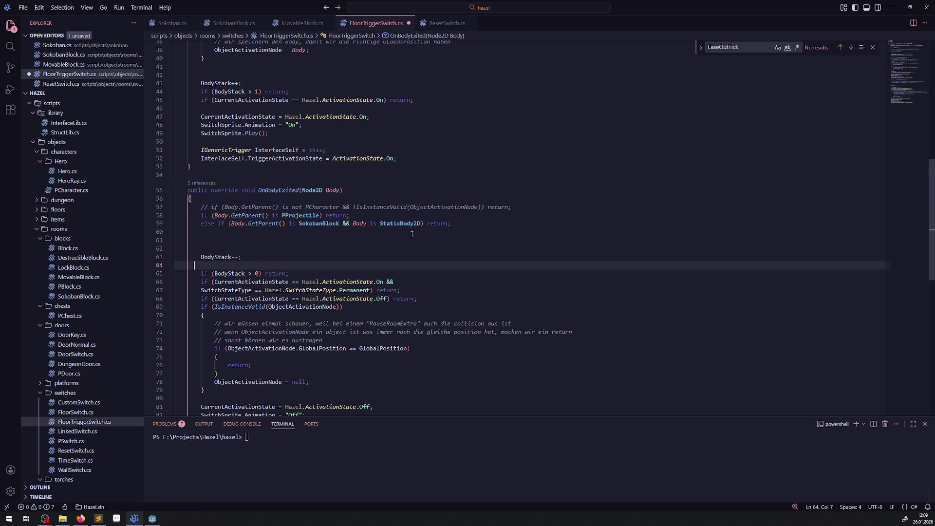
key("Up")
key("BackSpace")
key("BackSpace")
key("Down")
key("End")
Split OnBodyExited's SokobanBlock return onto its own line and open a braces block; save.
left_click(424, 224)
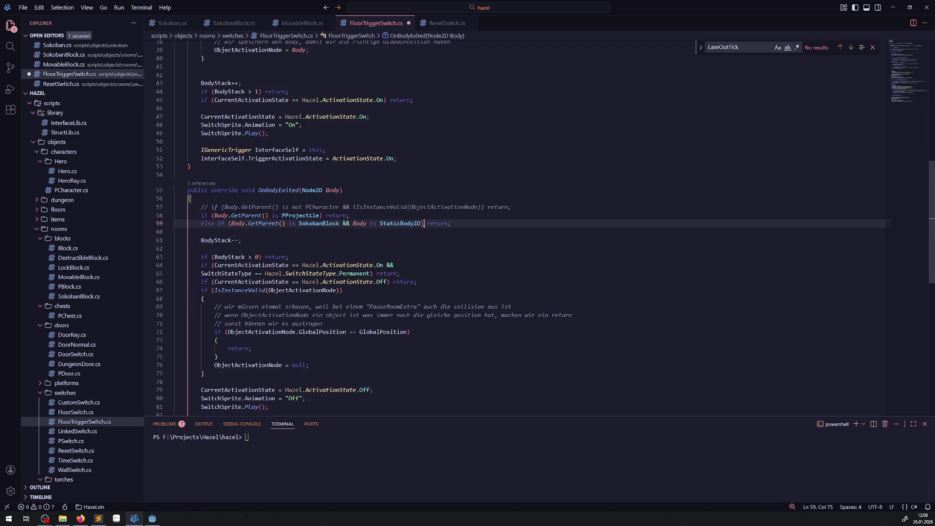
key("Return")
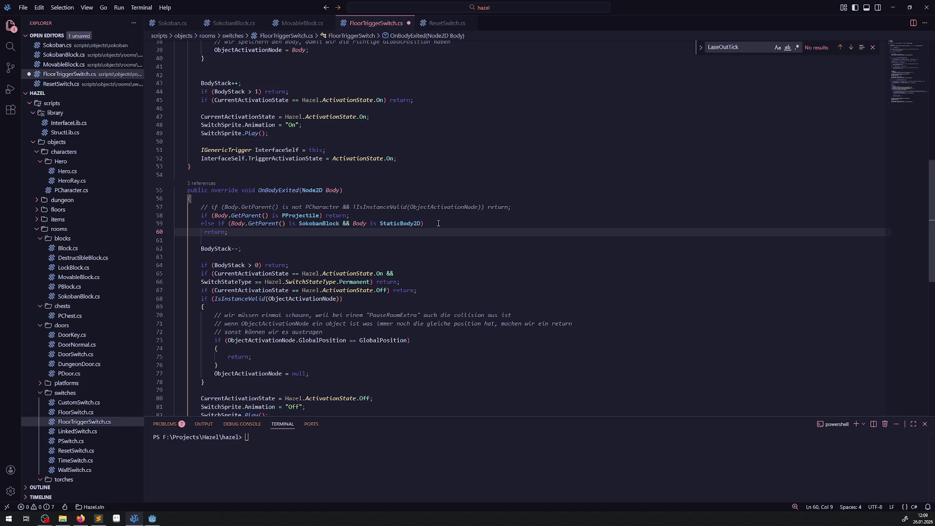
left_click(439, 223)
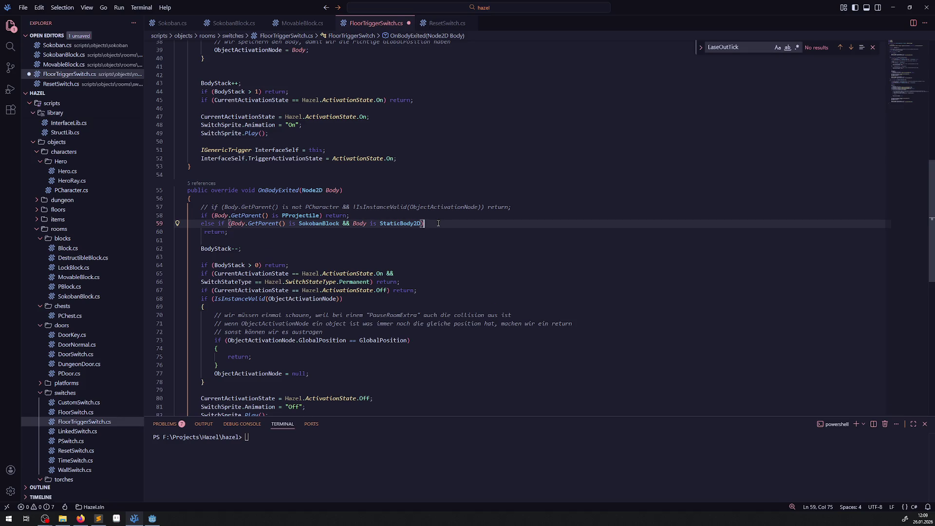
key("Return")
type("{")
key("Return")
key("ctrl+s")
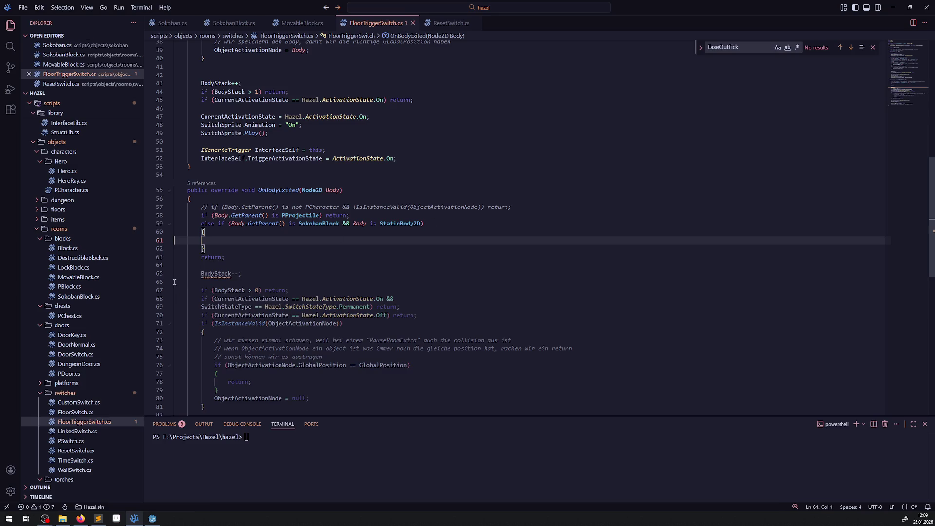
Comment out the old return and fill the block with GD.Print("d") and return; save.
left_click(192, 259)
type("//")
left_click(214, 241)
key("ctrl+v")
double_click(227, 240)
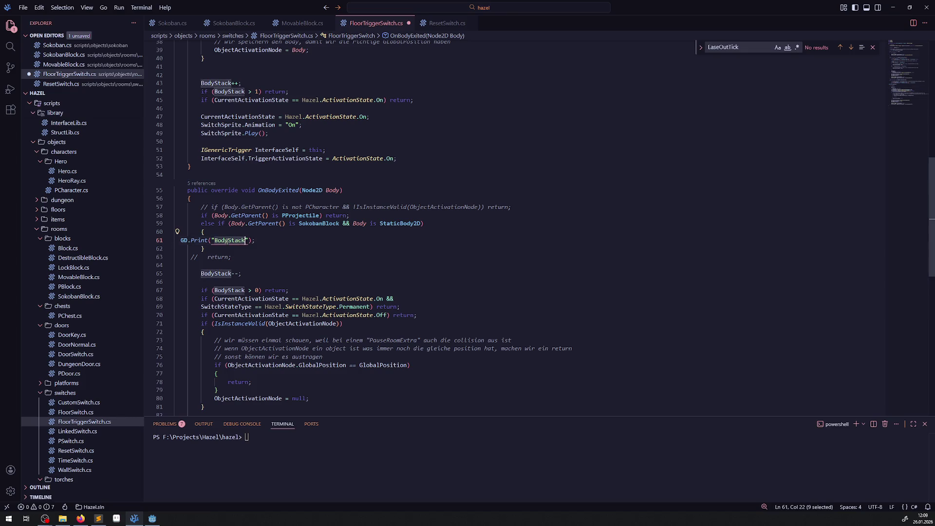
type("d")
key("Return")
type("r")
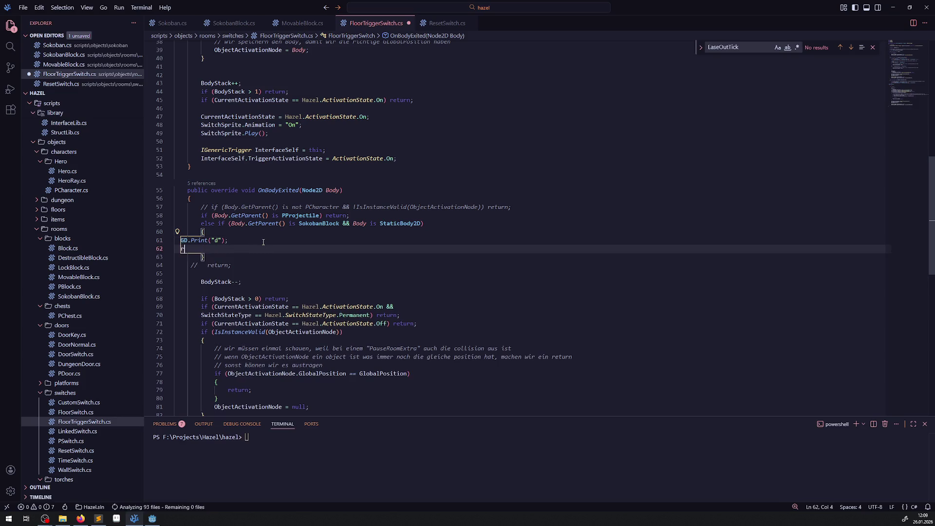
type("eturn;")
key("ctrl+s")
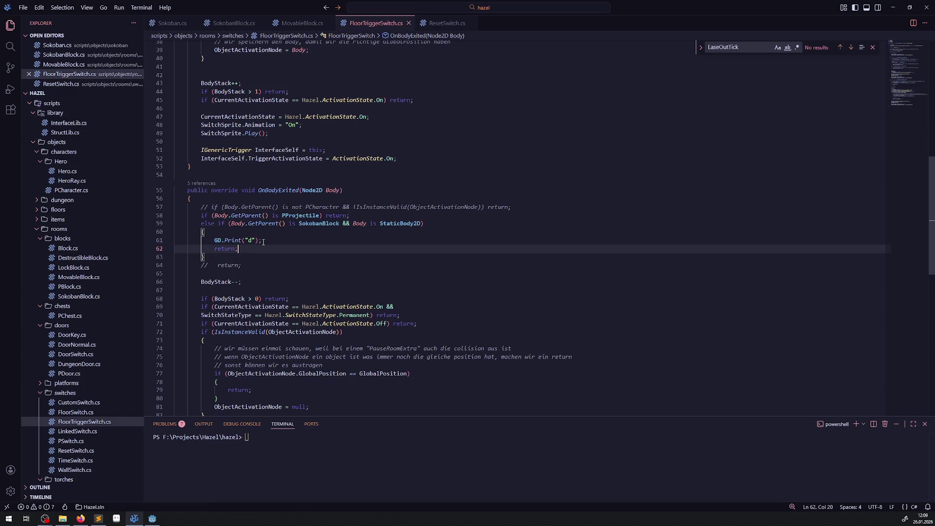
Copy the print-and-return block into OnBodyEntered after its SokobanBlock else-if line.
left_click_drag(224, 255, 187, 224)
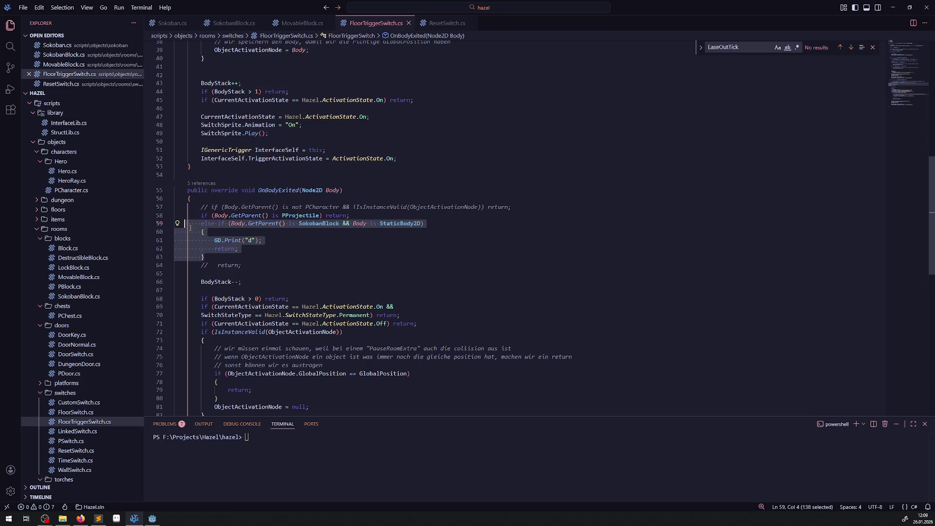
left_click(231, 254)
left_click_drag(213, 258, 201, 233)
key("ctrl+c")
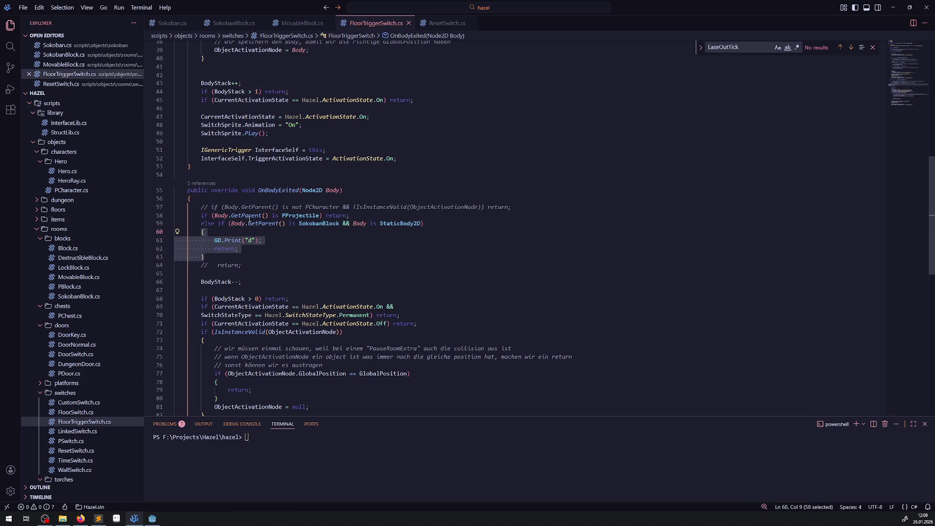
scroll(249, 221, "up", 9)
left_click(374, 216)
key("ctrl+v")
Comment out OnBodyEntered's old return and change its print to GD.Print("e"); save.
left_click(427, 208)
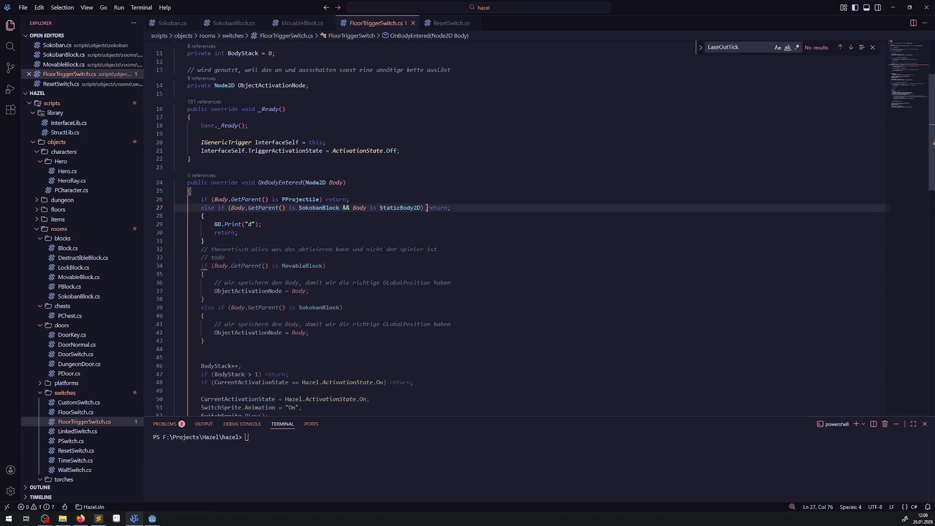
type("//")
left_click_drag(245, 224, 252, 224)
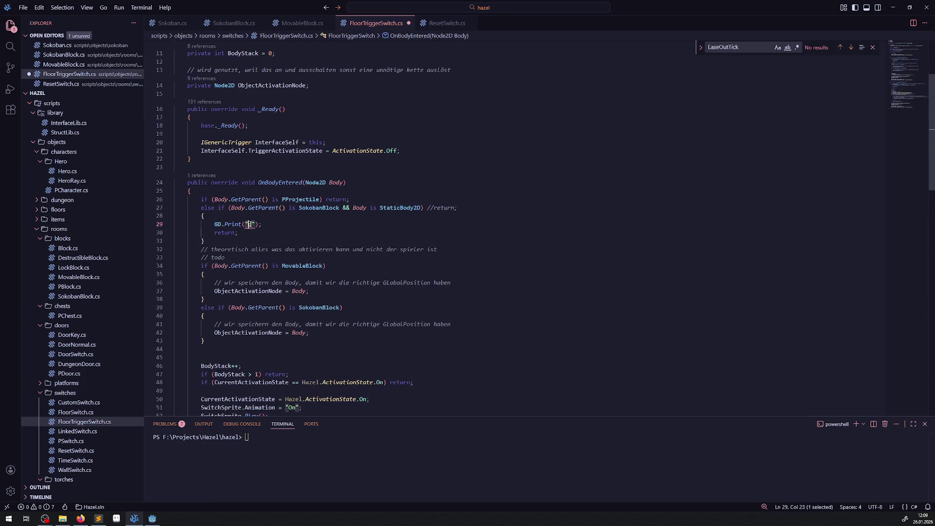
type("\"e")
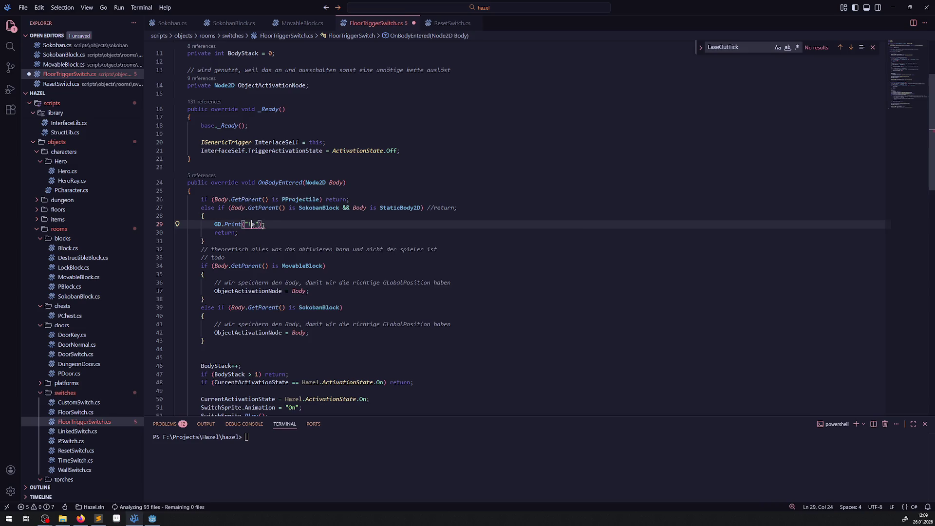
key("BackSpace")
key("ctrl+s")
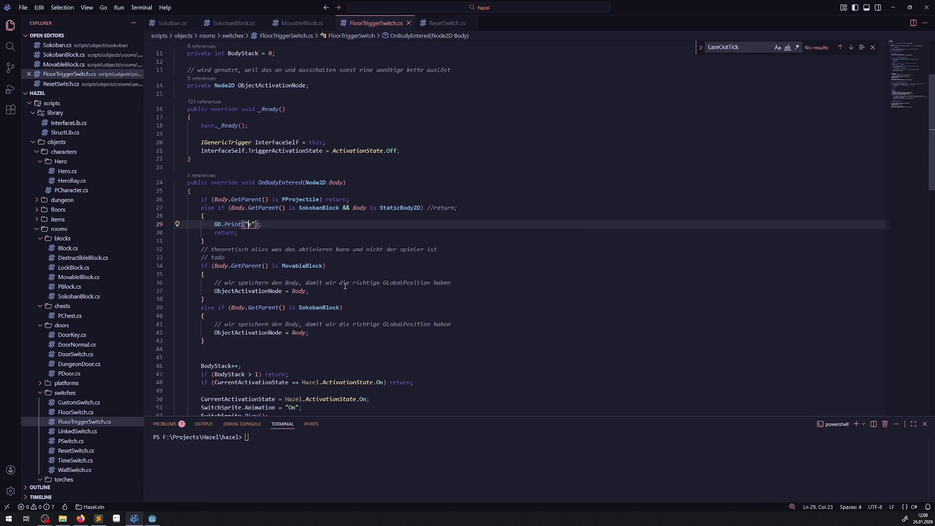
Switch back to Godot and build the .NET project.
left_click(152, 518)
key("alt+Tab")
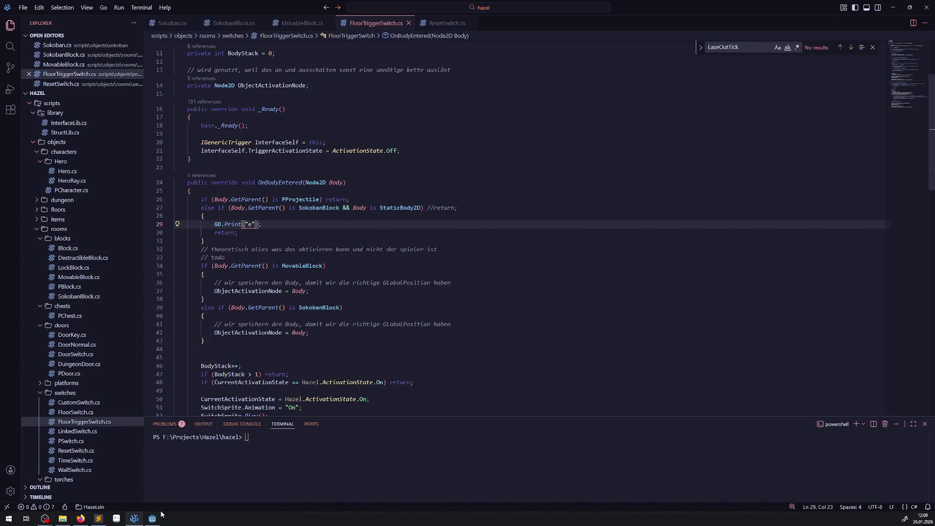
left_click(150, 521)
left_click(807, 18)
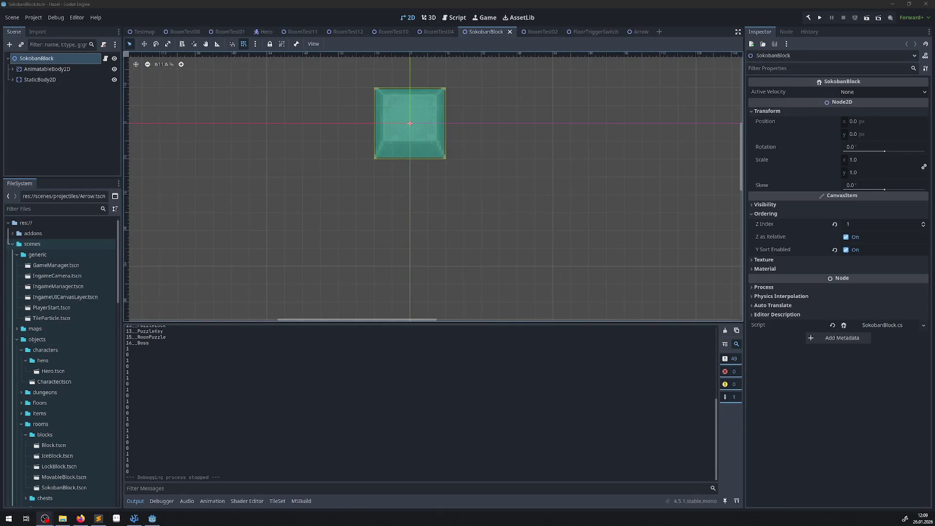
Play the game, grab the small key, and walk through the bottom door into the puzzle room.
left_click(820, 18)
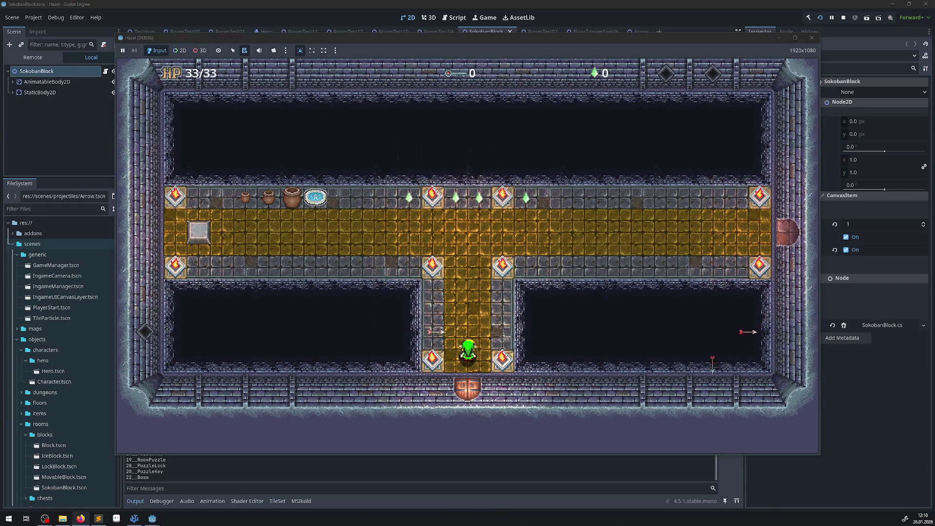
key("Up")
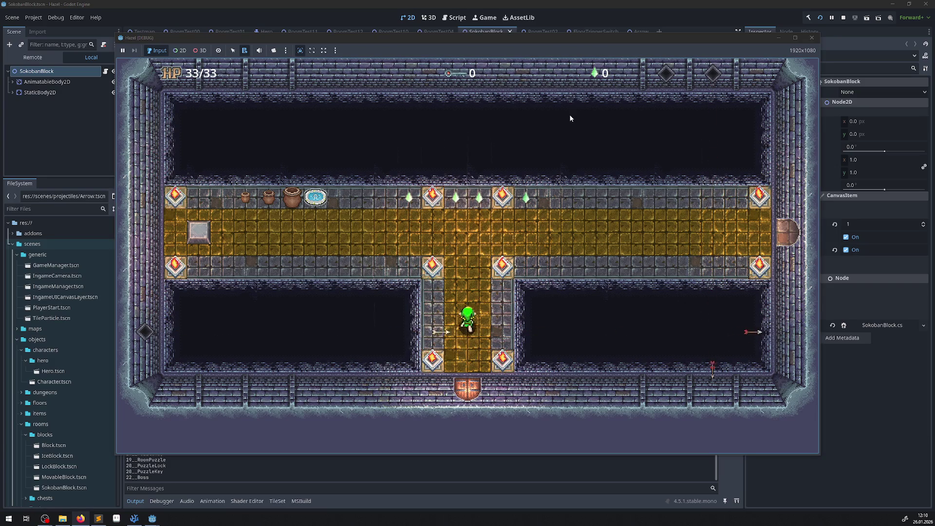
key("Left")
key("Left")
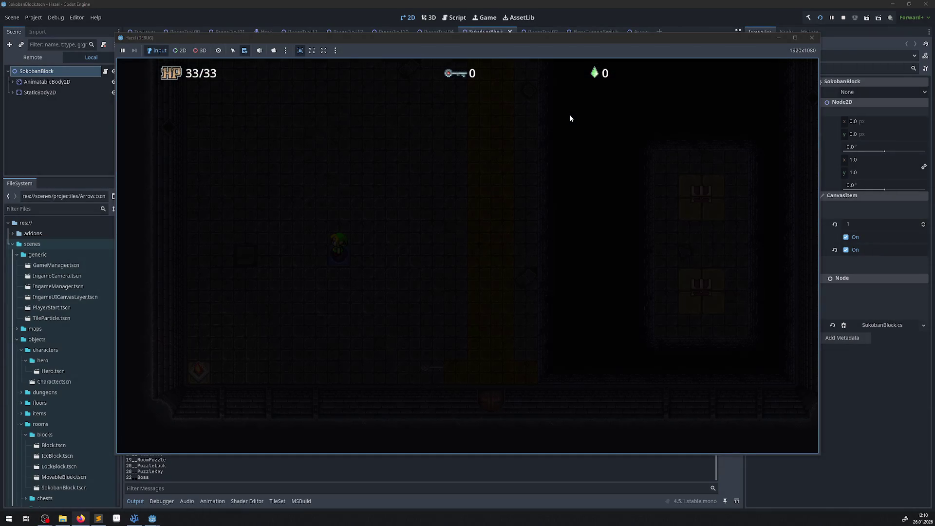
key("Down")
key("Right")
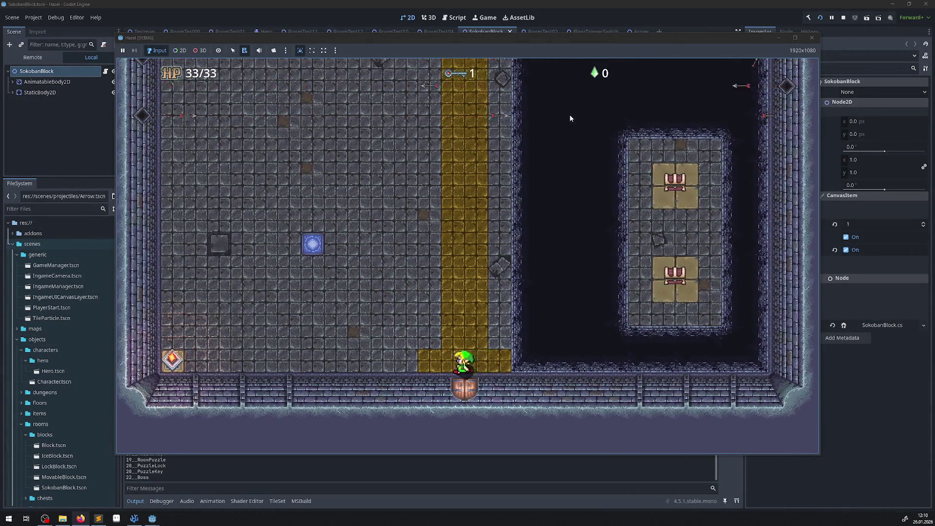
key("Down")
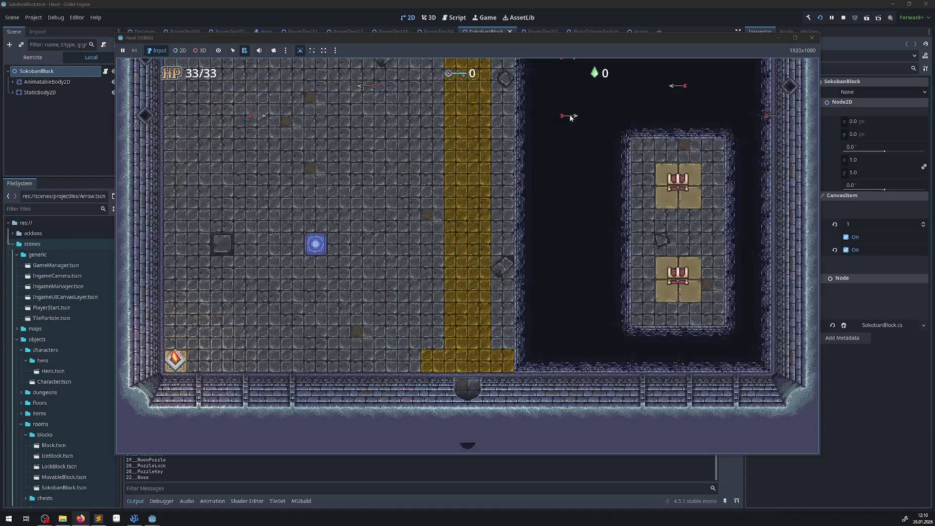
key("Up")
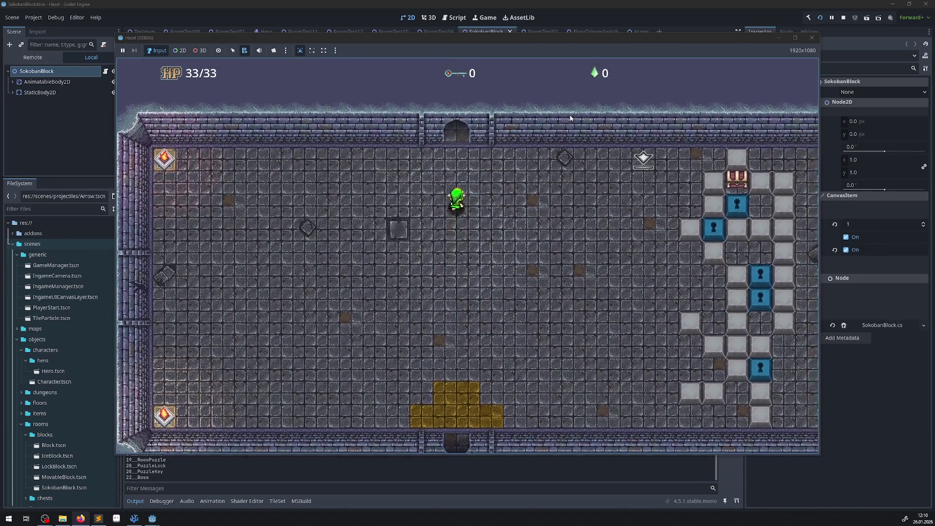
key("Up")
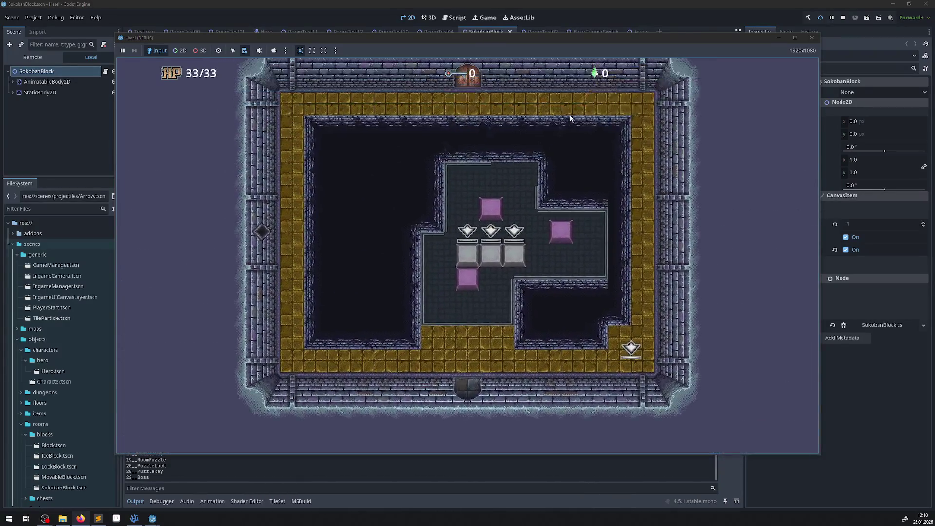
Walk the hero to the grey blocks, push one off a switch and the right block up a tile.
key("Up")
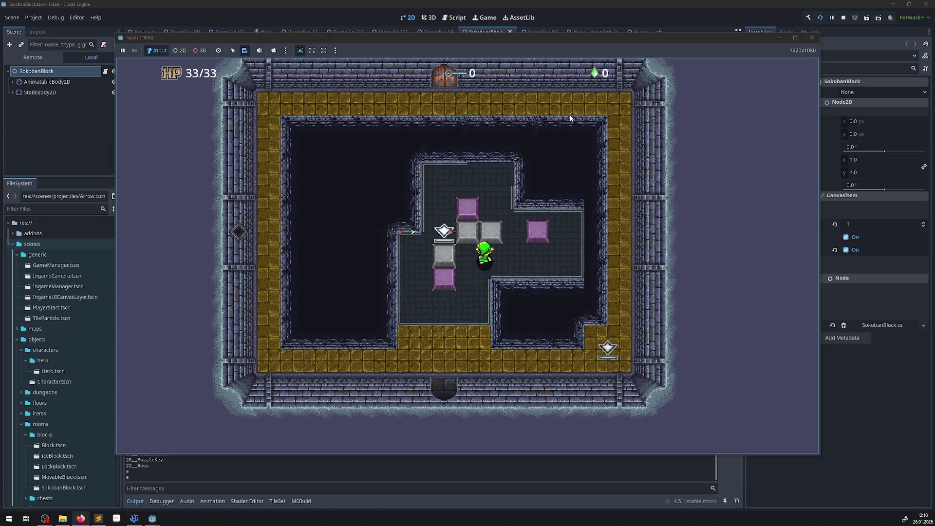
key("Up")
key("Down")
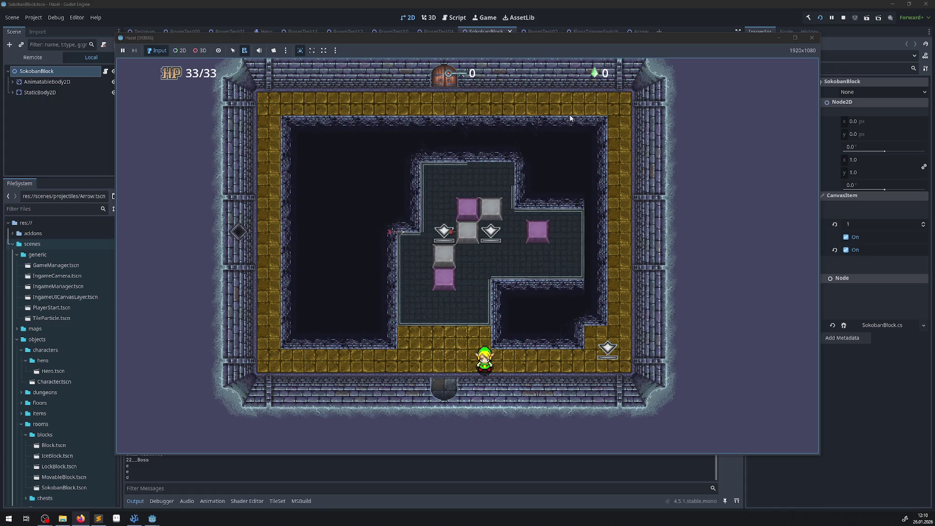
key("Right")
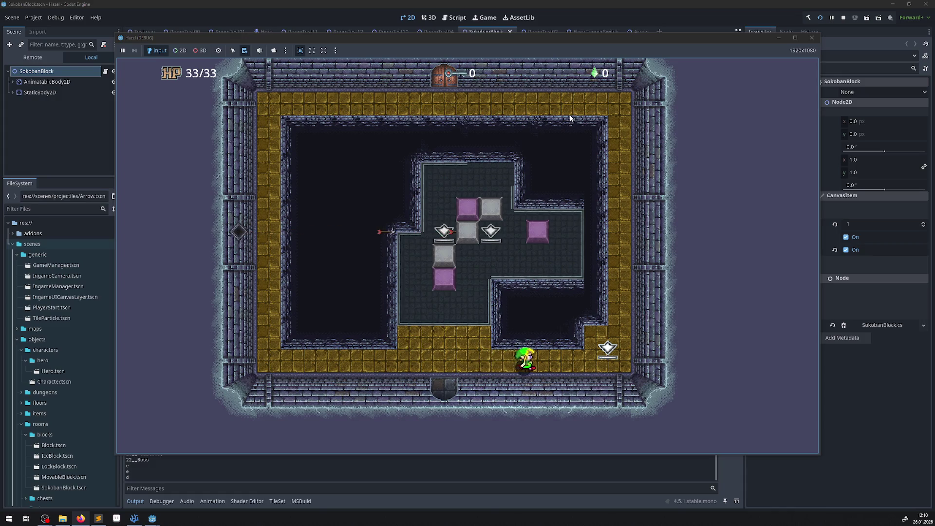
key("Left")
key("Up")
key("Up")
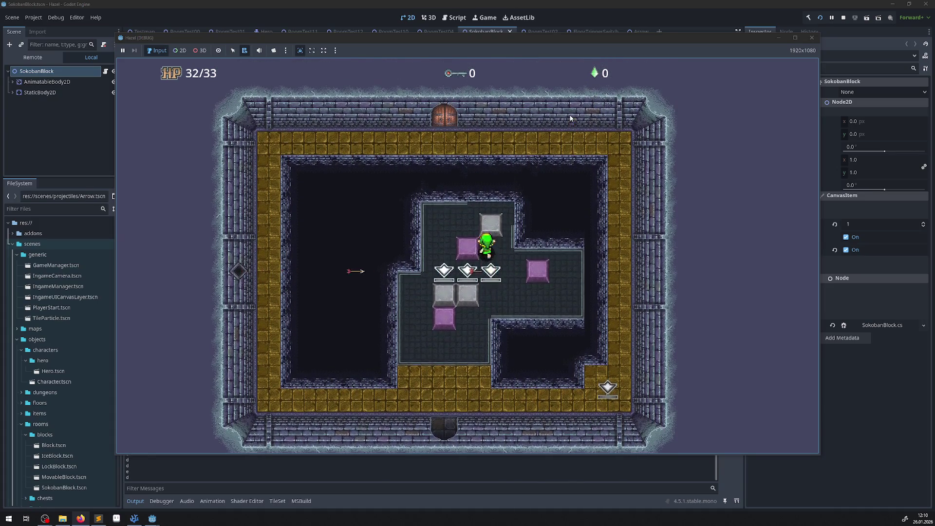
key("Down")
key("Up")
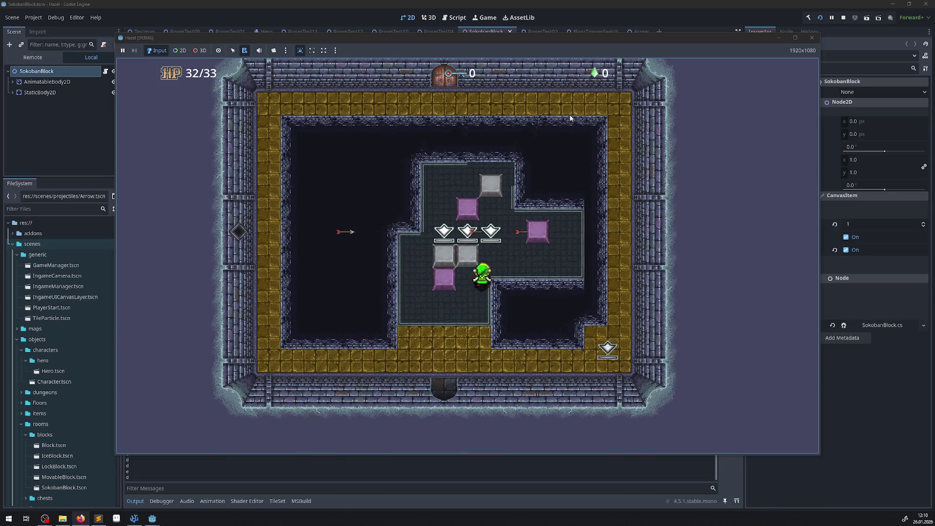
key("Down")
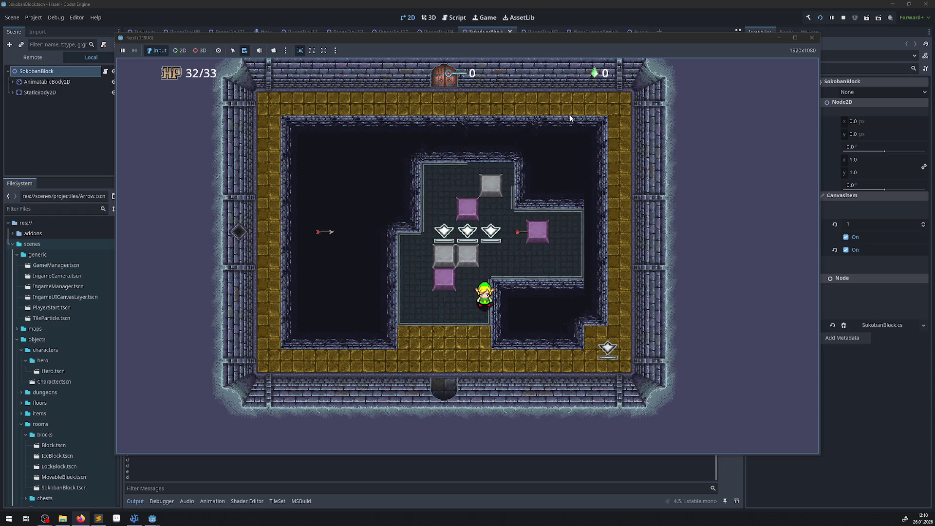
left_click_drag(332, 37, 395, 43)
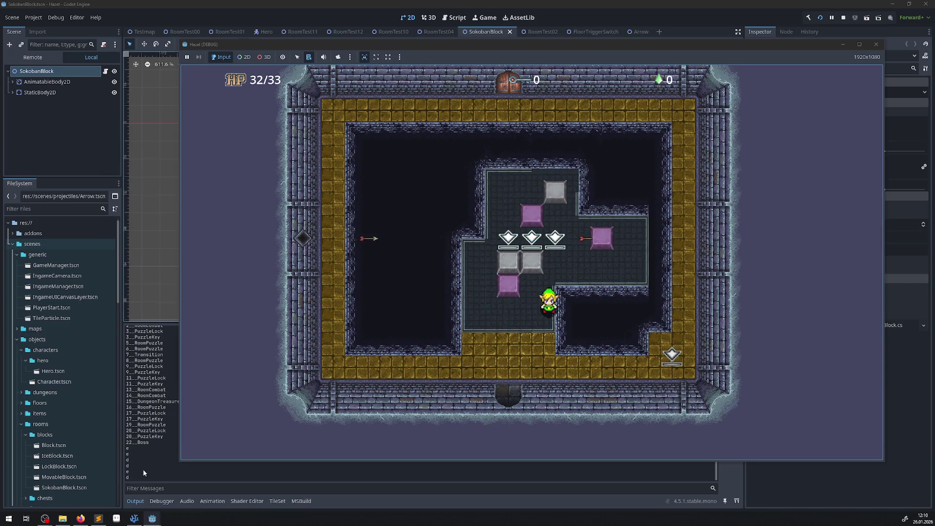
Push a grey block onto the middle switch and step the hero onto the third switch.
key("Up")
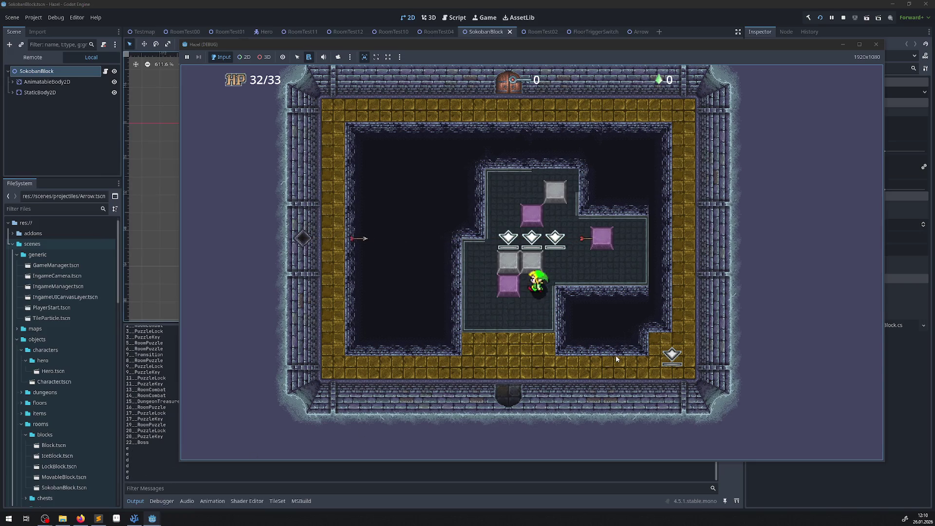
key("Right")
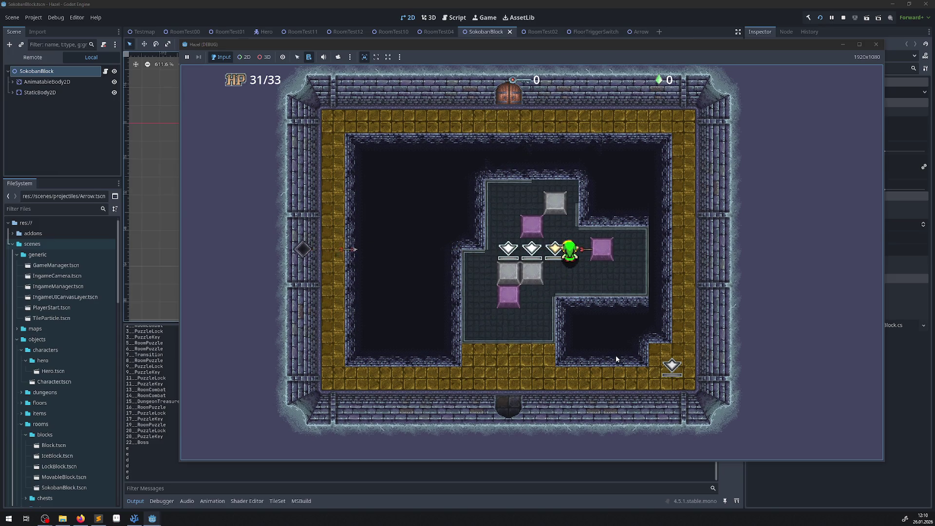
key("Left")
key("Down")
key("Up")
key("Right")
key("Left")
key("Right")
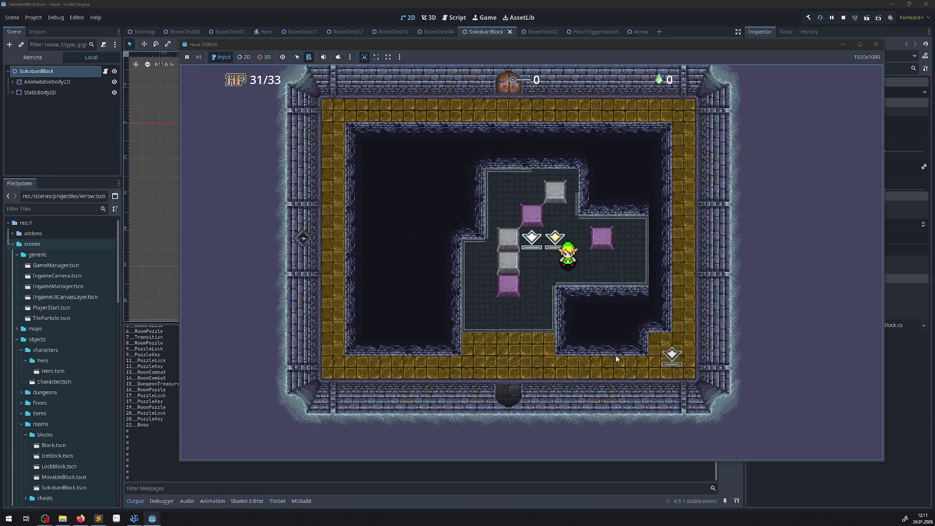
key("Down")
key("Down")
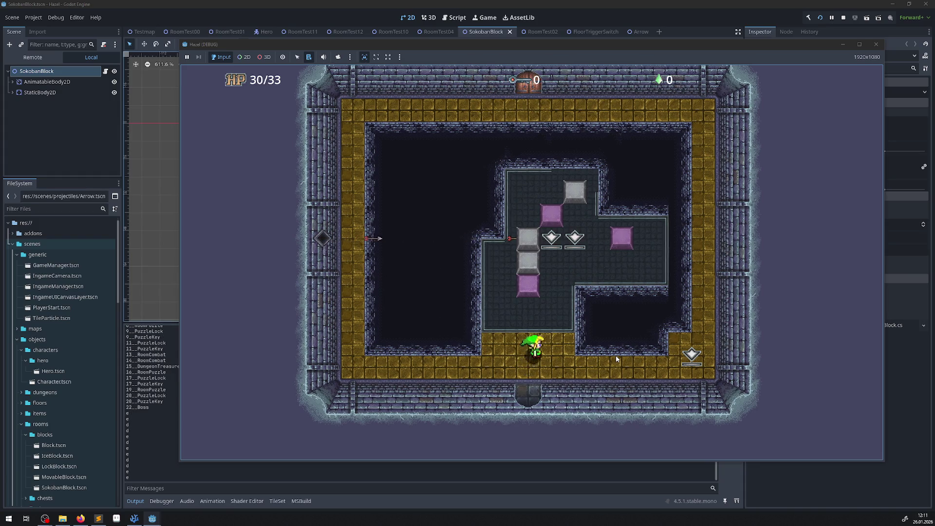
Walk the respawned hero onto the second switch, stepping off and back on to test it.
key("Up")
key("Right")
key("Left")
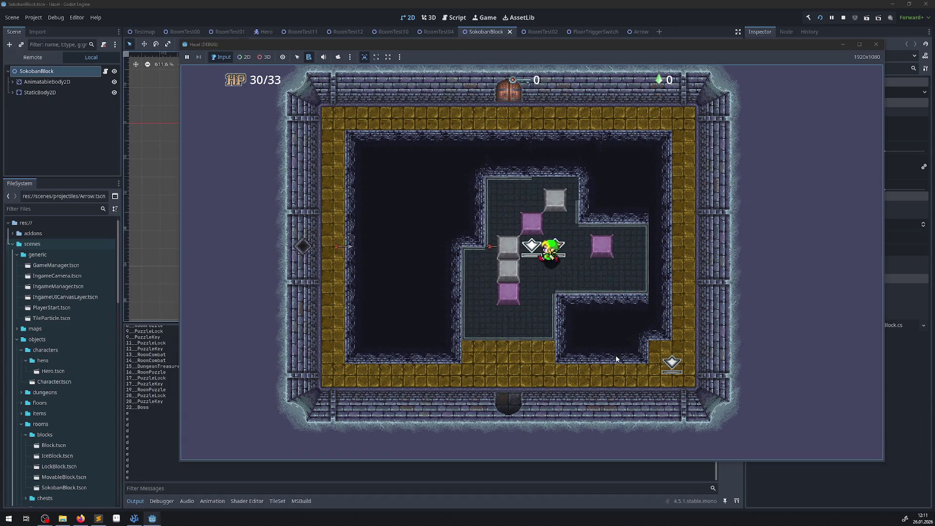
key("Down")
key("Up")
key("Down")
key("Left")
key("Down")
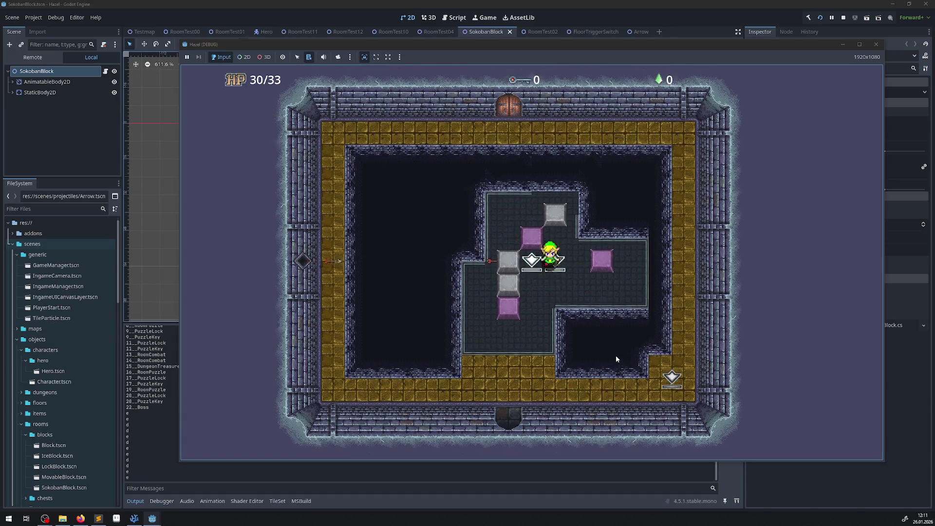
Walk the hero across the lower-right and dark floor and bottom corridor, then stop the game.
key("Up")
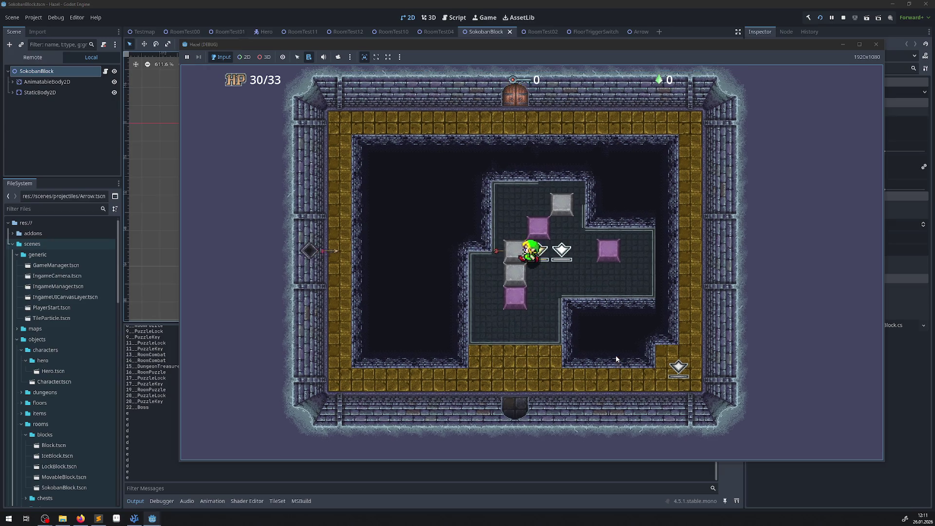
key("Right")
key("Down")
key("Down")
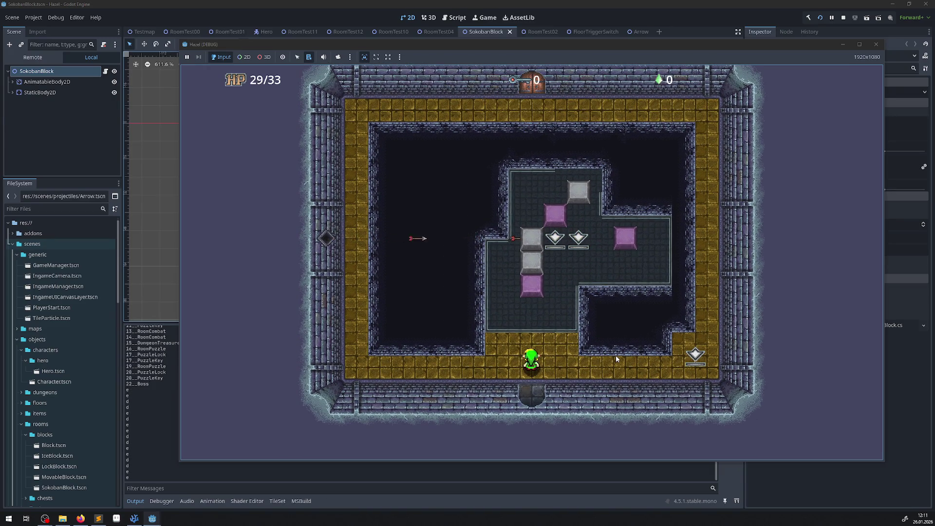
key("Up")
key("Right")
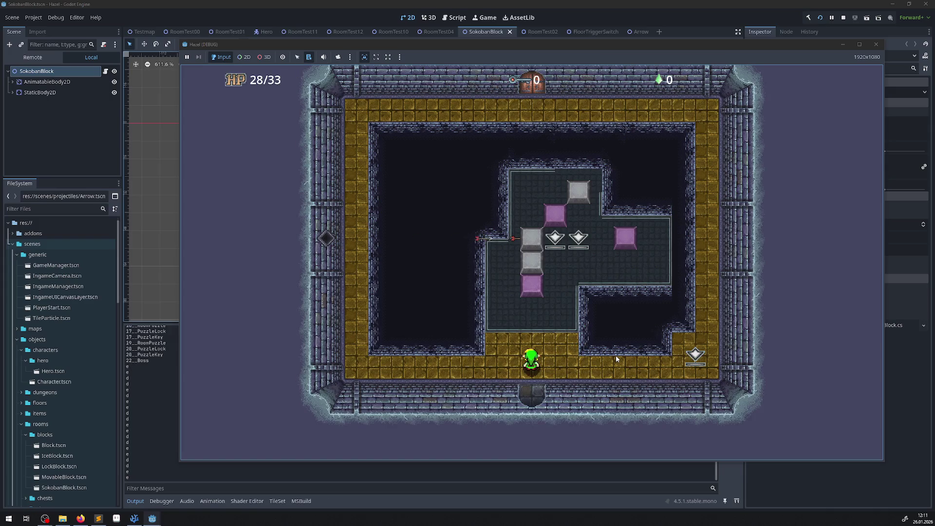
key("Up")
key("Right")
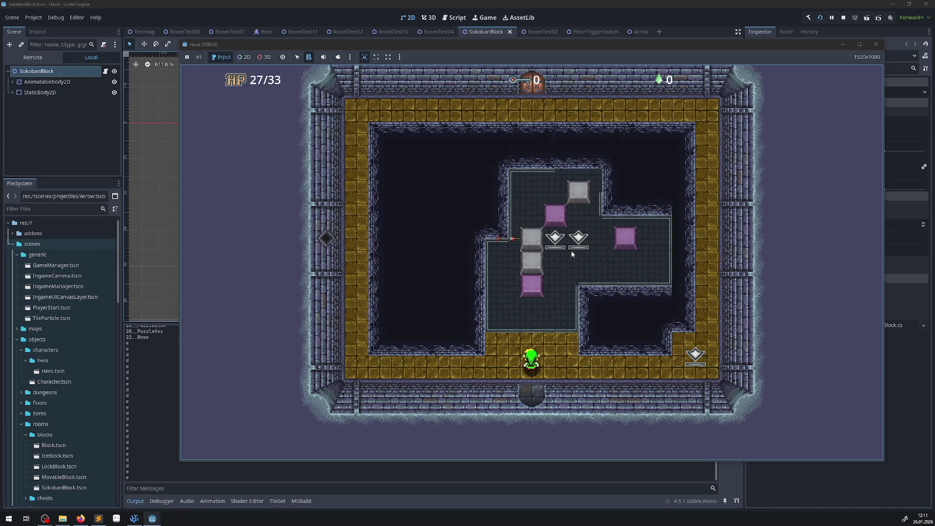
key("Right")
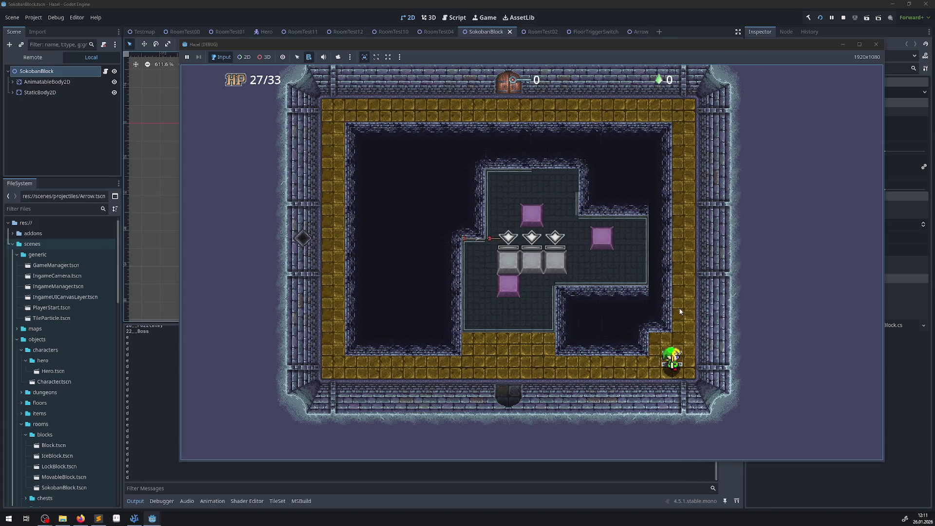
key("Left")
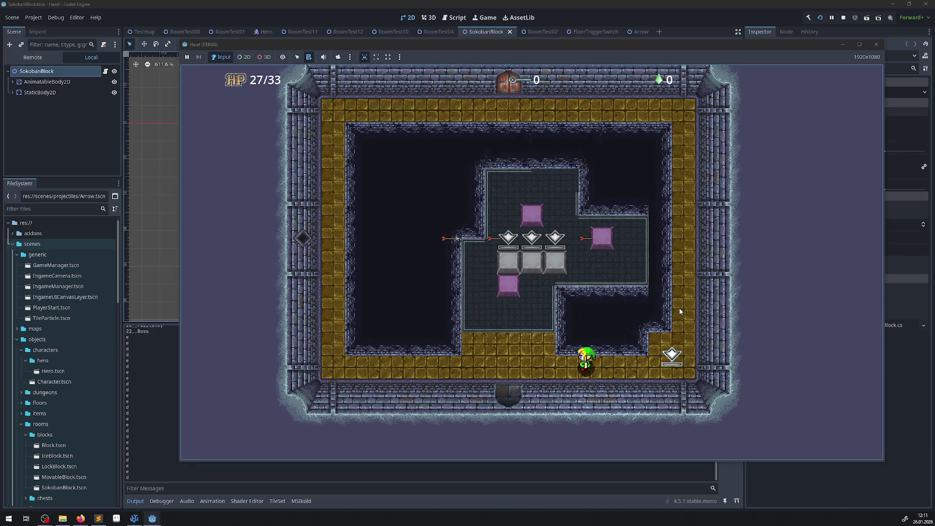
left_click(875, 45)
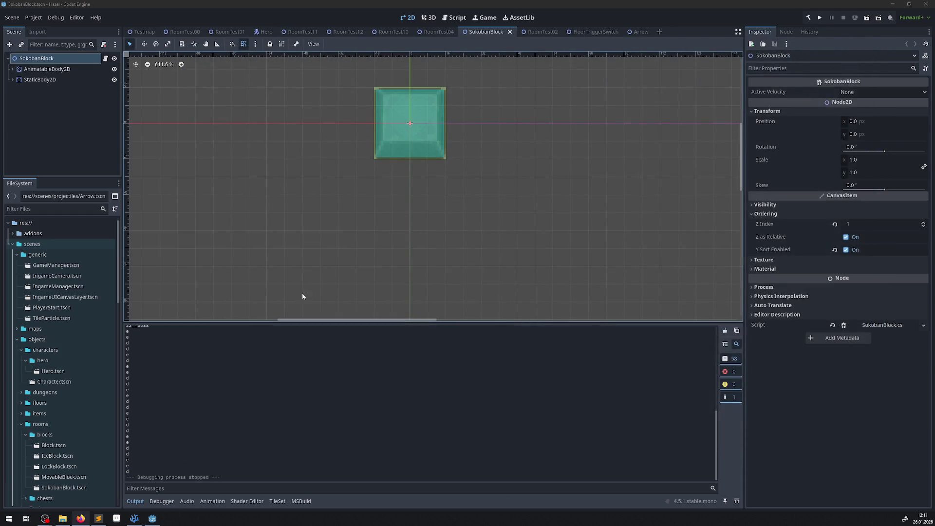
In FloorTriggerSwitch.cs, uncomment the return on line 27 and delete the GD.Print block after it.
left_click(134, 519)
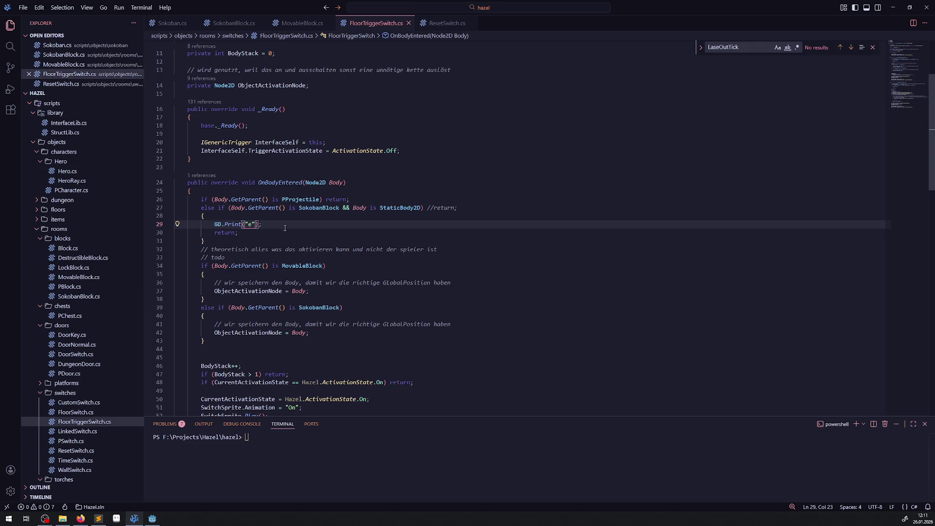
left_click(433, 208)
key("BackSpace")
key("BackSpace")
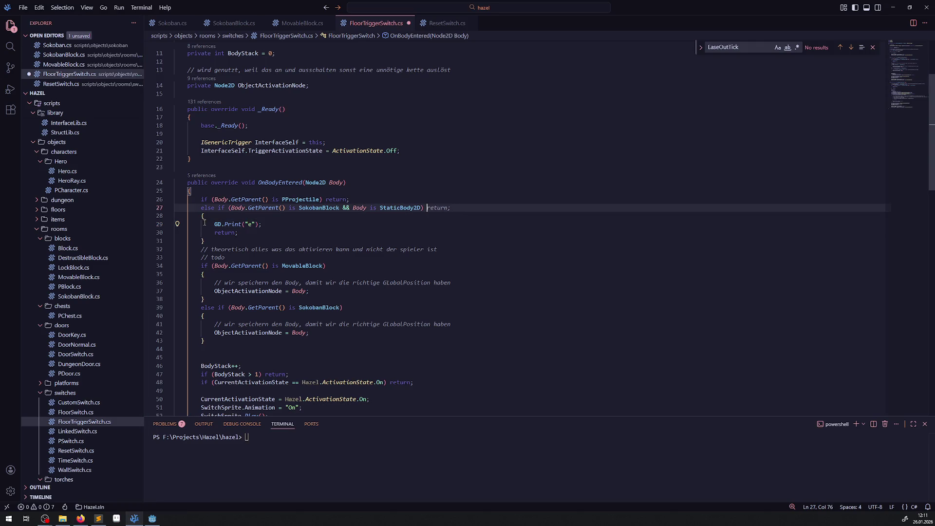
left_click_drag(191, 241, 191, 216)
key("BackSpace")
Delete the debug block after line 59, append return; to that line, and remove the commented-out return.
scroll(336, 276, "down", 10)
left_click_drag(205, 222, 190, 196)
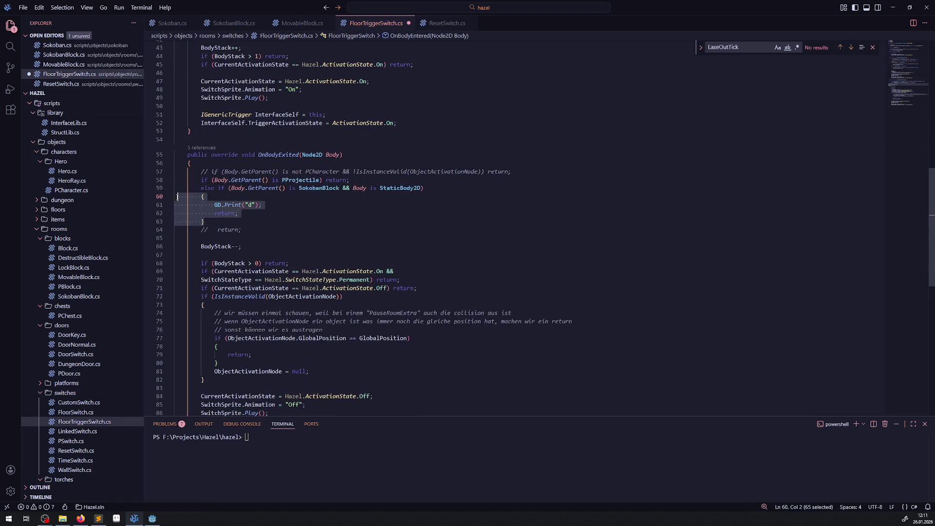
key("BackSpace")
left_click(444, 190)
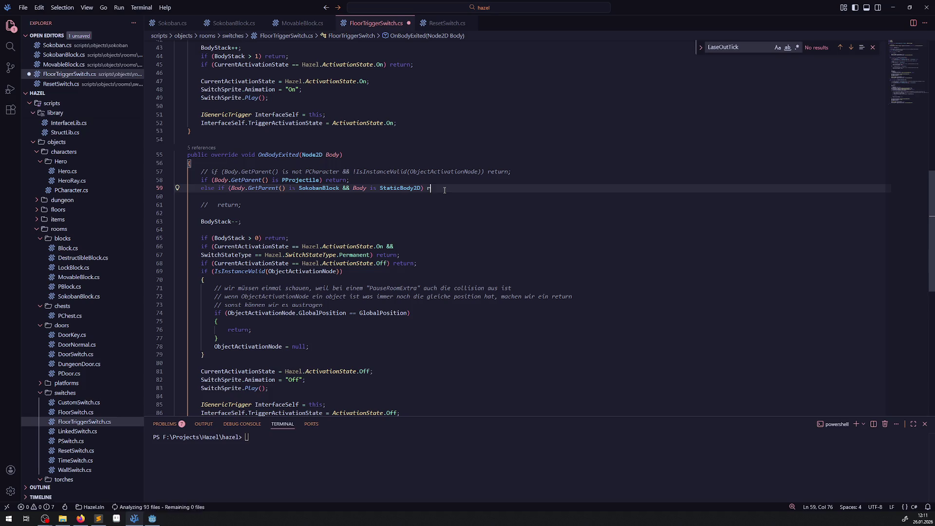
type("return;")
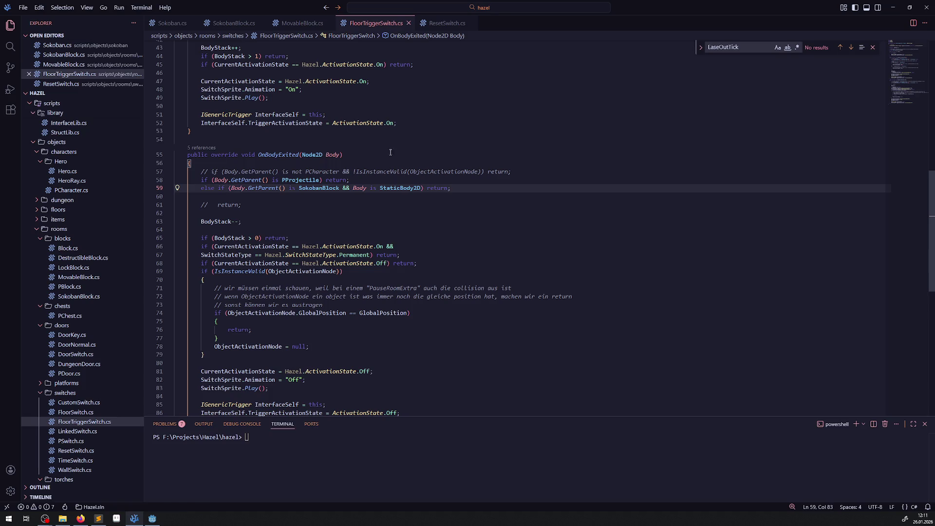
left_click_drag(266, 208, 195, 205)
key("BackSpace")
key("BackSpace")
key("BackSpace")
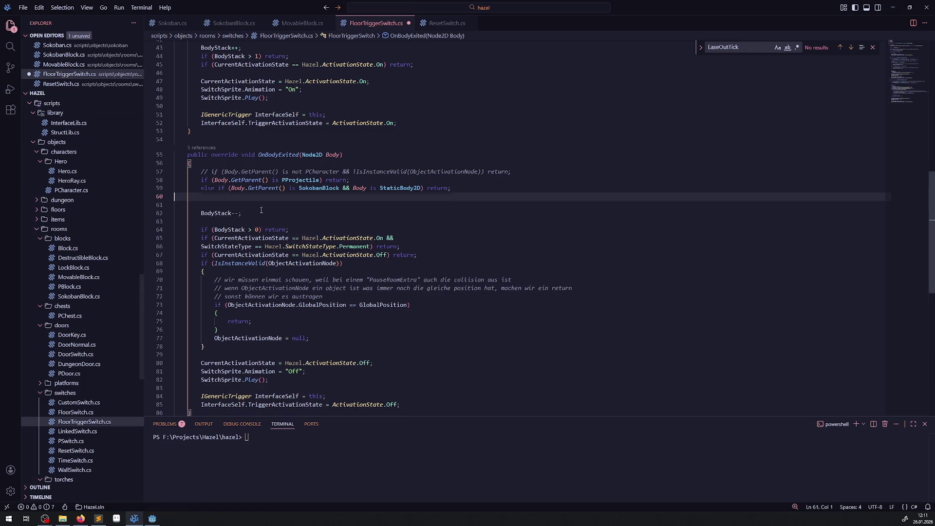
left_click(292, 205)
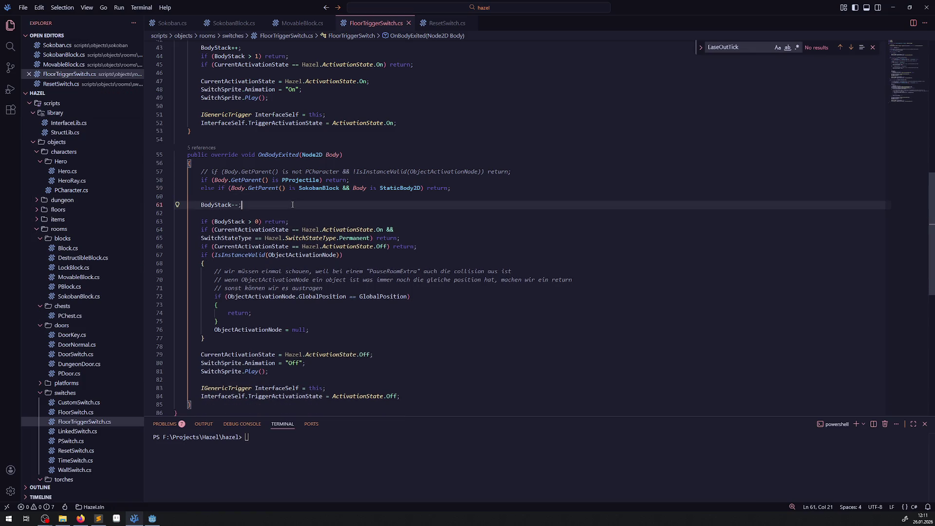
key("alt+Tab")
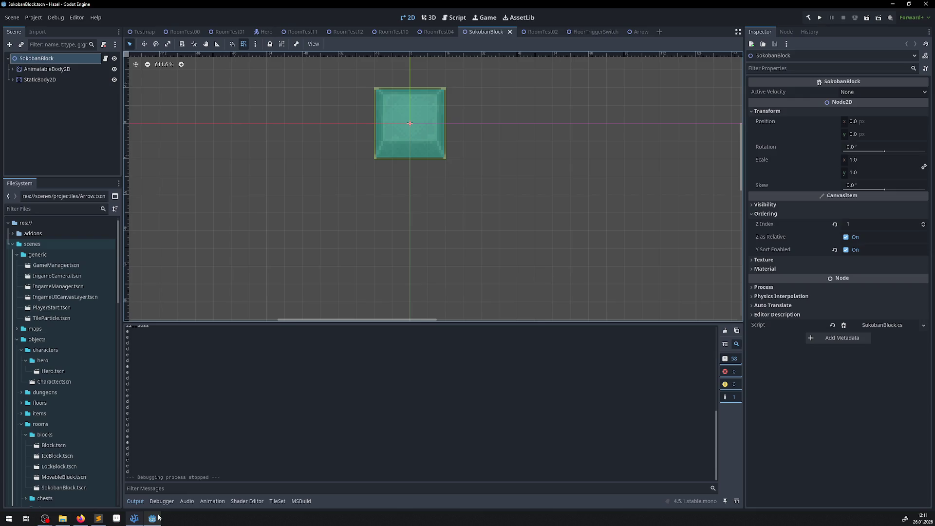
Build and run the project, then walk the hero past the key and doors into the puzzle room.
left_click(817, 19)
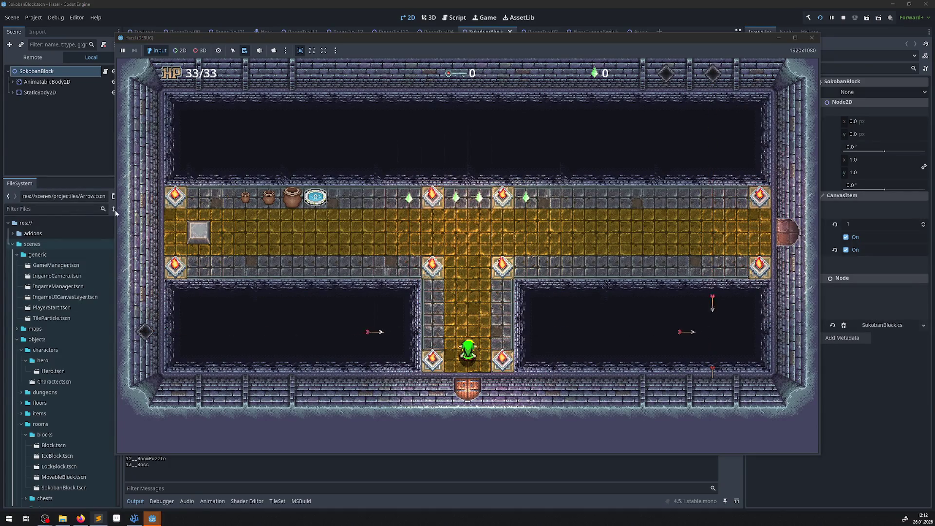
left_click(618, 154)
key("Up")
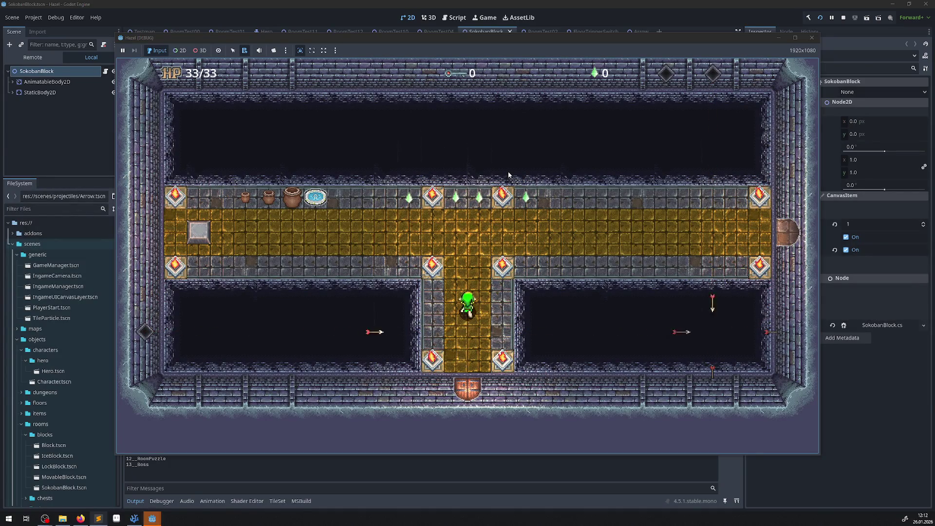
key("Left")
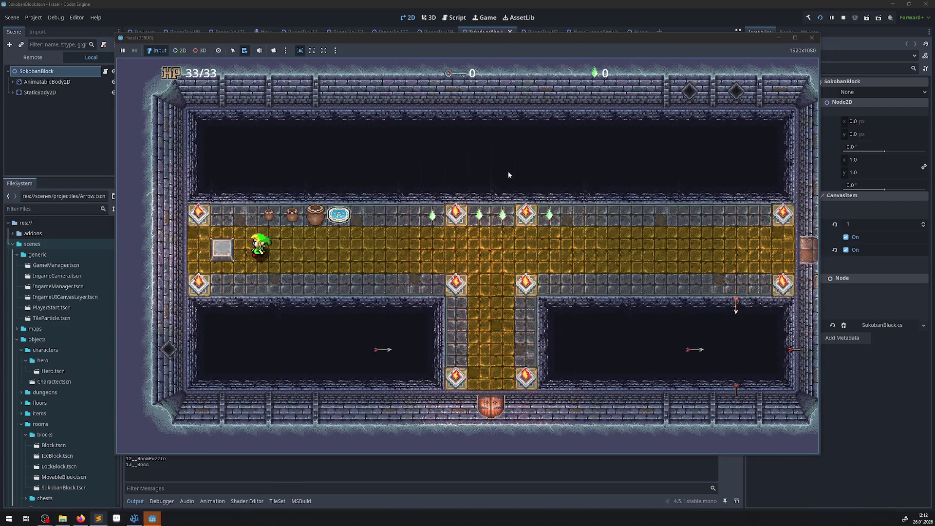
key("Left")
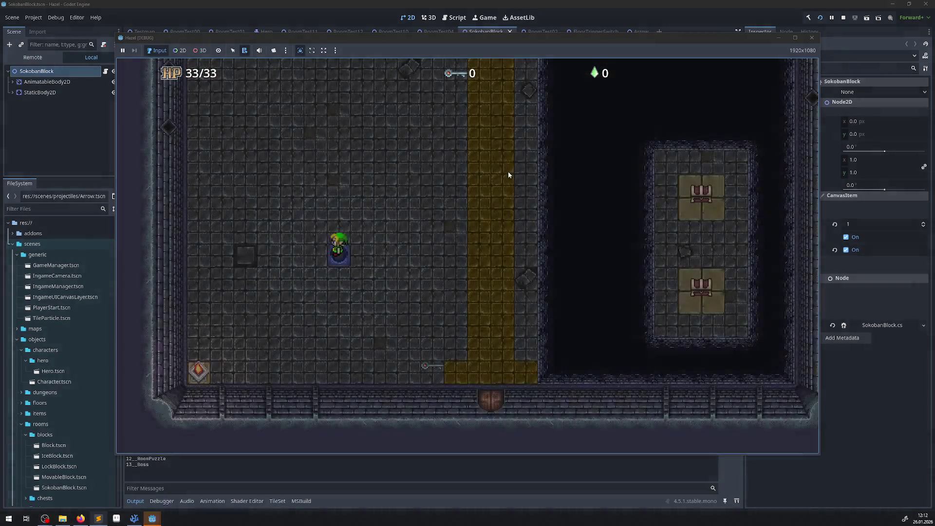
key("Right")
key("Down")
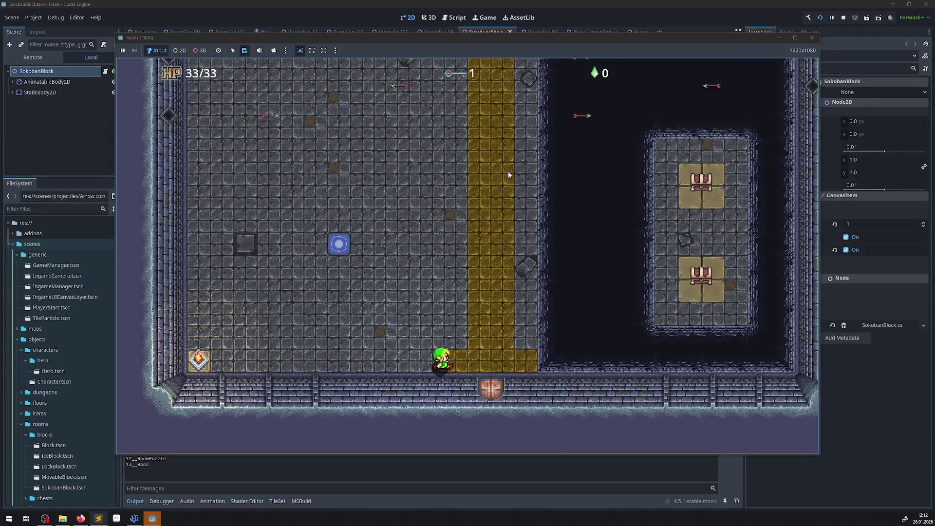
key("Down")
key("Up")
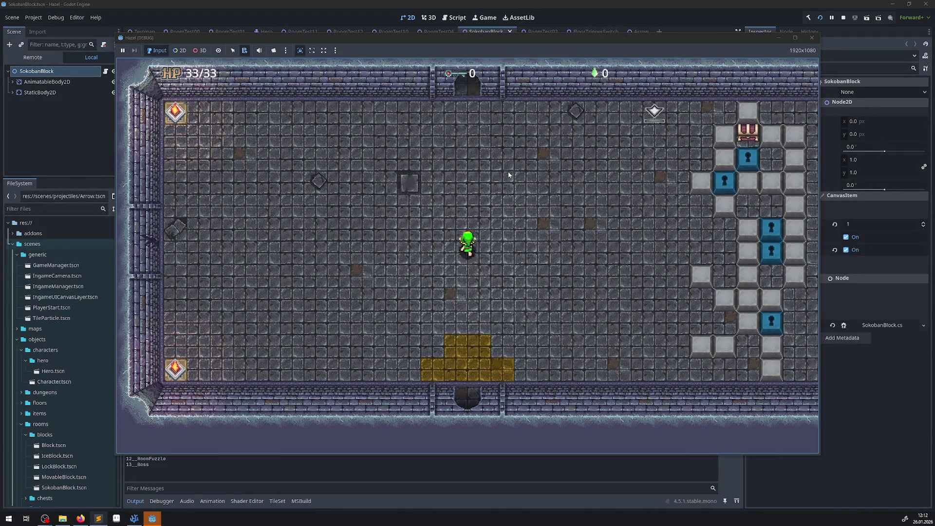
key("Up")
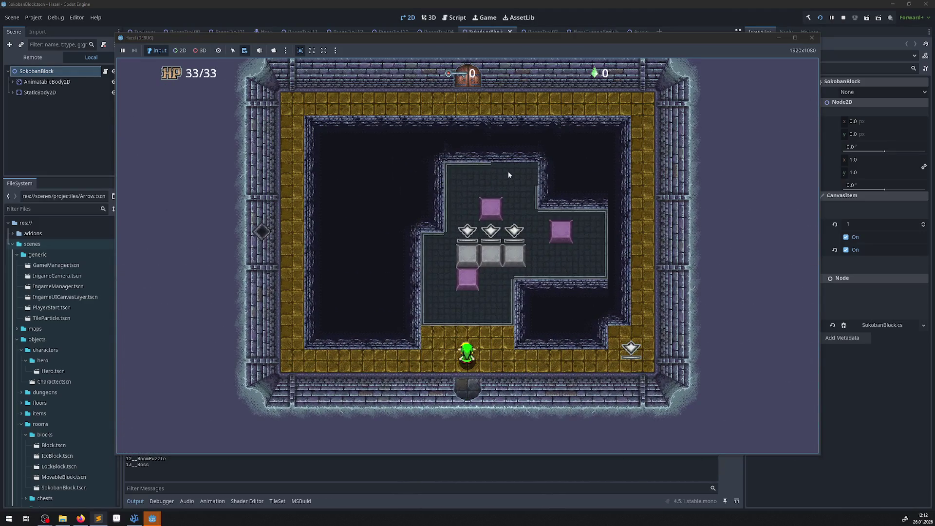
key("Up")
key("Right")
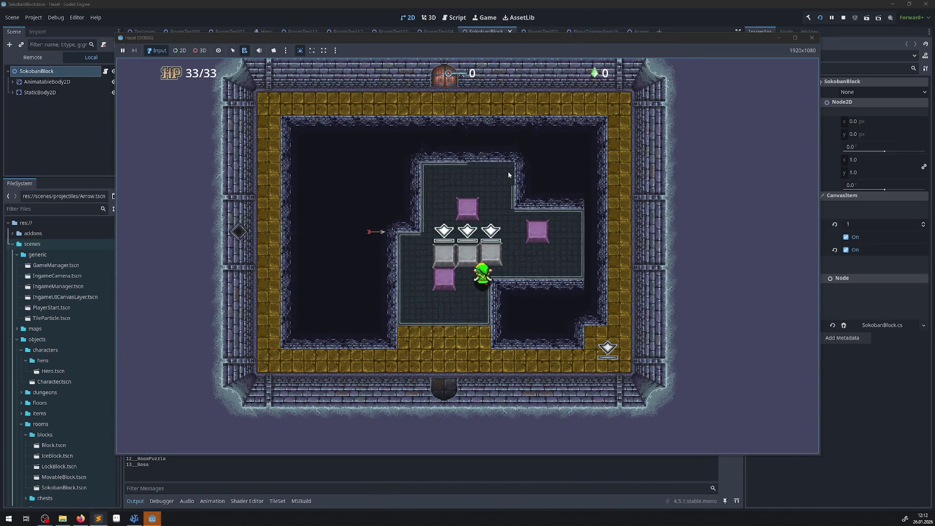
Push the rightmost grey block onto its switch and the lower-right block up.
key("Up")
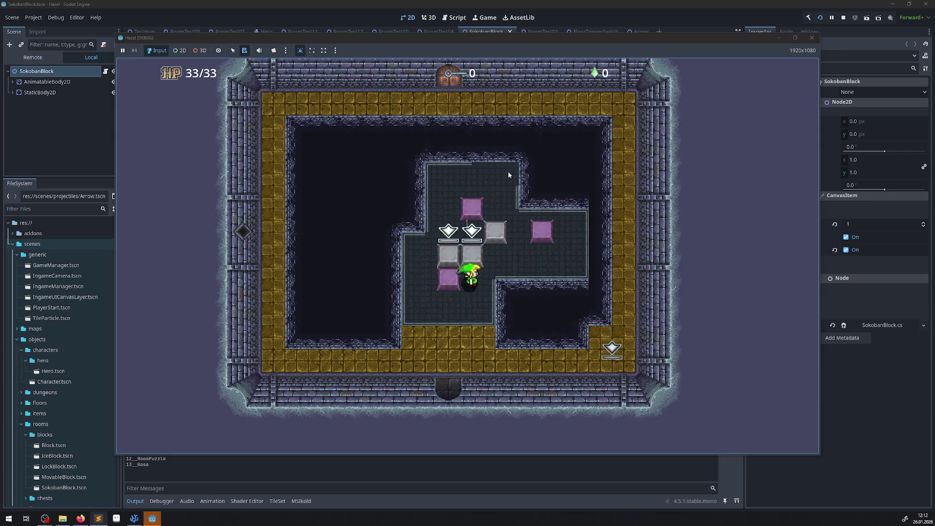
key("Up")
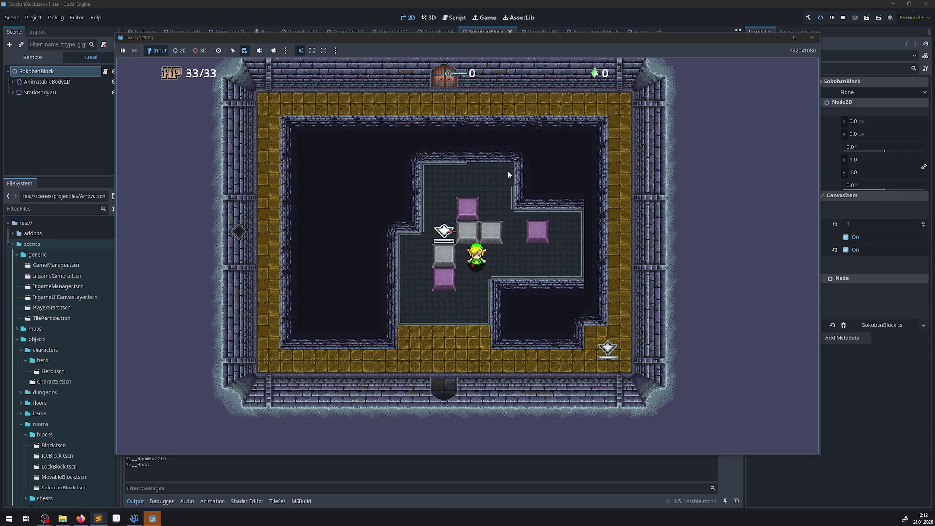
key("Down")
key("Down")
key("Right")
key("Left")
key("Left")
key("Up")
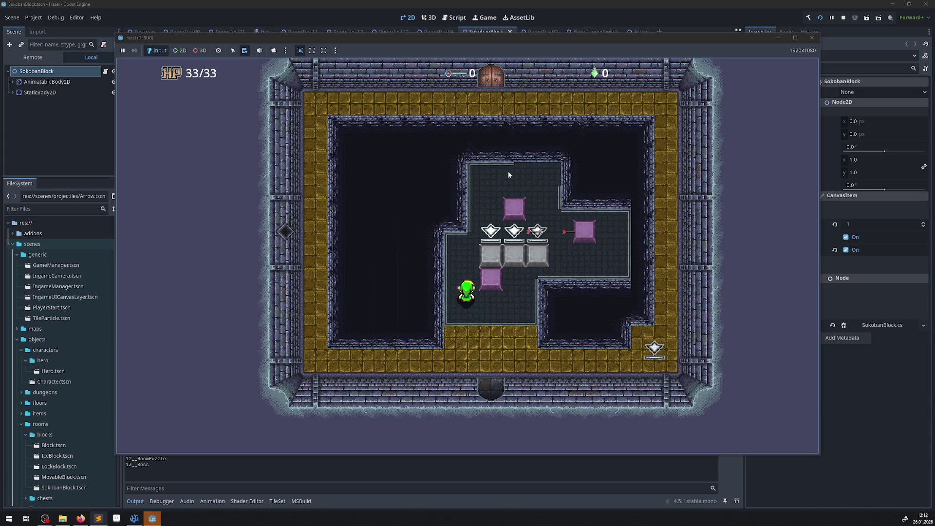
key("Up")
key("Right")
Push the middle grey block down two tiles, then push a grey block one tile right.
key("Up")
key("Right")
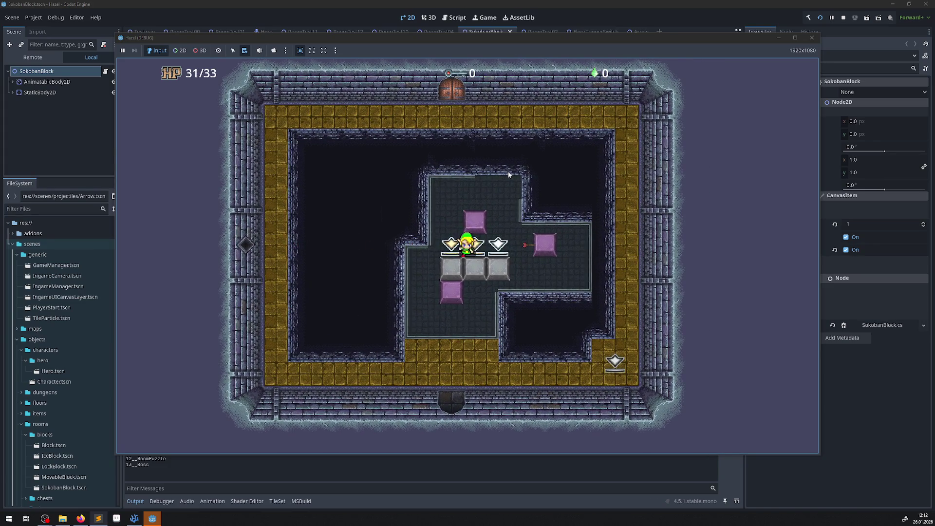
key("Down")
key("Down")
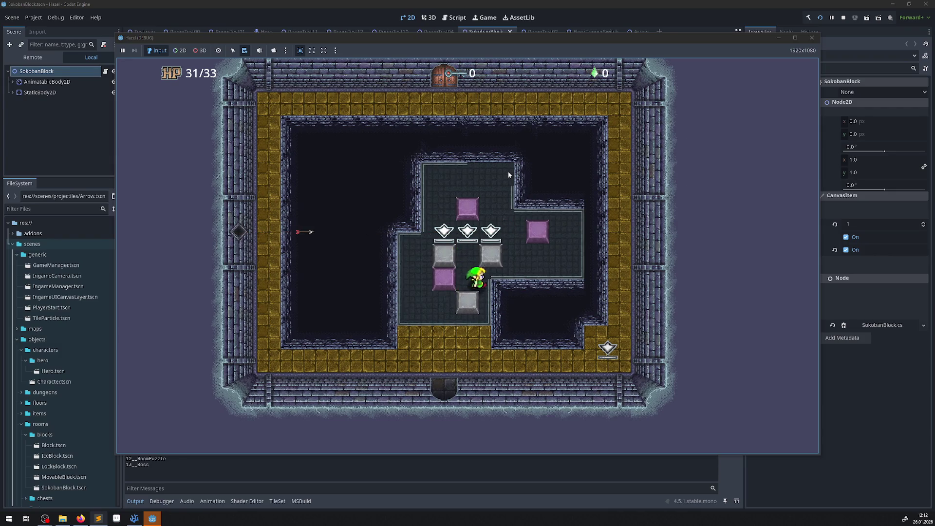
key("Down")
key("Left")
key("Up")
key("Up")
key("Up")
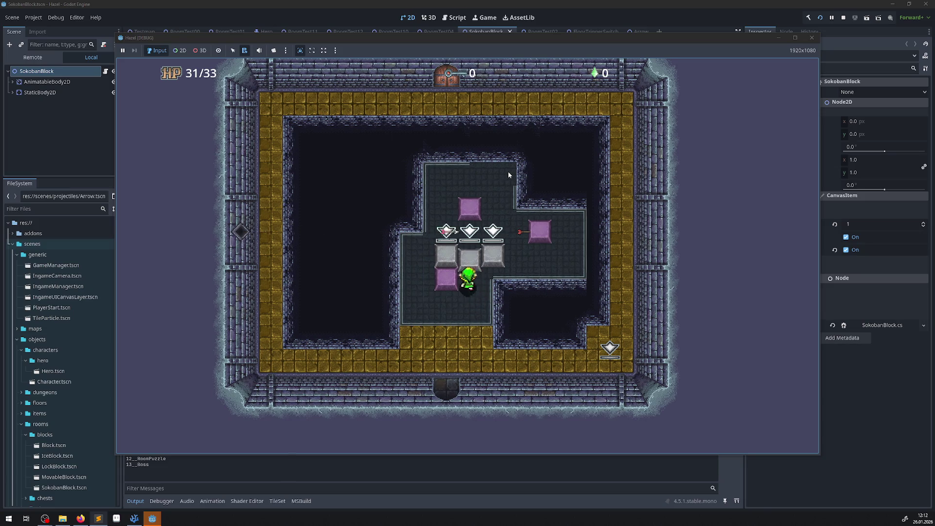
key("Right")
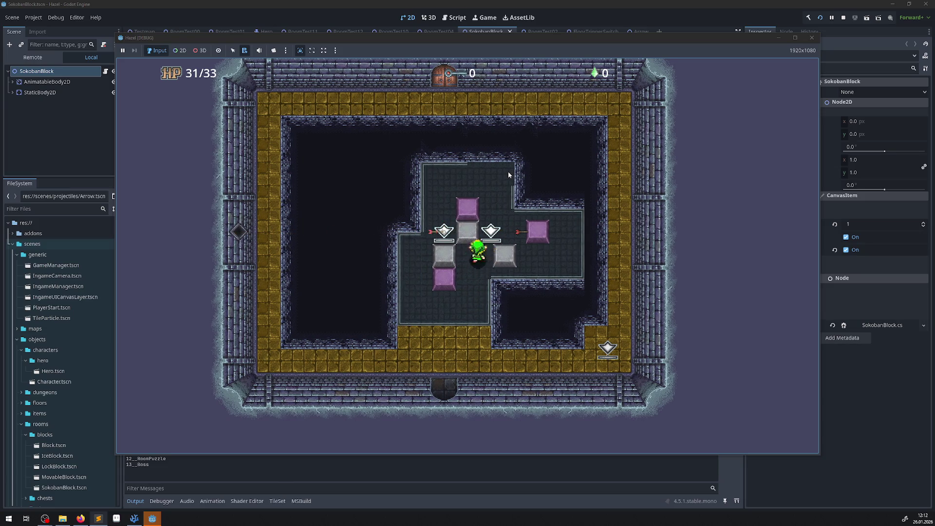
key("Left")
key("Down")
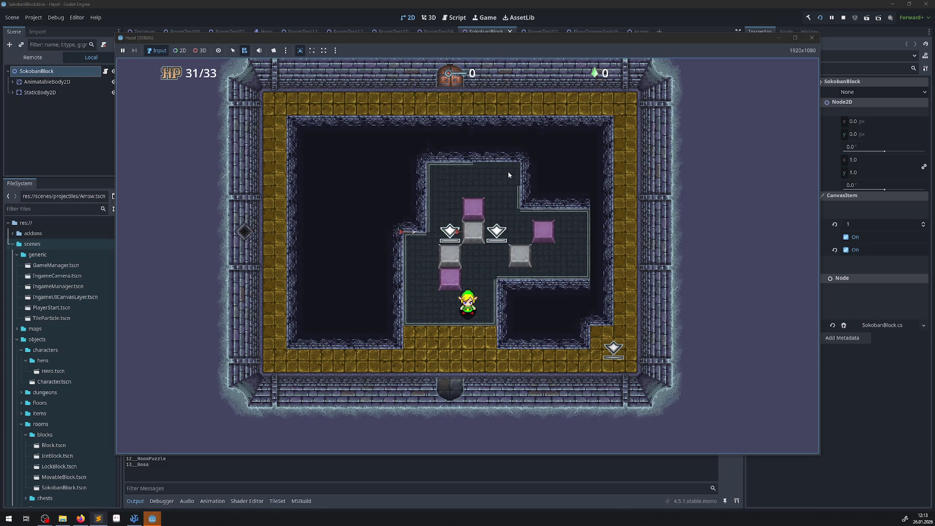
Close the running game window to end the debugging session.
left_click(811, 37)
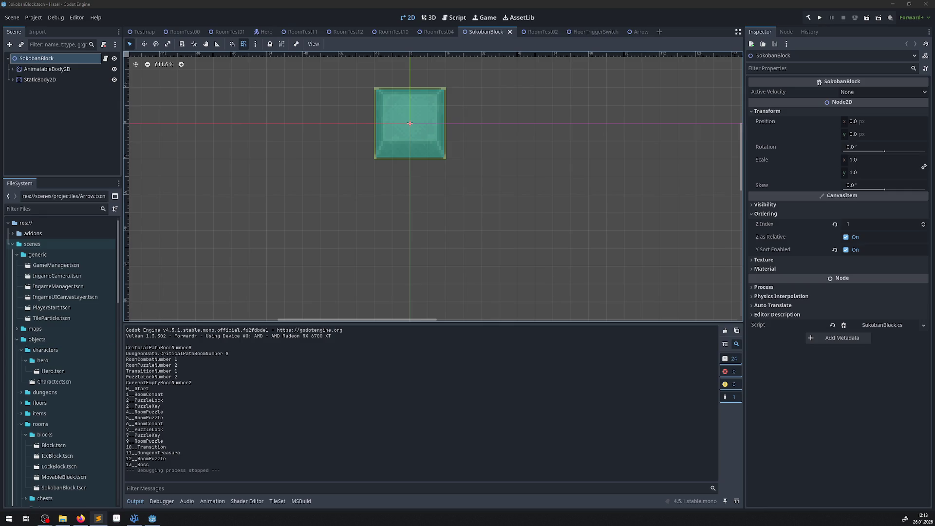
Expand the scripts/objects/rooms/traps folder in the FileSystem dock, then open and dismiss its context menu.
scroll(40, 334, "down", 10)
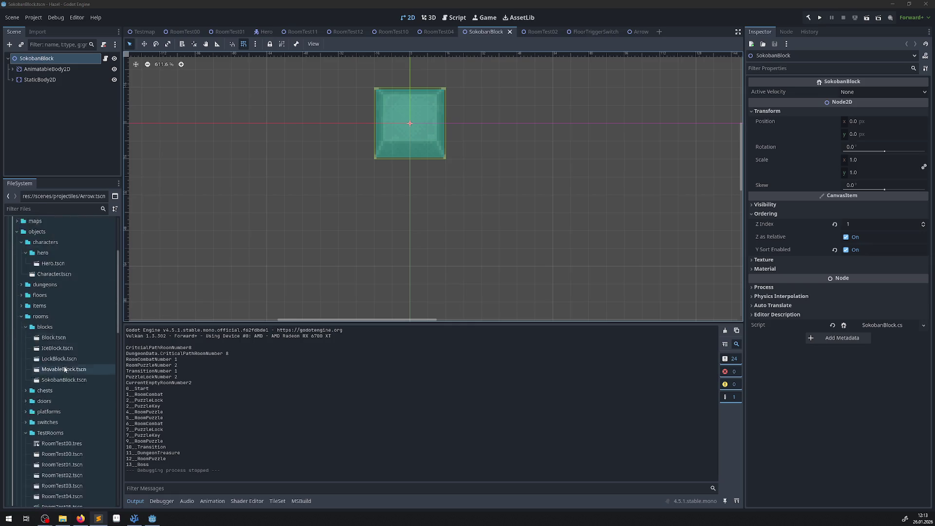
scroll(40, 334, "up", 5)
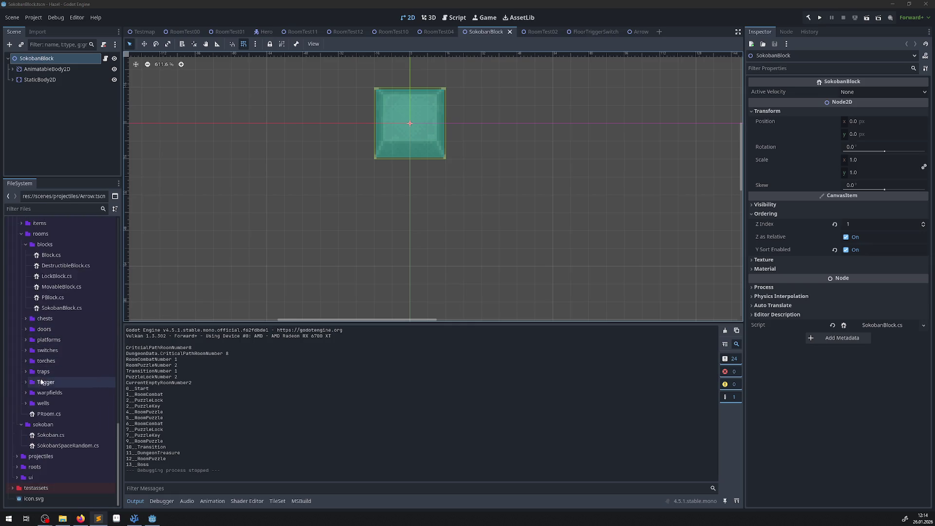
left_click(26, 372)
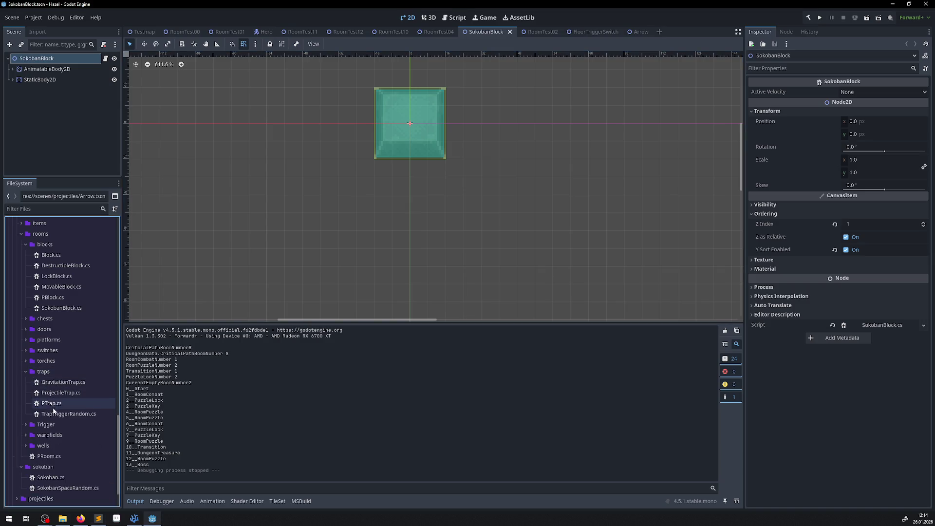
right_click(45, 372)
mouse_move(76, 360)
left_click(288, 434)
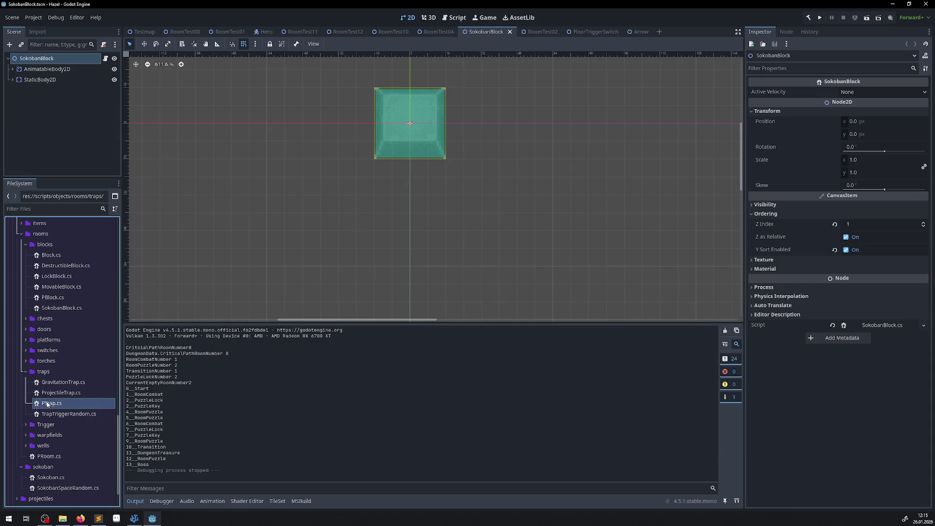
right_click(48, 373)
Add a C# script LaserTrap.cs with base class PTrap in traps, then open it for editing.
mouse_move(73, 356)
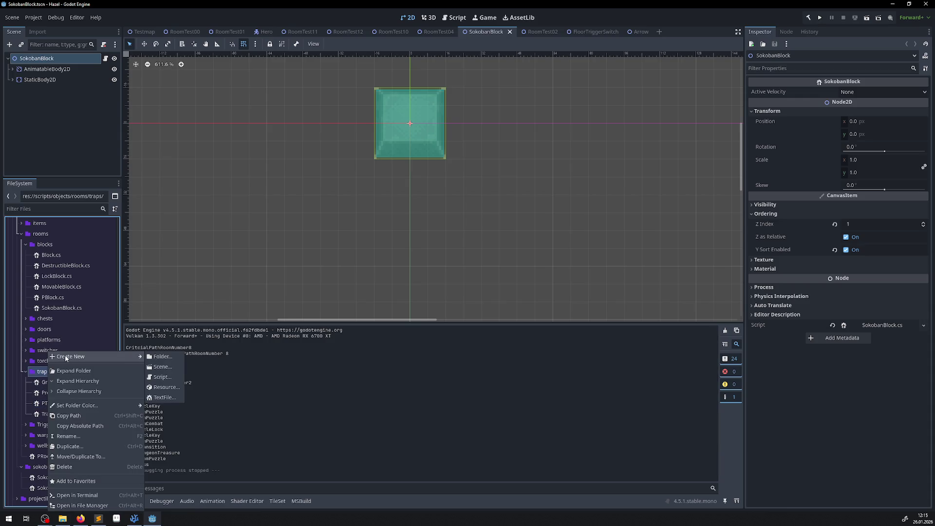
left_click(163, 377)
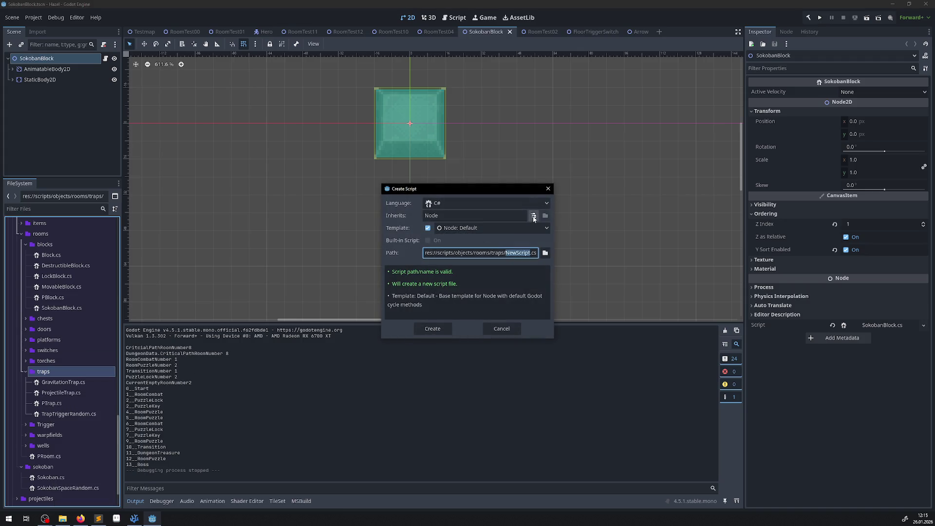
left_click(534, 215)
type("ptr")
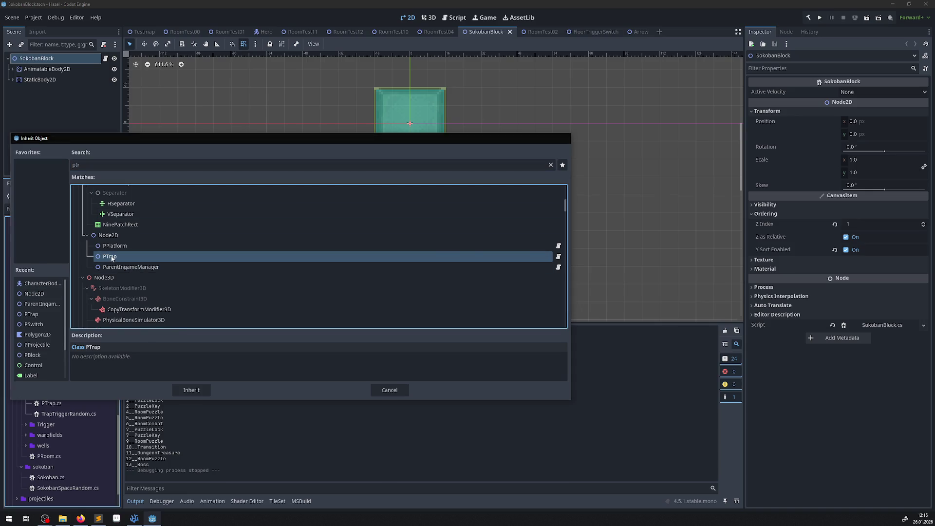
double_click(139, 258)
double_click(519, 253)
key("BackSpace")
type("Laser")
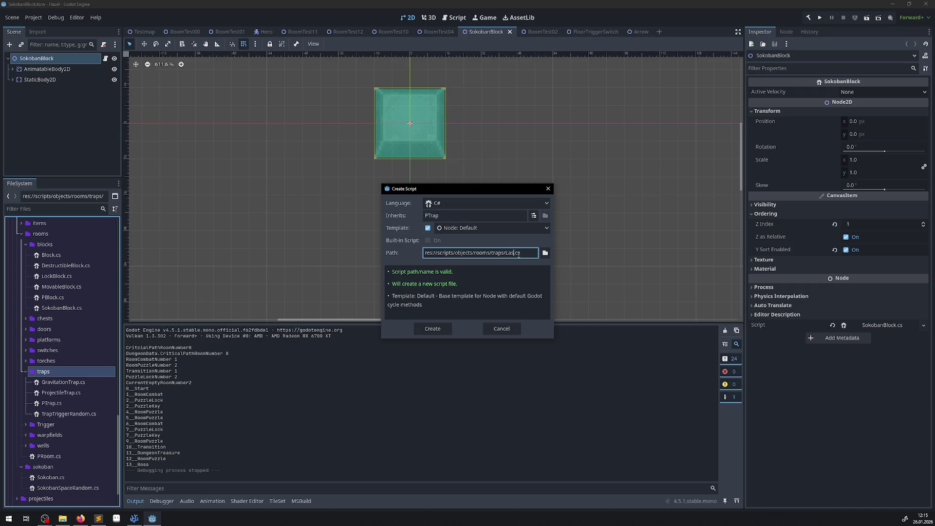
type("Trap")
left_click(446, 324)
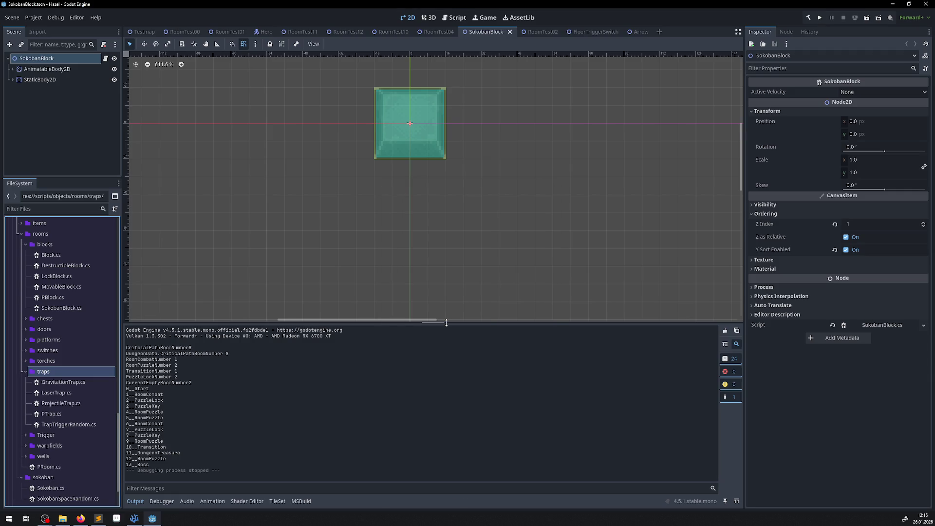
left_click(63, 393)
double_click(64, 392)
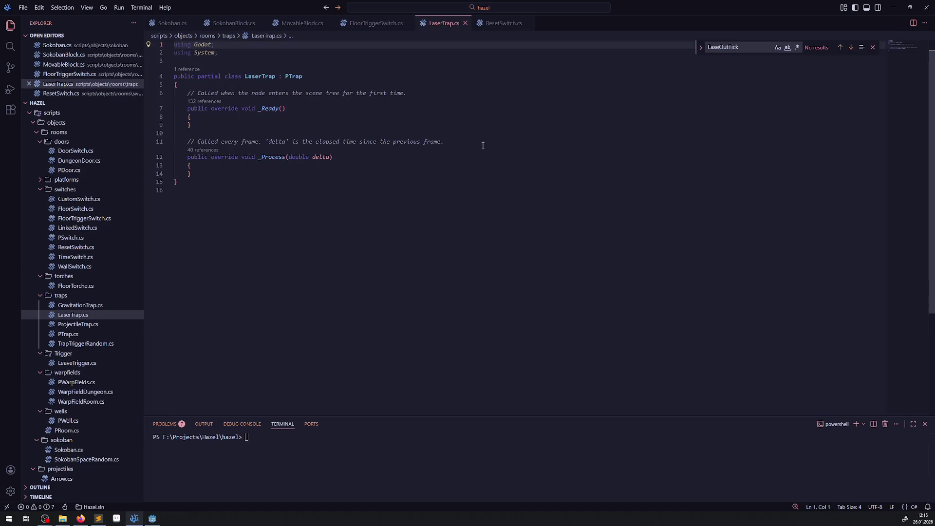
Delete the comment above _Process in LaserTrap.cs and close the FloorTriggerSwitch.cs and ResetSwitch.cs tabs.
left_click_drag(444, 141, 168, 144)
key("Delete")
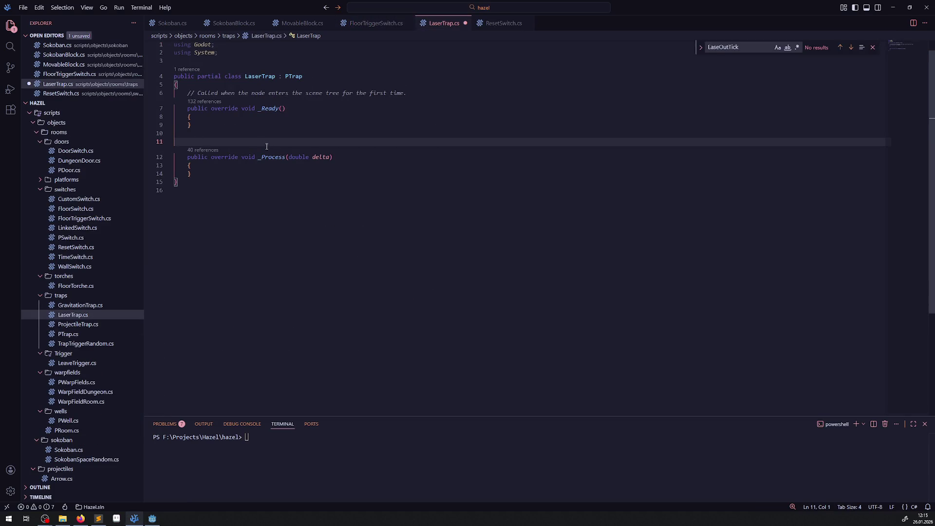
left_click(382, 25)
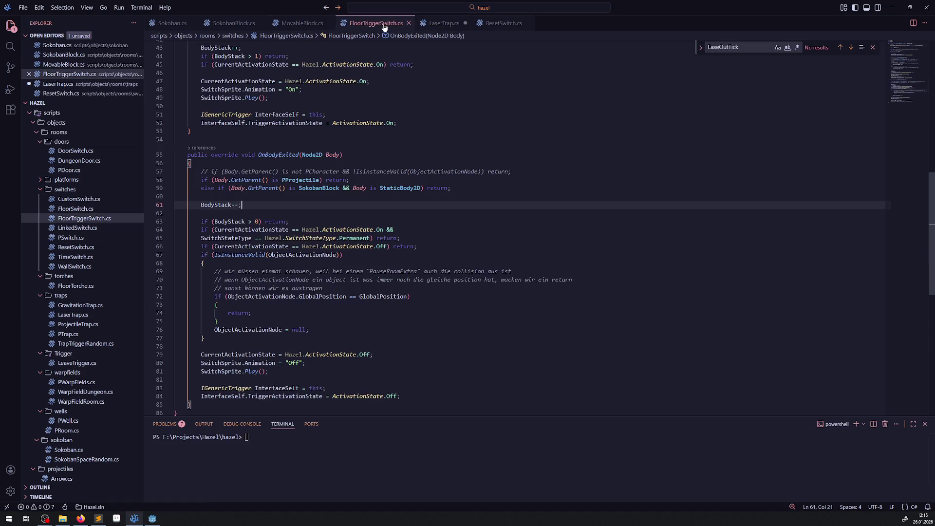
left_click(409, 24)
left_click(431, 26)
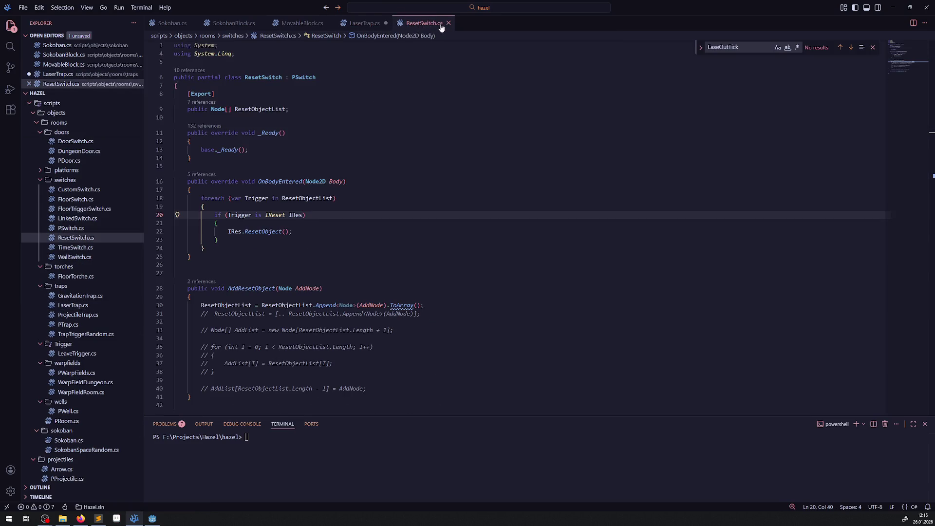
left_click(449, 23)
Copy the _PhysicsProcess method name from MovableBlock.cs.
left_click(293, 25)
scroll(295, 61, "up", 5)
scroll(273, 195, "down", 2)
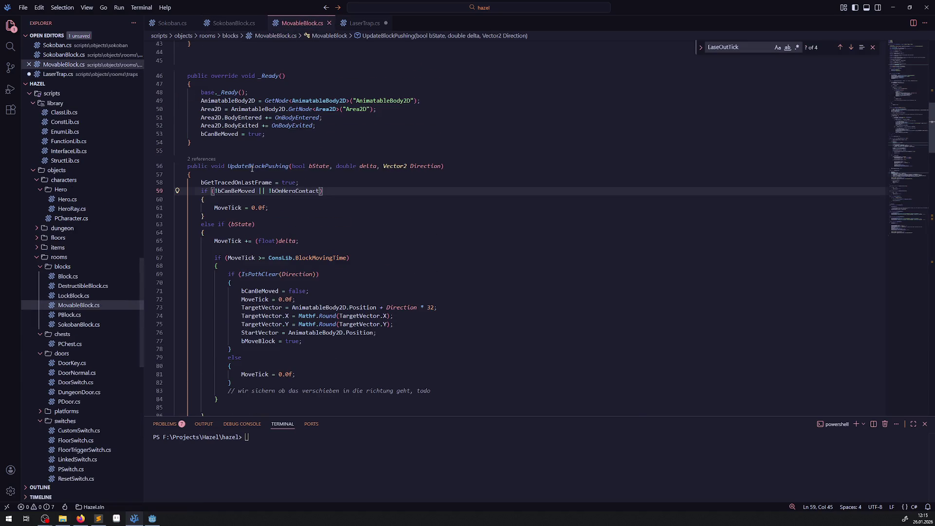
scroll(256, 255, "down", 5)
scroll(257, 255, "down", 15)
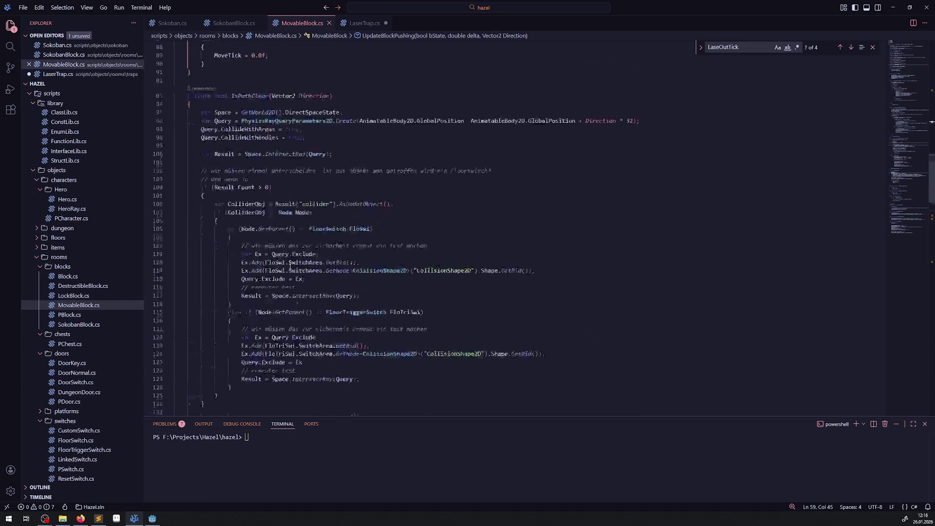
double_click(273, 306)
key("ctrl+c")
left_click(365, 23)
Rename _Process to _PhysicsProcess, delete the _Ready comment, add 'using Hazel;' and save LaserTrap.cs.
double_click(272, 150)
key("ctrl+v")
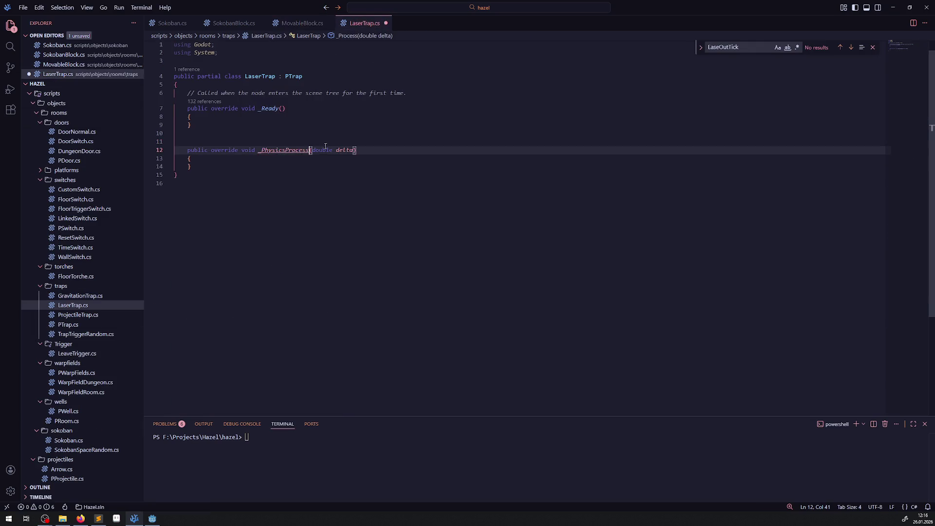
left_click_drag(411, 94, 174, 94)
key("BackSpace")
key("BackSpace")
left_click(222, 44)
key("Return")
type("using Hazel;")
key("ctrl+s")
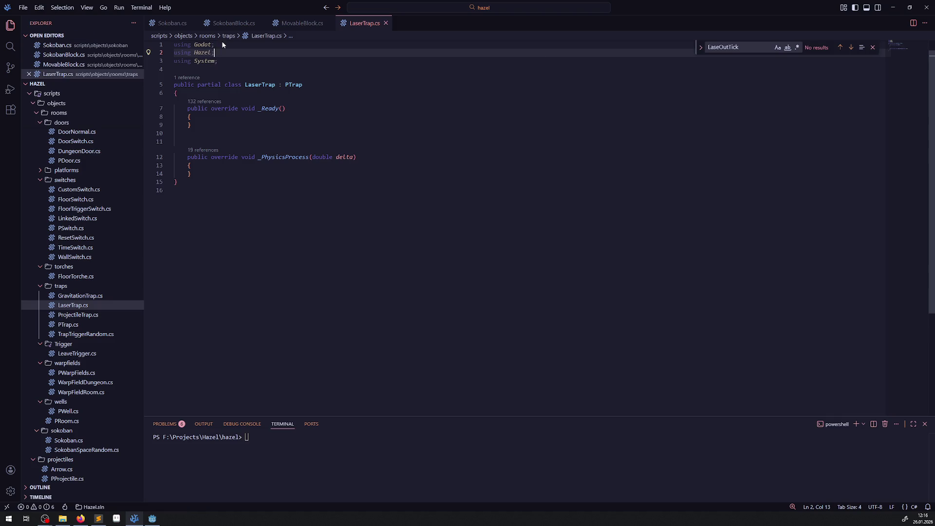
Close the SokobanBlock.cs and Sokoban.cs tabs and return to the Godot editor.
left_click(331, 141)
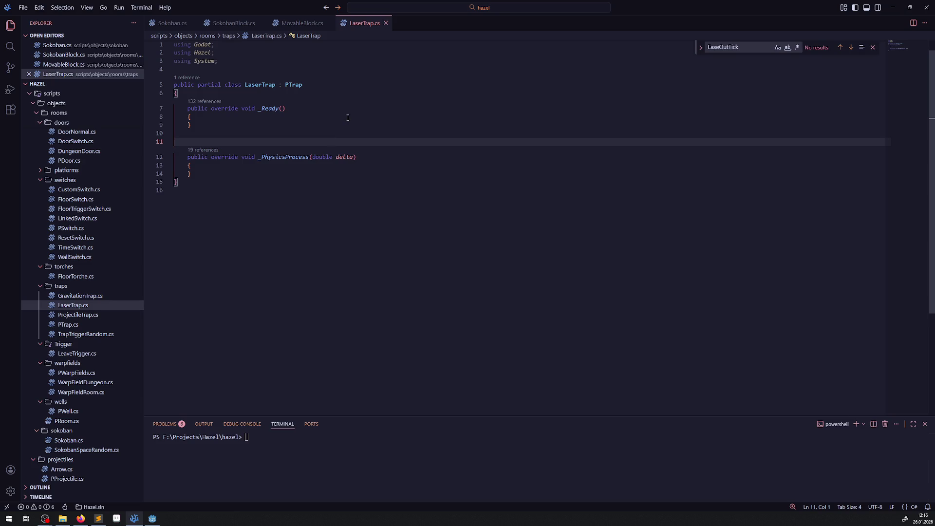
left_click(259, 23)
left_click(192, 23)
left_click(382, 117)
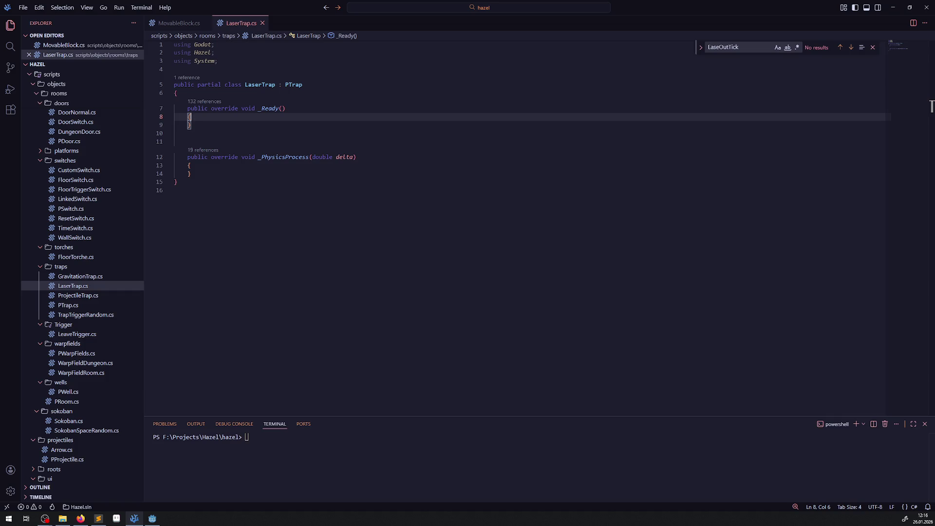
key("alt+Tab")
key("alt+Tab")
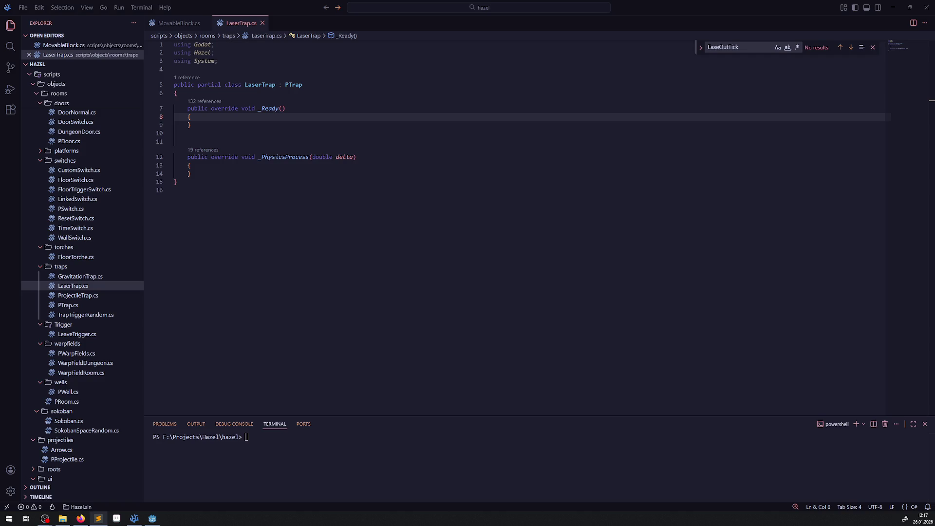
left_click(152, 518)
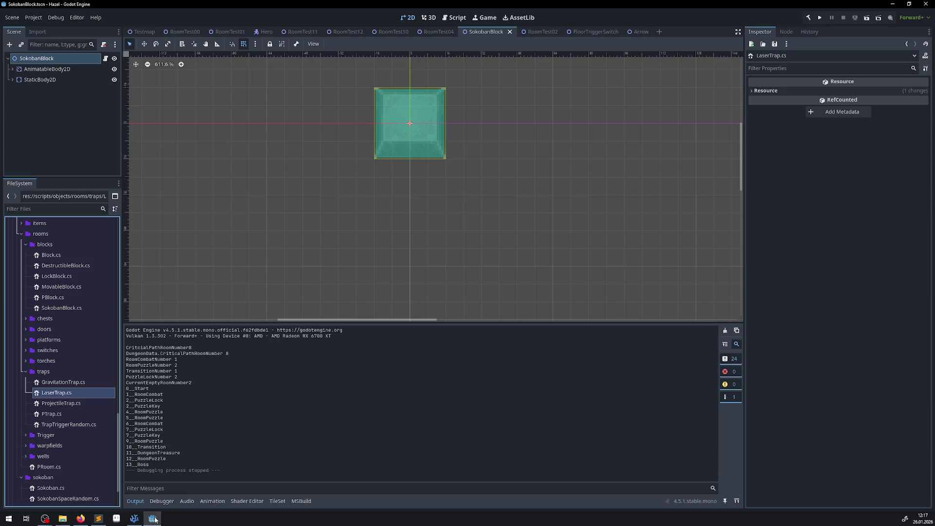
Create a new scene named StaticLaserTrap in the traps folder.
scroll(57, 360, "up", 10)
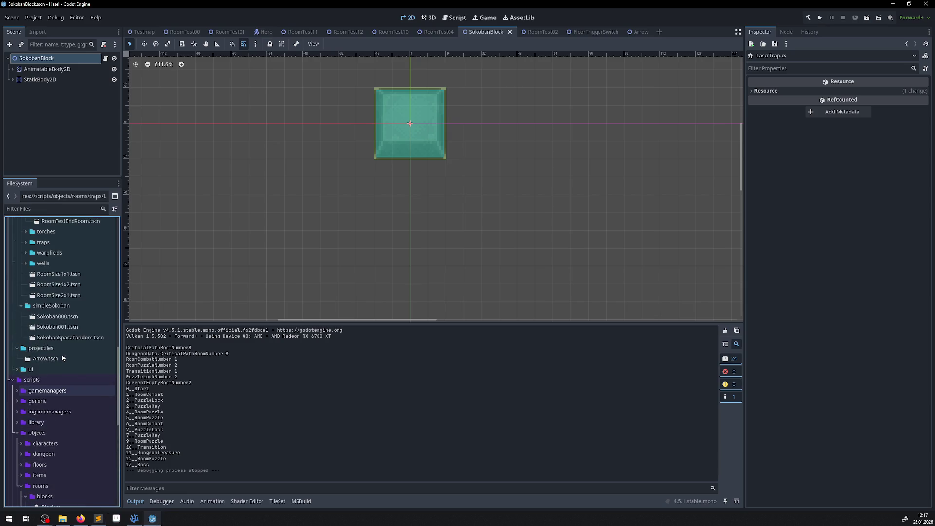
scroll(29, 346, "up", 5)
left_click(26, 350)
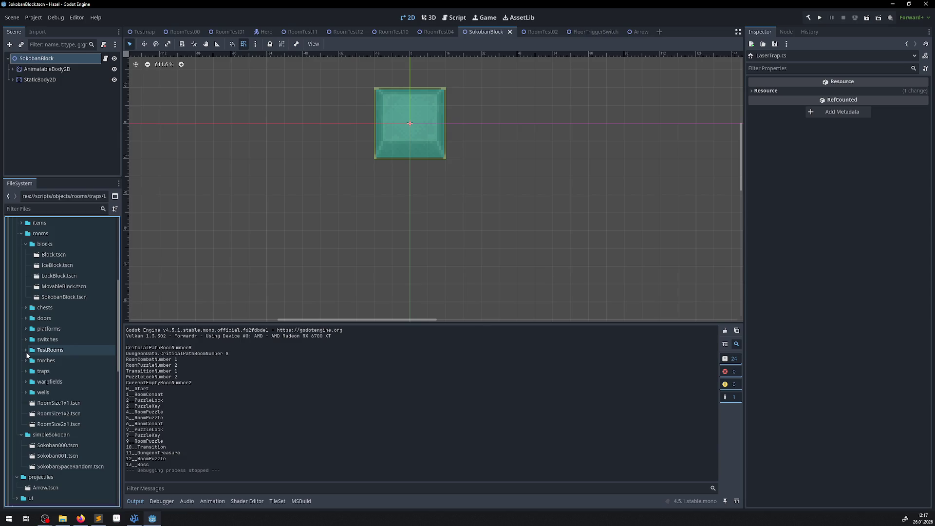
left_click(26, 371)
right_click(46, 371)
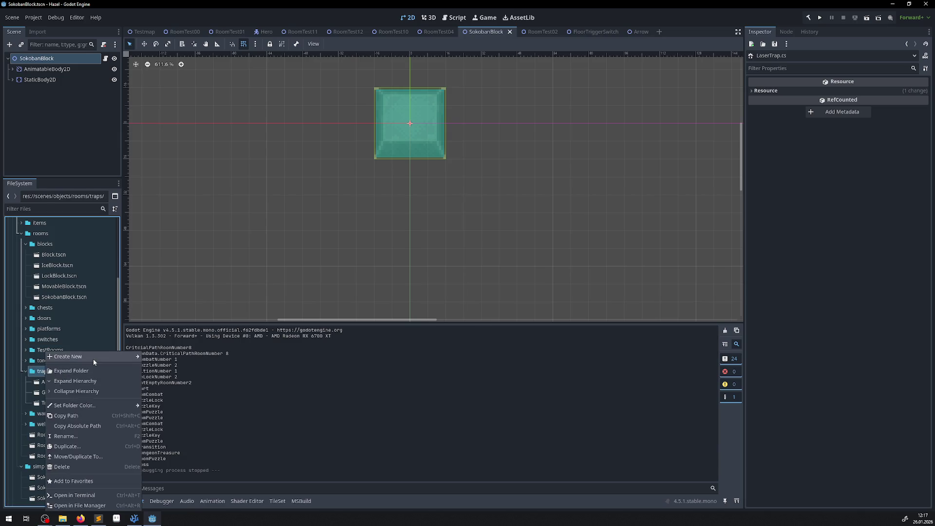
mouse_move(92, 358)
left_click(160, 367)
type("StaticLaserTrap")
left_click(440, 318)
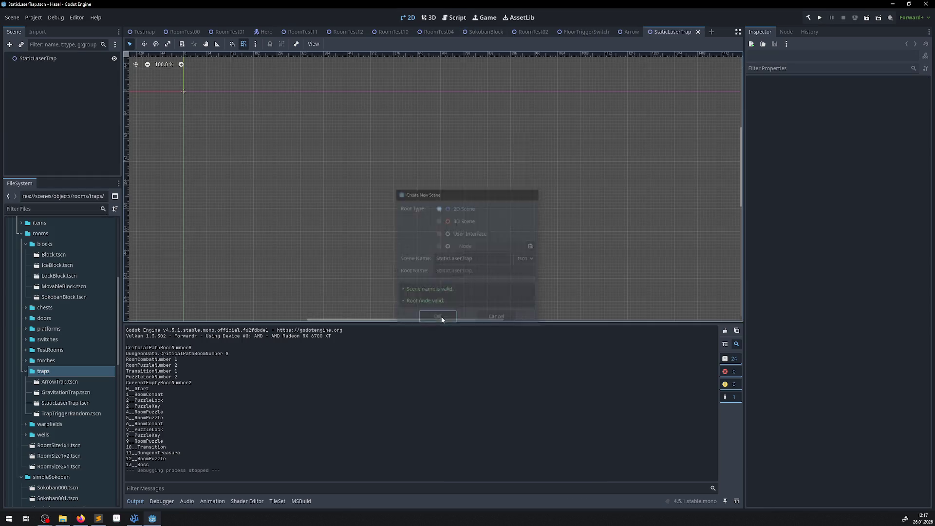
Attach LaserTrap.cs to the StaticLaserTrap root node and build the .NET project.
left_click(79, 58)
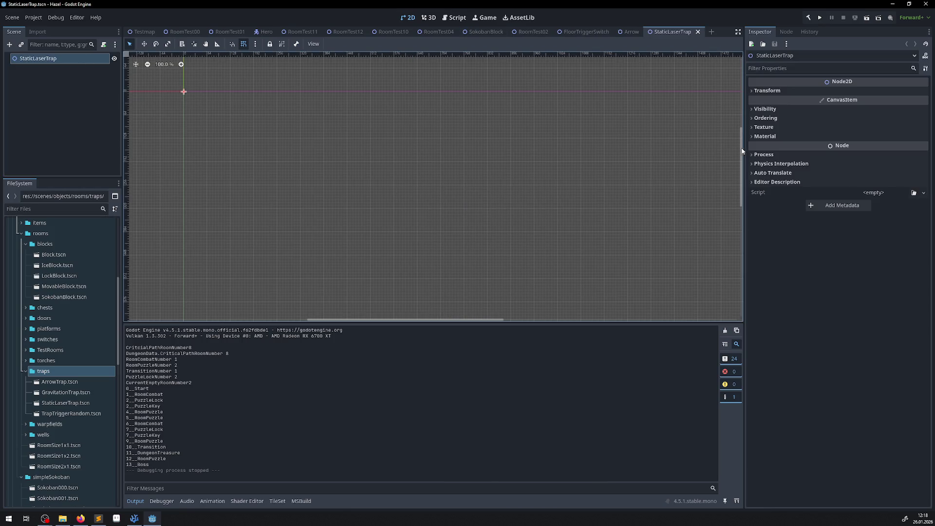
left_click(914, 193)
type("las")
left_click(428, 176)
left_click(809, 18)
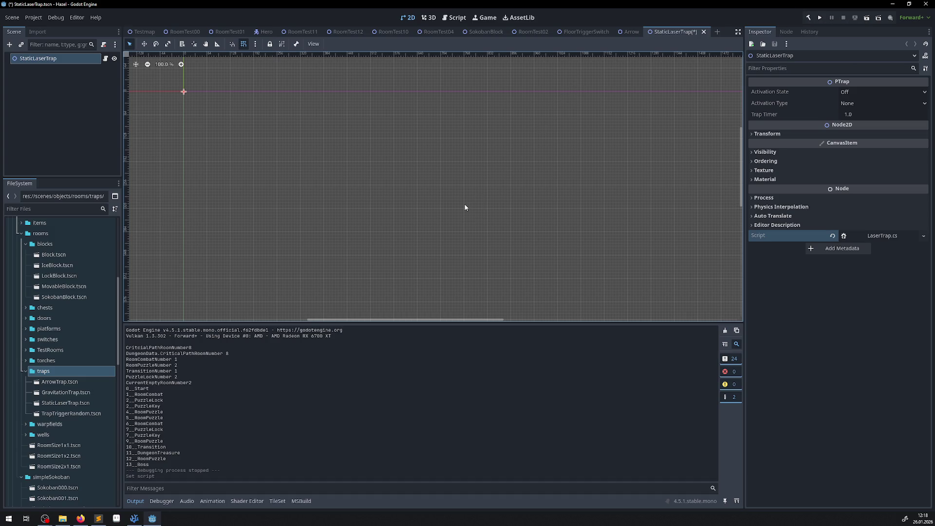
left_click_drag(154, 142, 257, 219)
scroll(354, 167, "up", 5)
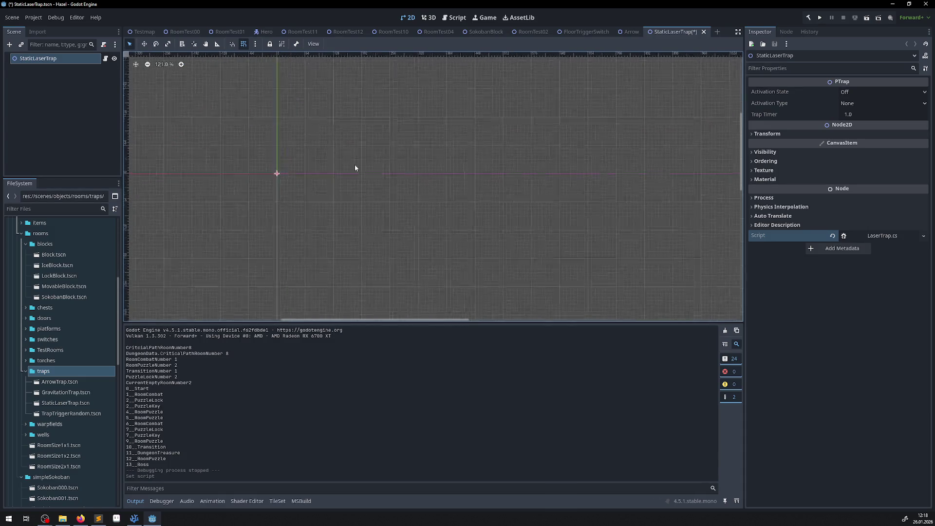
Copy ProjectileTrap and ProjectileTrap2 from ArrowTrap.tscn and paste them under the StaticLaserTrap root.
scroll(281, 159, "left", 3)
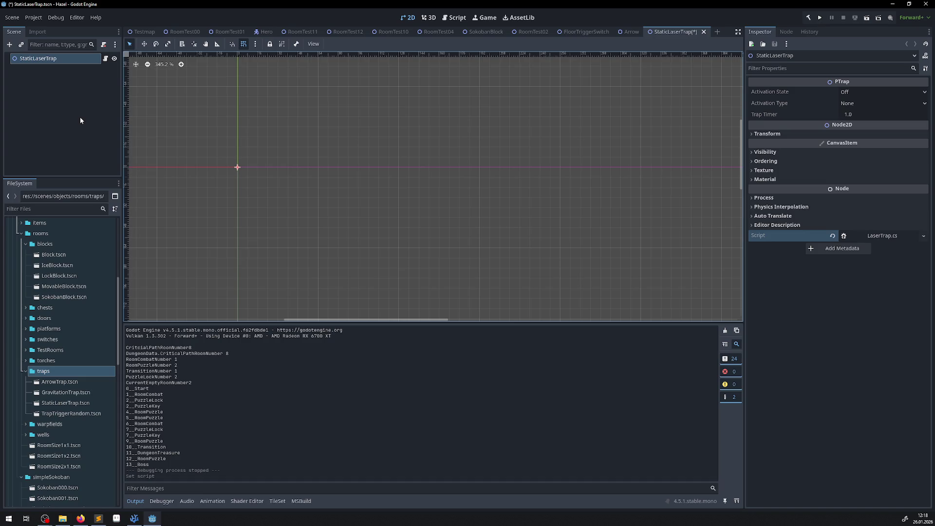
scroll(214, 165, "up", 5)
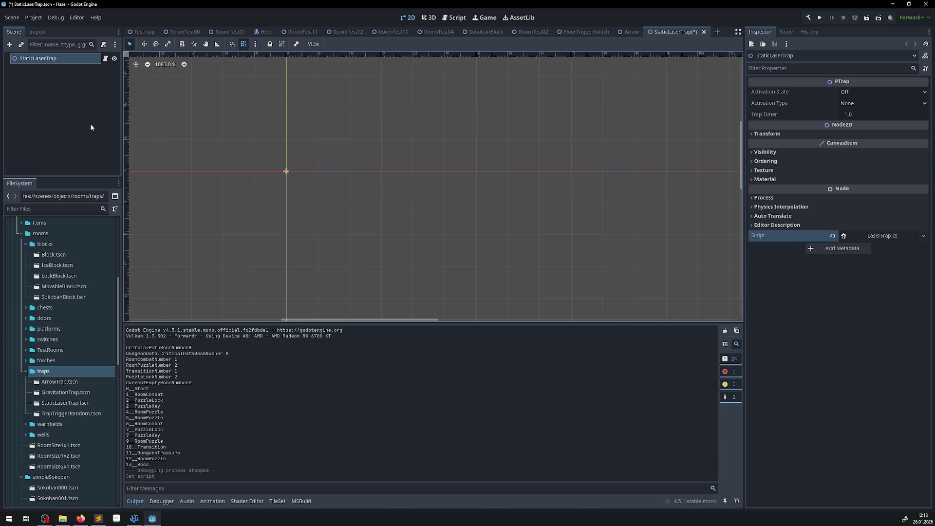
scroll(78, 341, "down", 15)
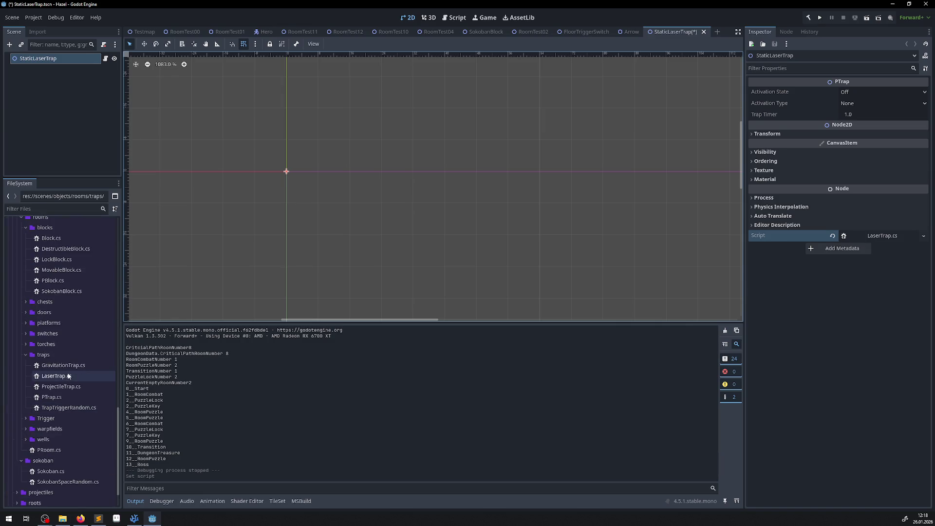
scroll(68, 378, "up", 7)
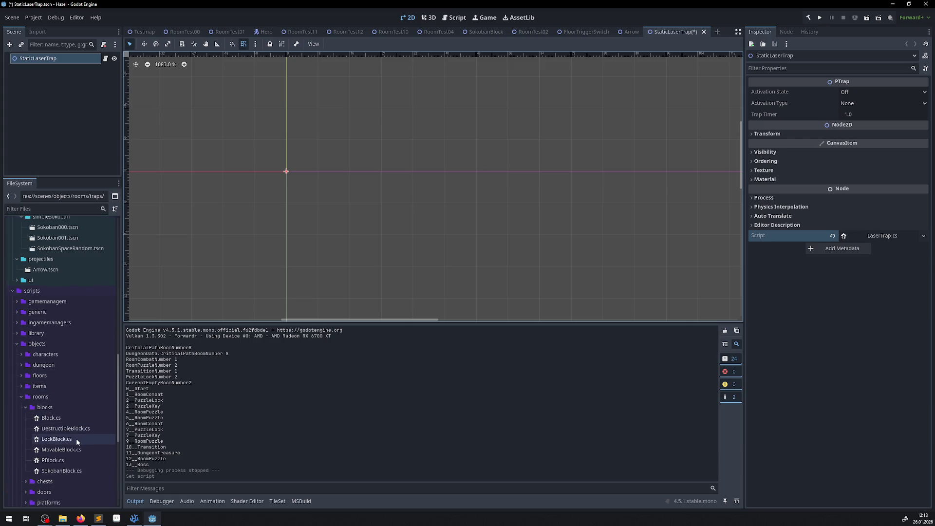
scroll(57, 379, "up", 5)
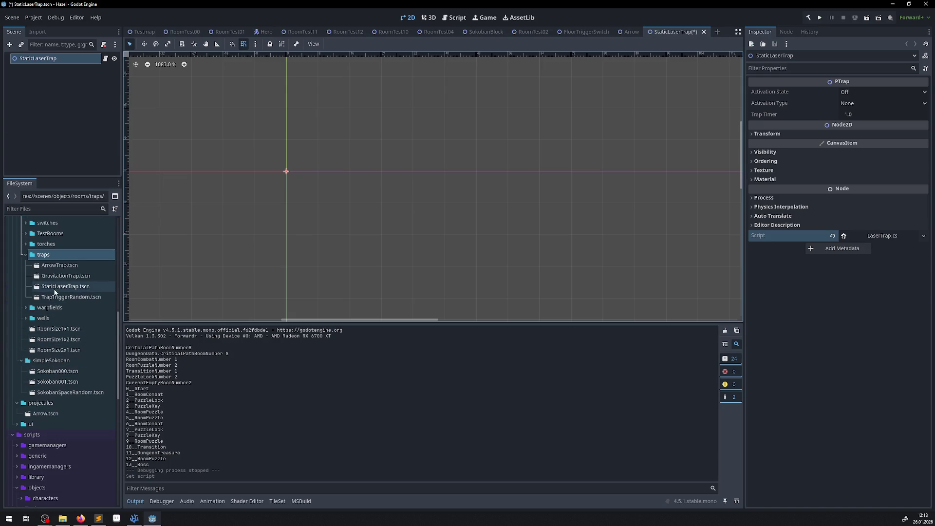
double_click(56, 267)
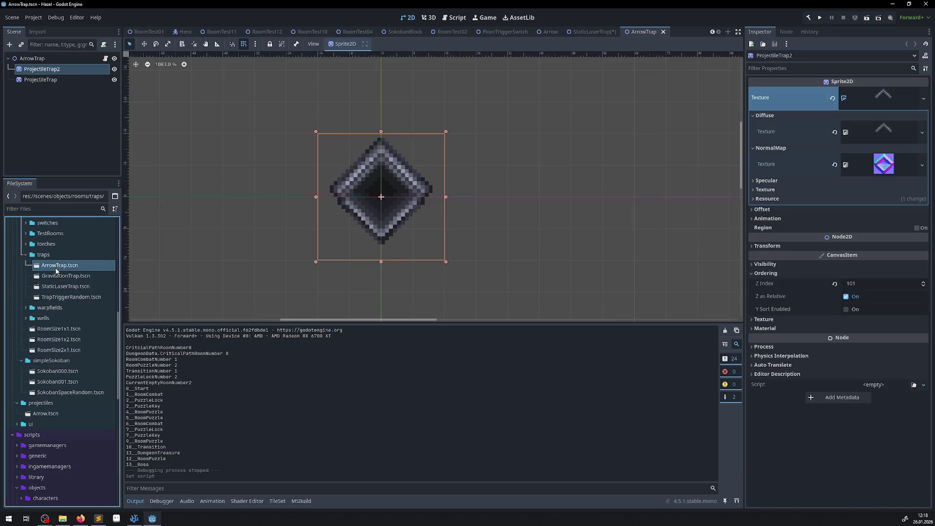
left_click(47, 82, "shift")
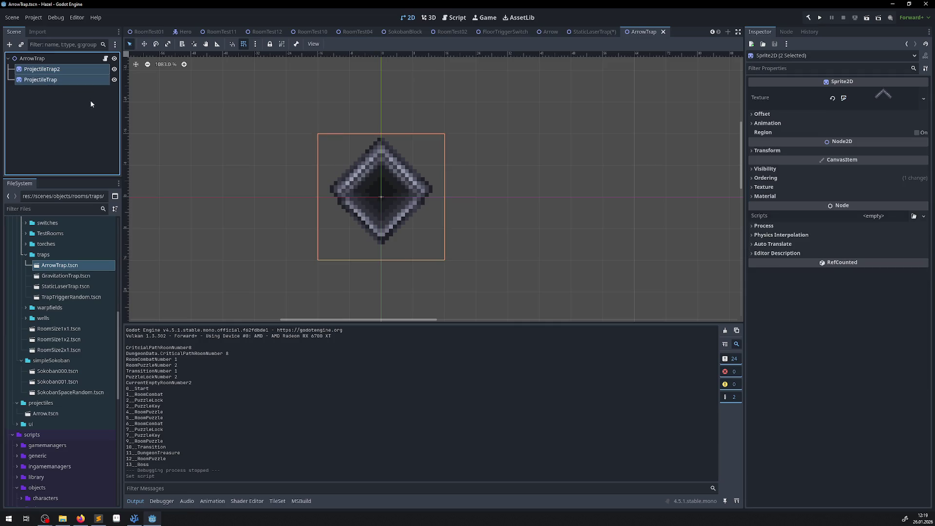
left_click(599, 31)
key("ctrl+v")
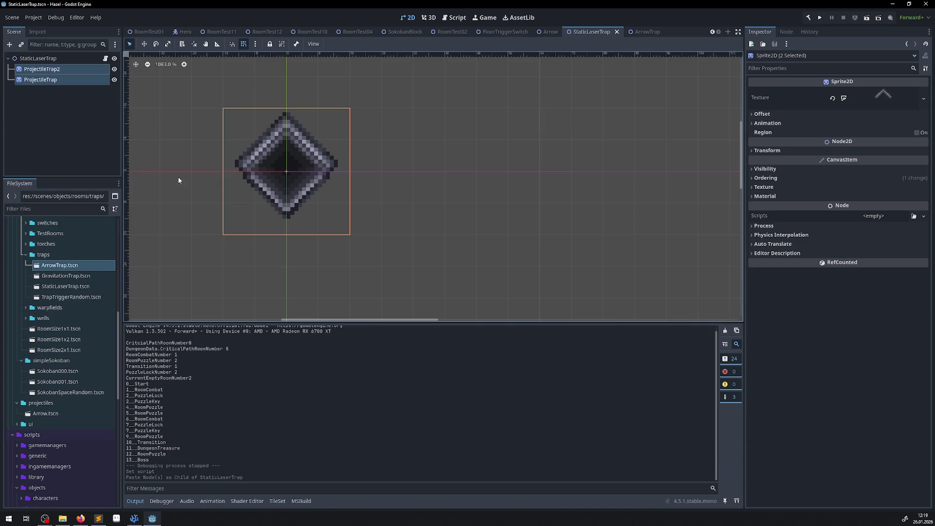
left_click(36, 58)
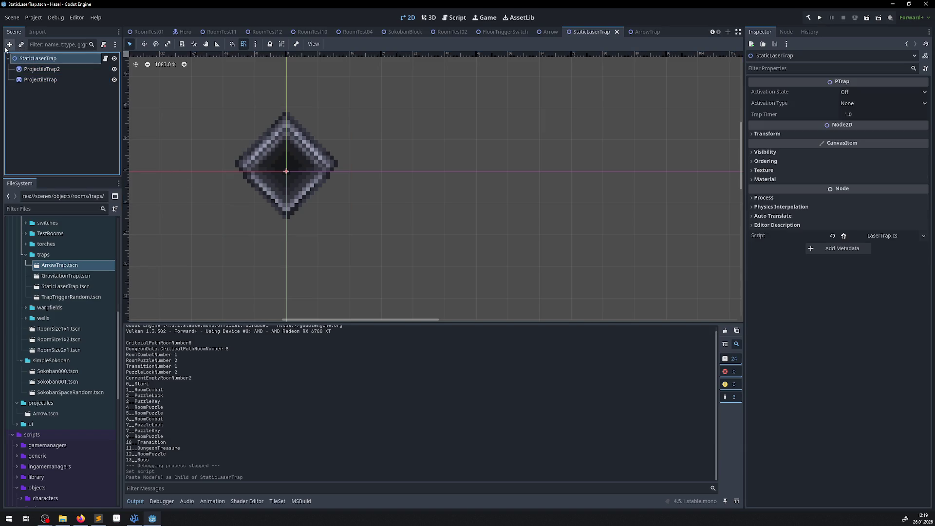
Add a Line2D child node under StaticLaserTrap.
left_click(7, 46)
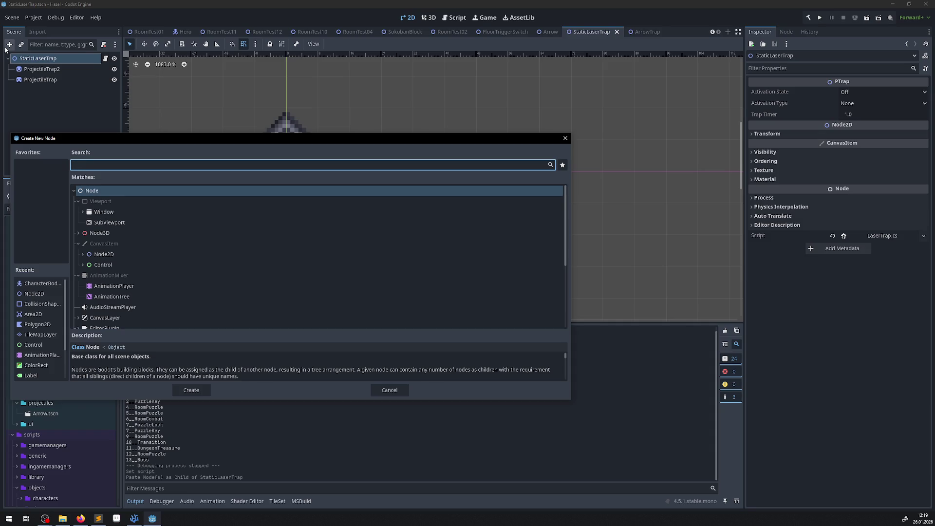
type("line")
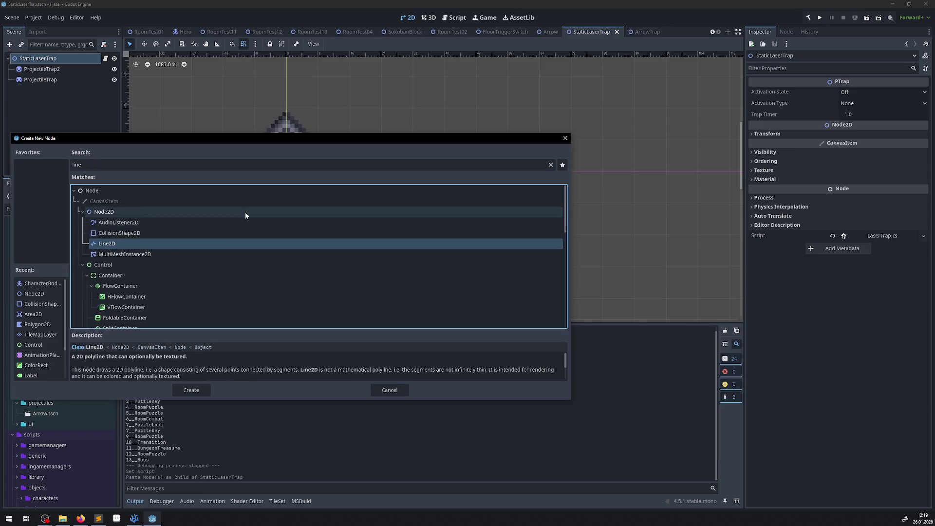
left_click(179, 389)
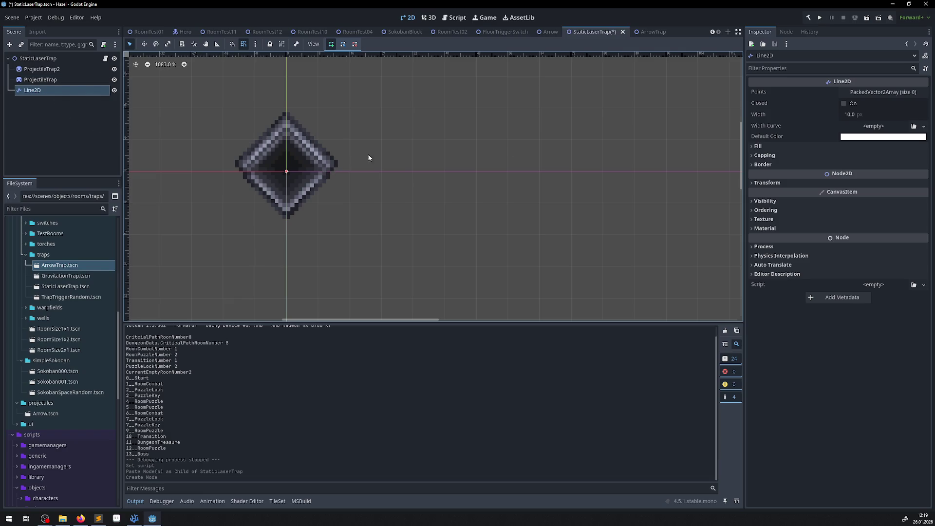
Give the Line2D a pink default colour and a width of 8.
left_click(876, 136)
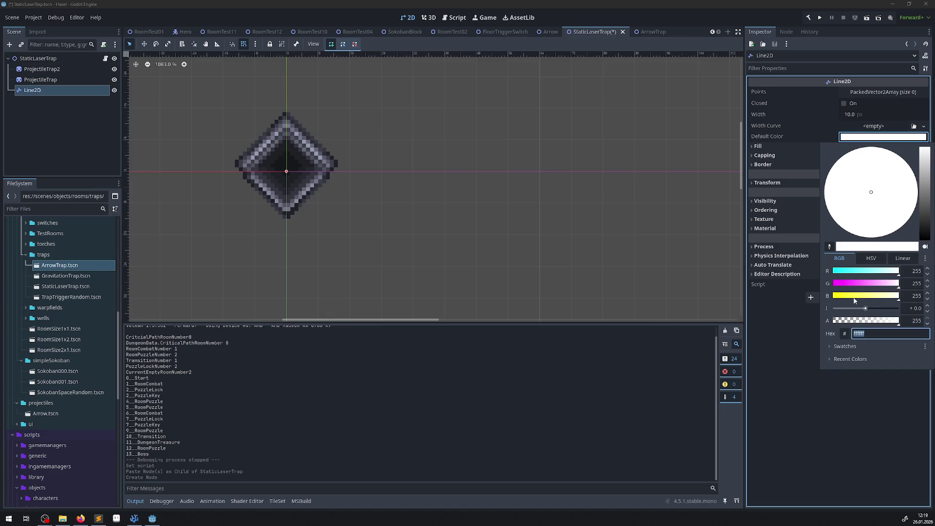
left_click(856, 288)
left_click(871, 296)
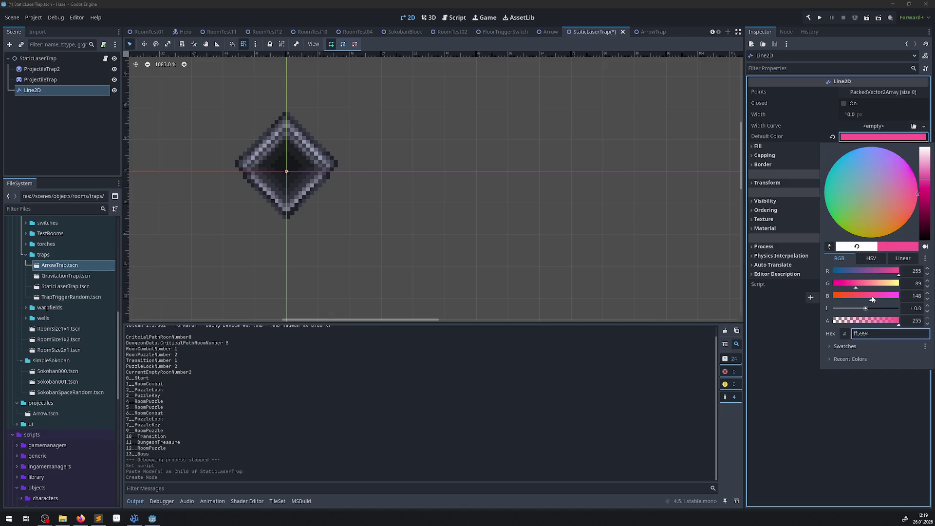
mouse_move(925, 193)
left_mouse_down()
mouse_move(926, 180)
mouse_move(909, 201)
left_mouse_up()
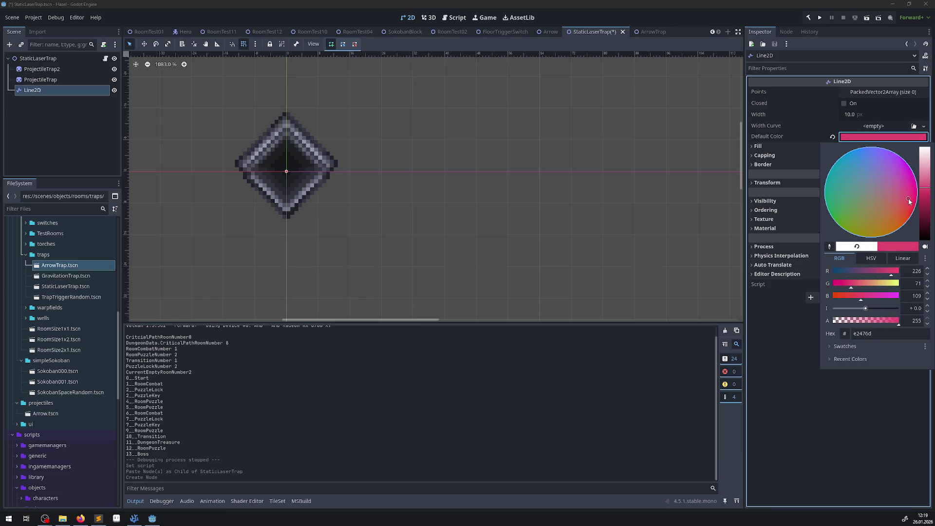
left_click(844, 376)
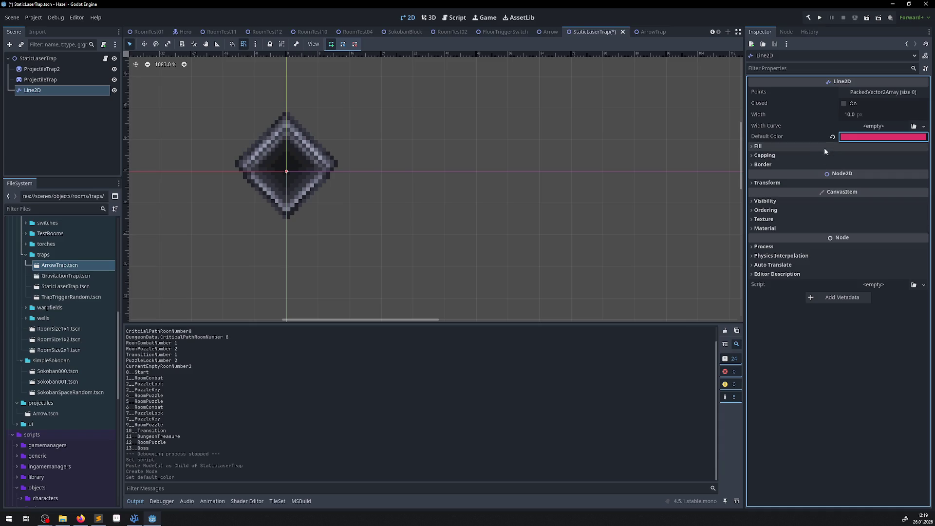
left_click(852, 115)
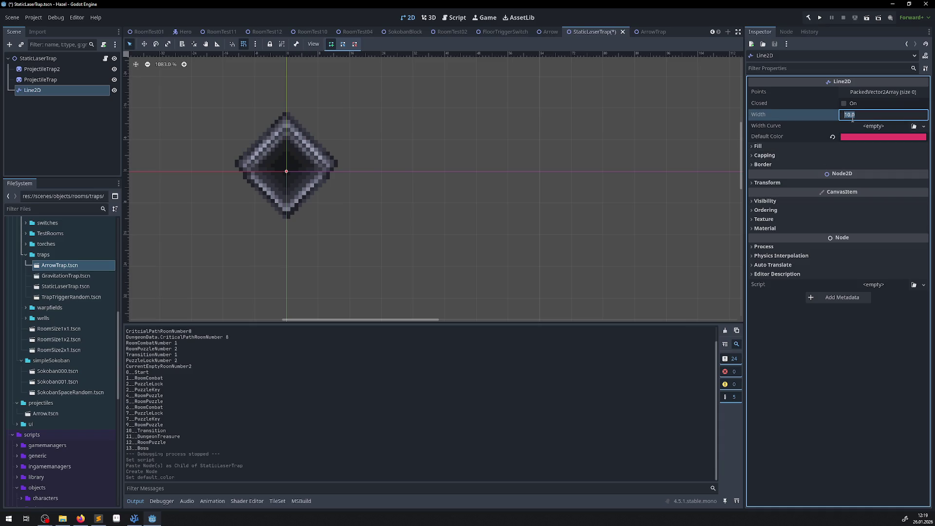
type("8")
key("Return")
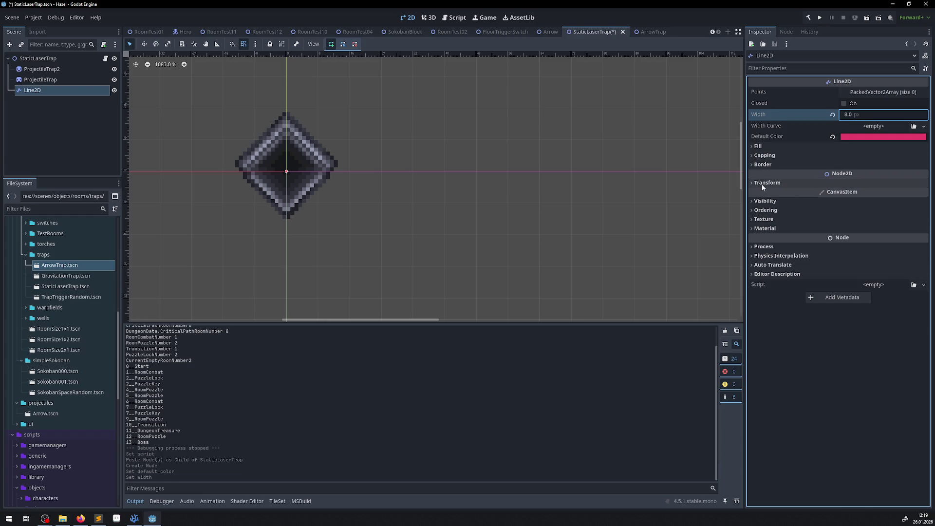
Set the Line2D's x position to 0 and save the scene.
left_click(751, 183)
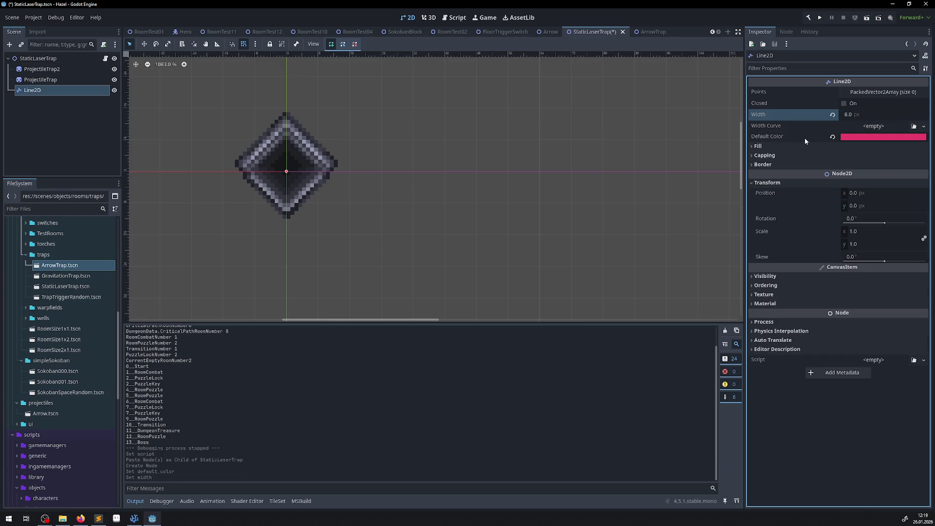
left_click(759, 182)
left_click(759, 165)
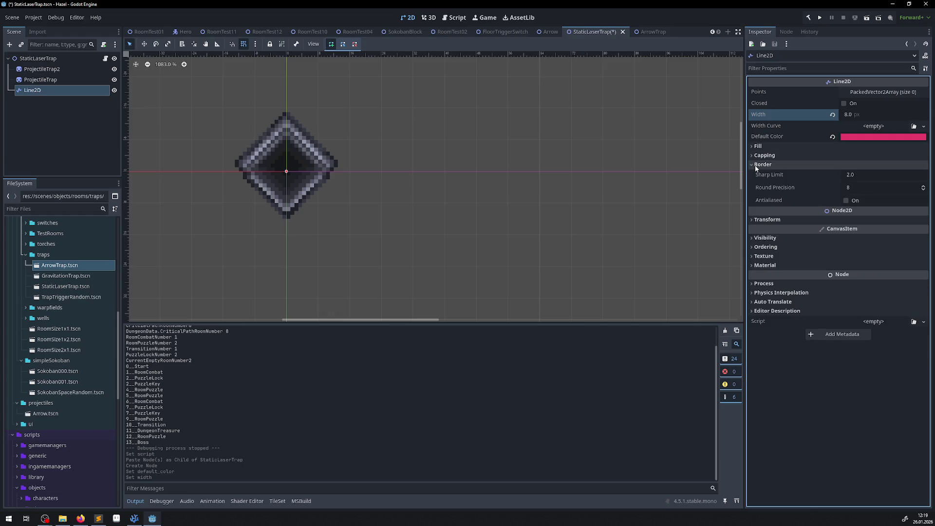
left_click(764, 219)
mouse_move(871, 233)
left_mouse_down()
mouse_move(892, 233)
mouse_move(860, 238)
left_mouse_up()
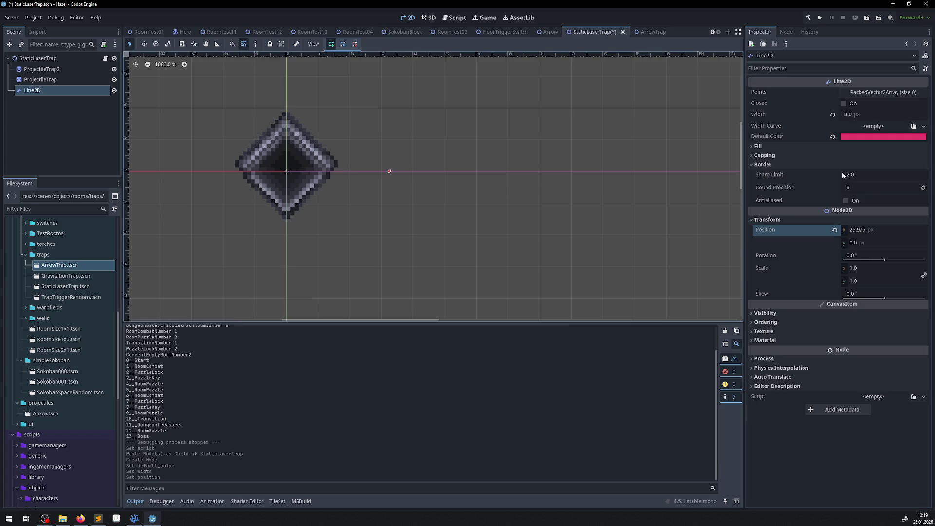
left_click(861, 235)
type("0")
key("Return")
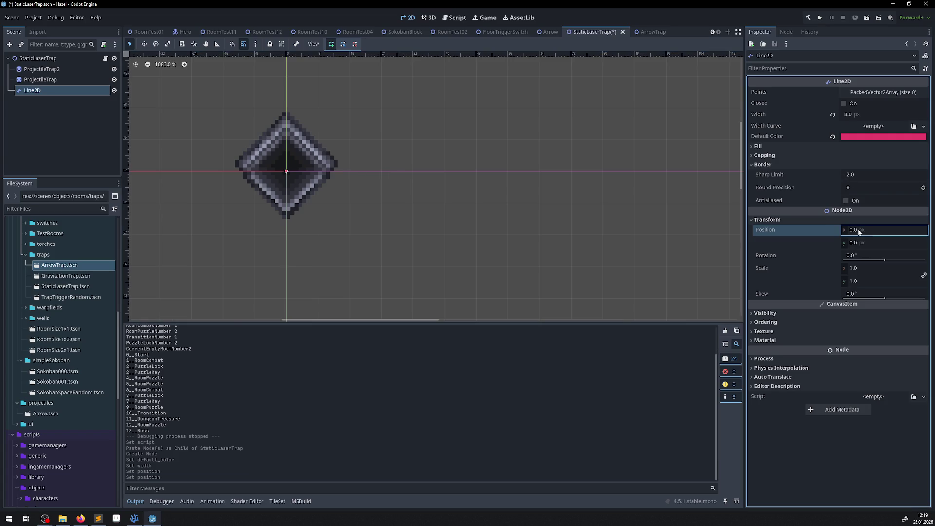
key("ctrl+s")
left_click(889, 93)
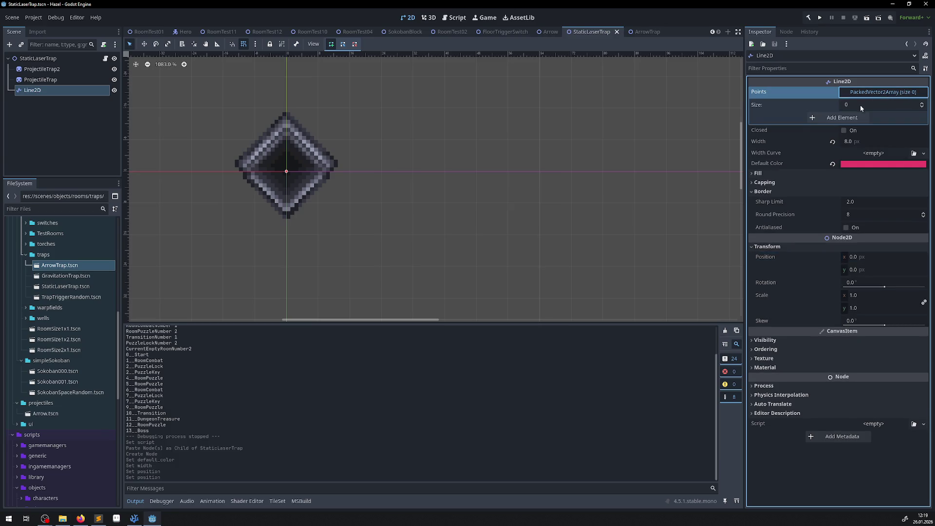
Add two points to the Line2D, giving the second point a y of 110.
left_click(838, 118)
left_click(852, 143)
left_click(856, 156)
type("110")
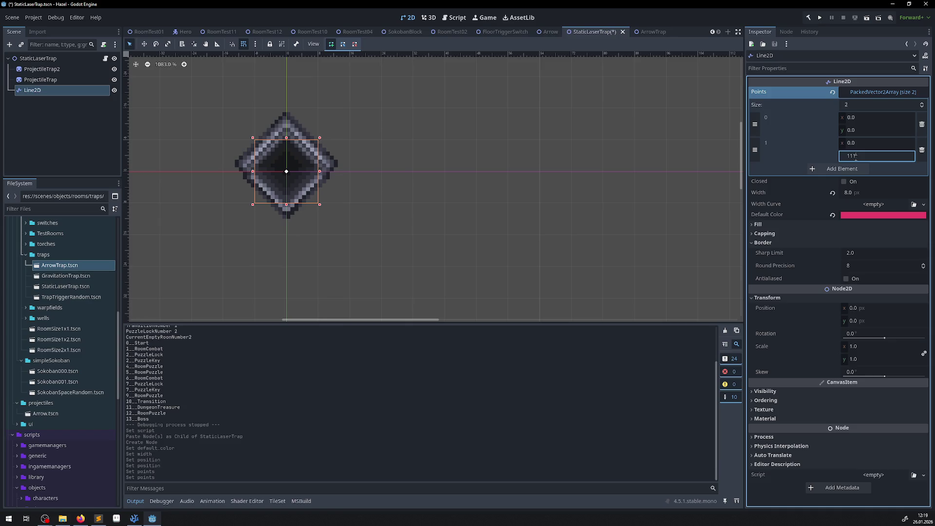
key("Return")
Move Line2D above ProjectileTrap in the scene tree.
scroll(326, 196, "down", 15)
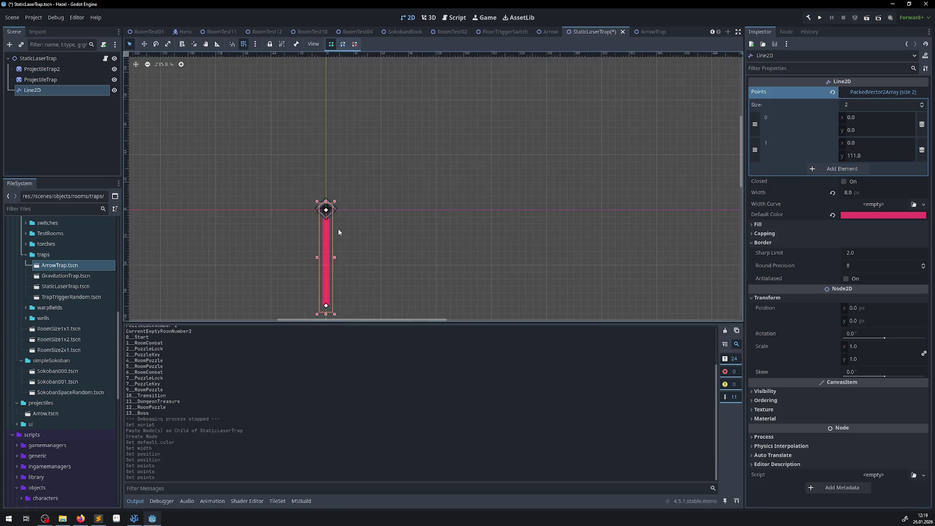
left_click(43, 116)
left_click(36, 92)
left_click_drag(35, 90, 35, 77)
scroll(302, 122, "up", 10)
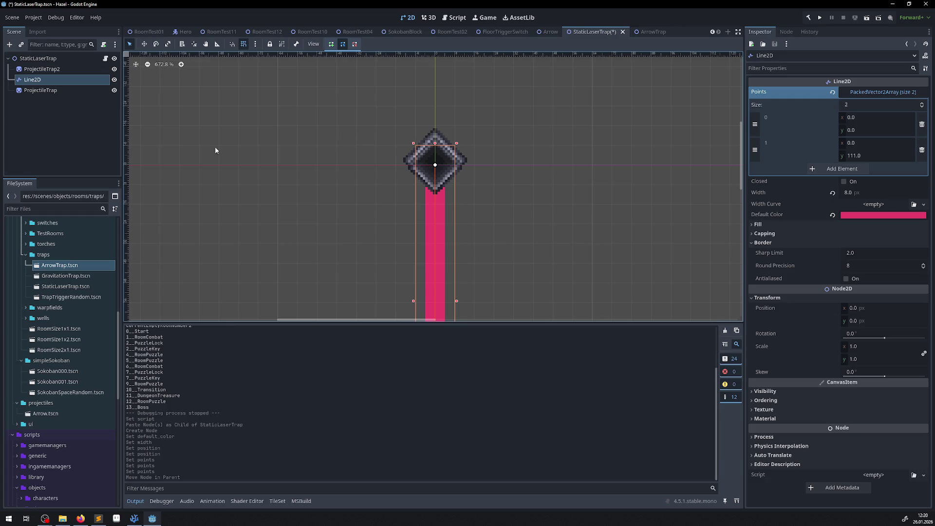
Set the laser line's Z Index to 1 and save the scene.
left_click(40, 90)
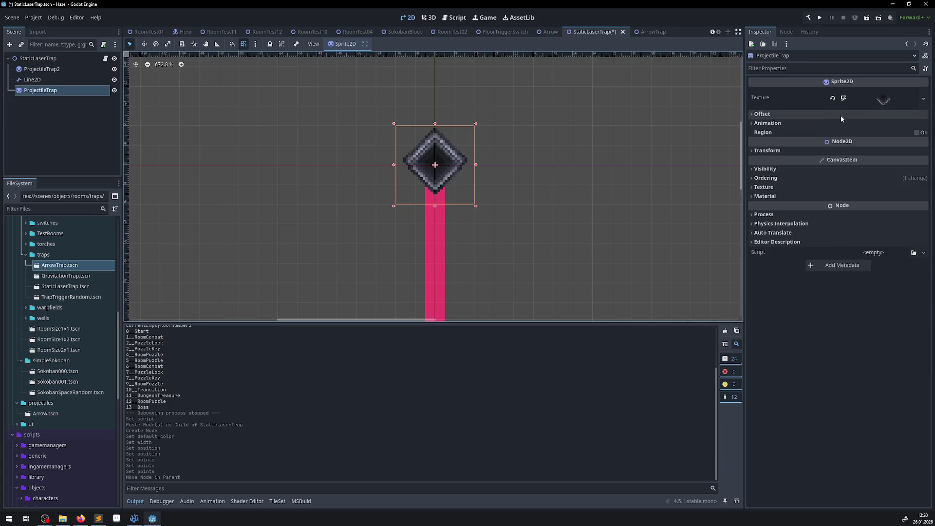
left_click(753, 178)
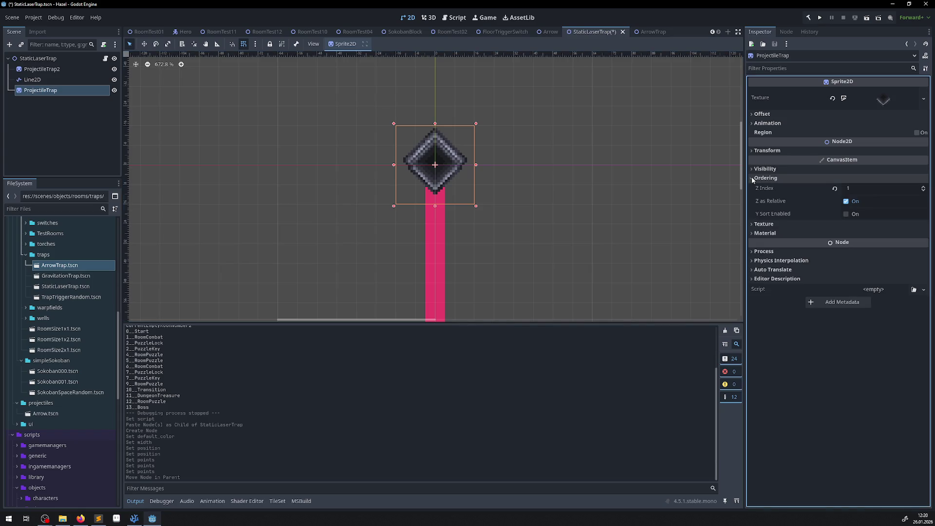
left_click(54, 80)
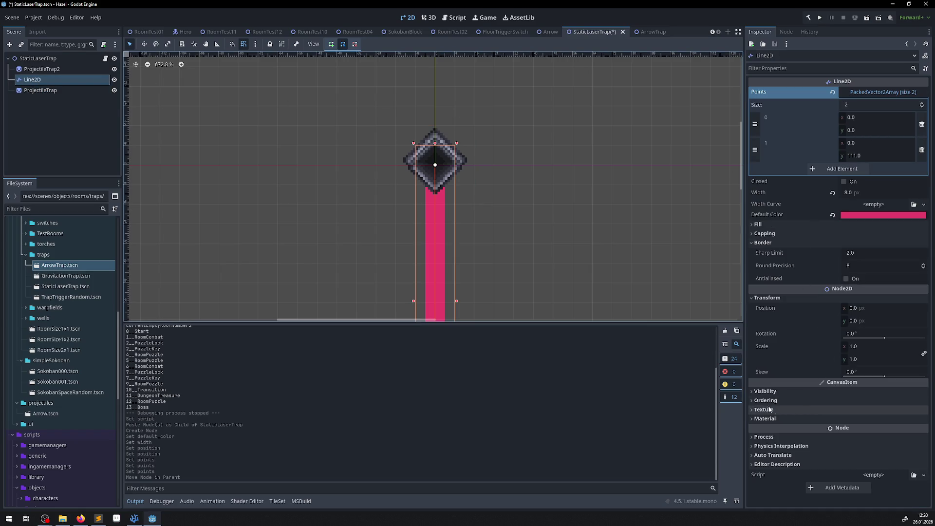
left_click(766, 401)
left_click(854, 412)
type("1")
key("Return")
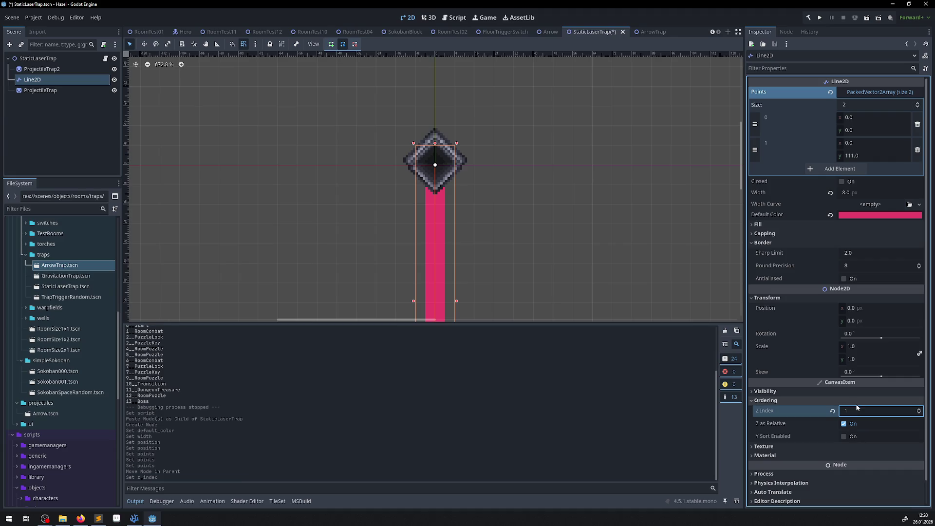
key("ctrl+s")
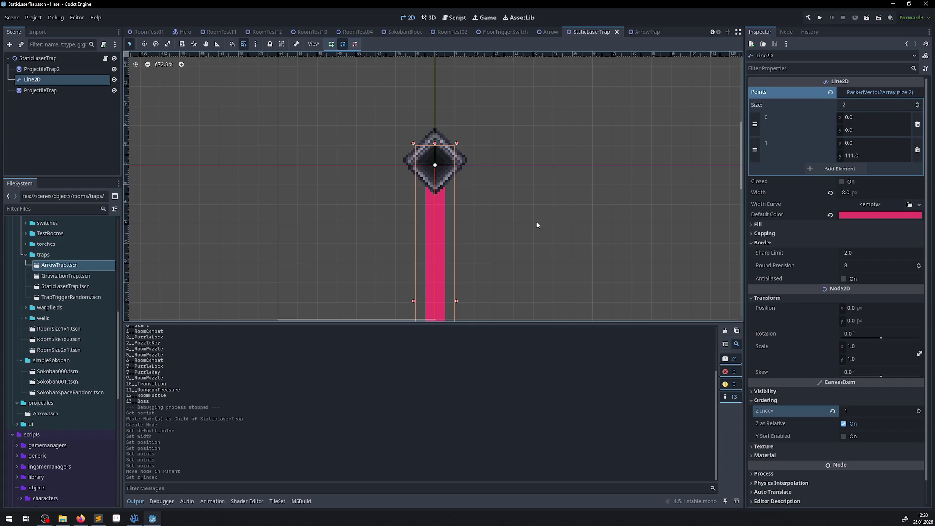
Try changing ProjectileTrap's Z Index, keep it at 1, and save.
left_click(60, 91)
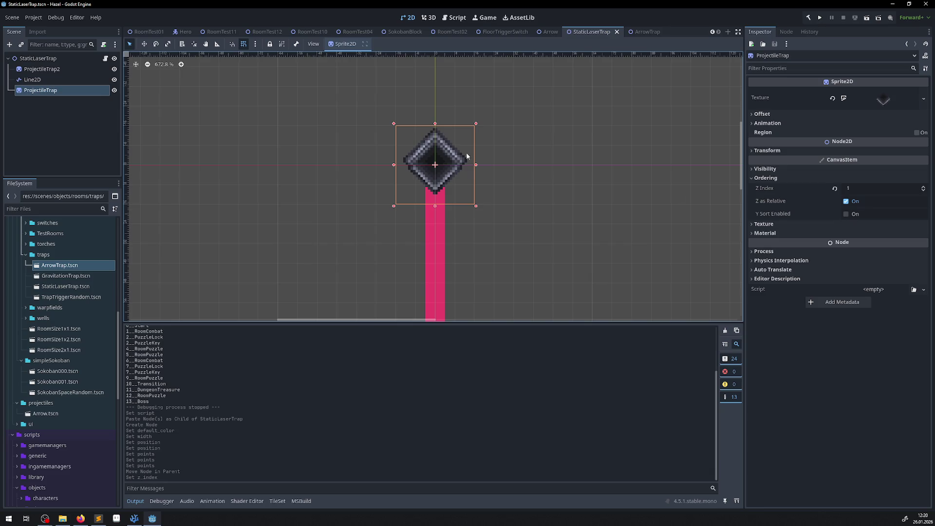
left_click_drag(853, 192, 804, 192)
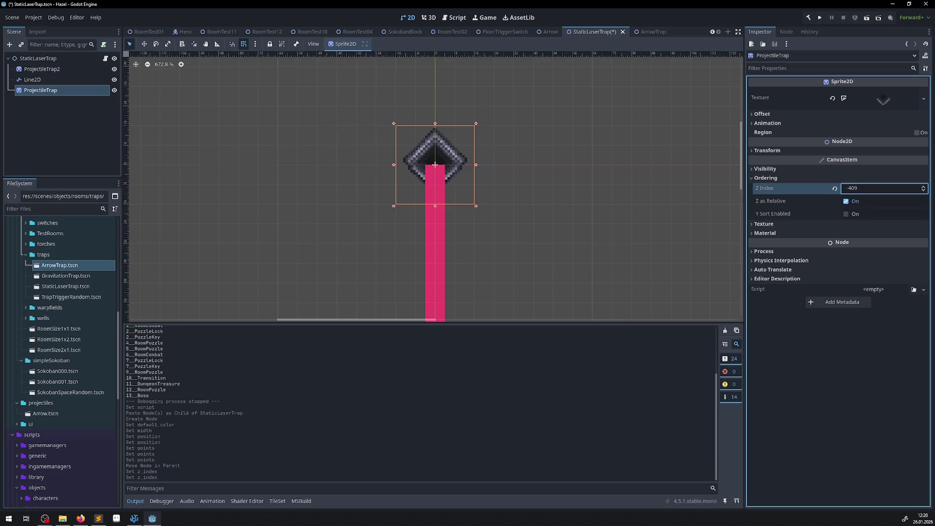
left_click_drag(804, 188, 867, 188)
left_click(853, 190)
type("0")
key("Return")
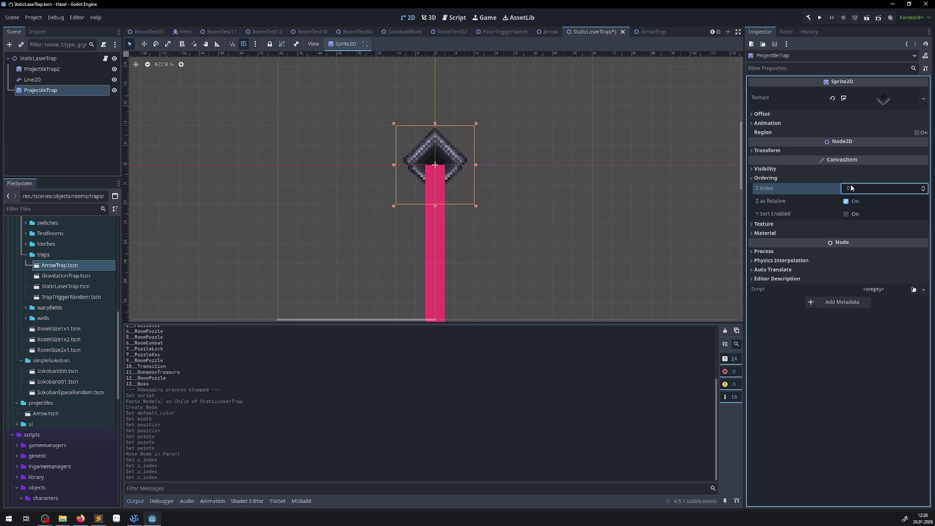
key("Return")
key("ctrl+s")
Set the laser line's Z Index to 2 so it draws on top.
left_click(32, 80)
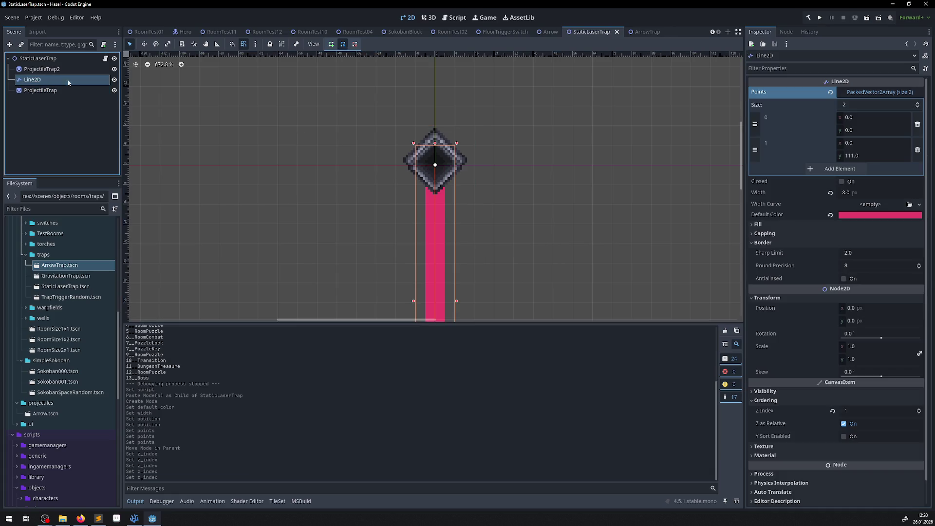
left_click(853, 411)
type("2")
key("Return")
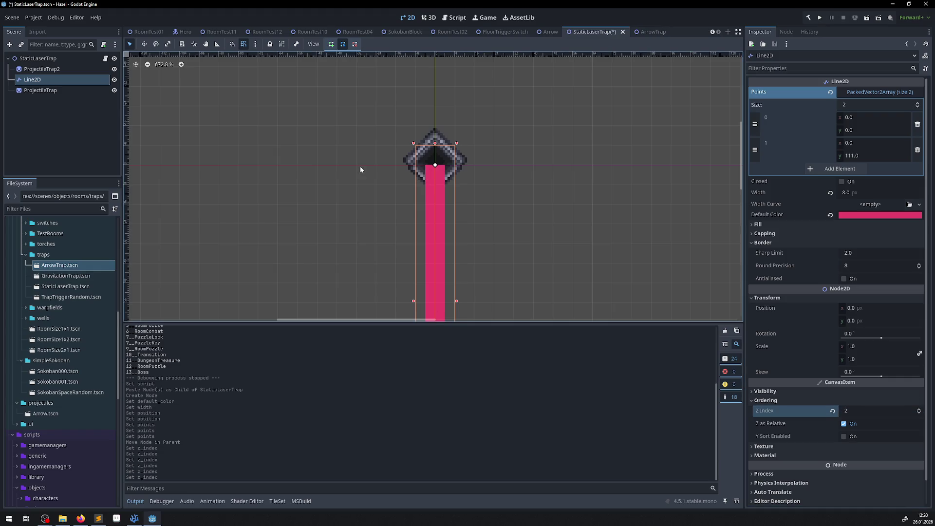
Add a laser point at y -8 inside the sprite and save the scene.
left_click(437, 173)
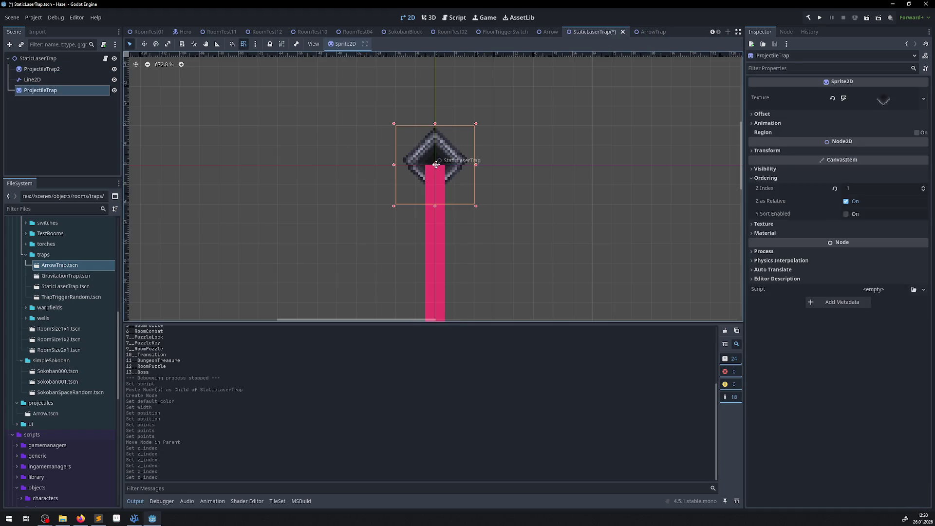
left_click(437, 249)
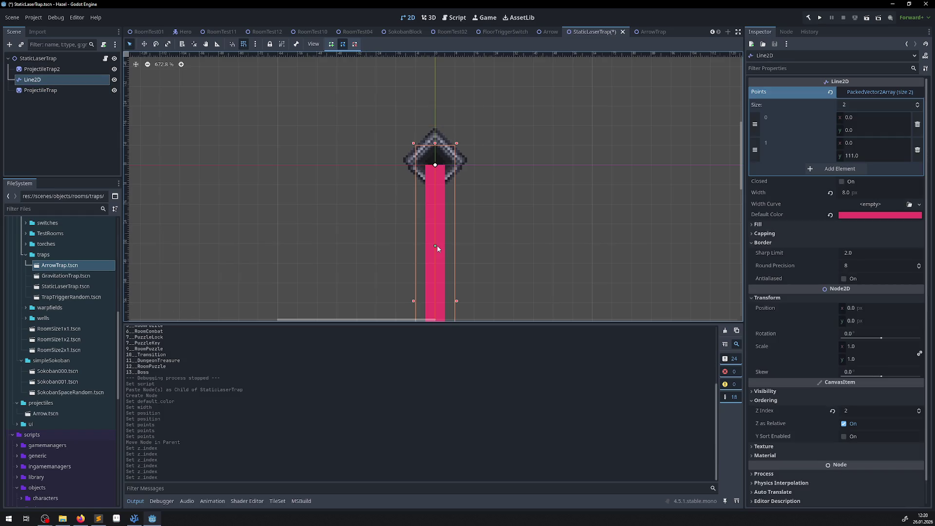
left_click_drag(436, 247, 439, 151)
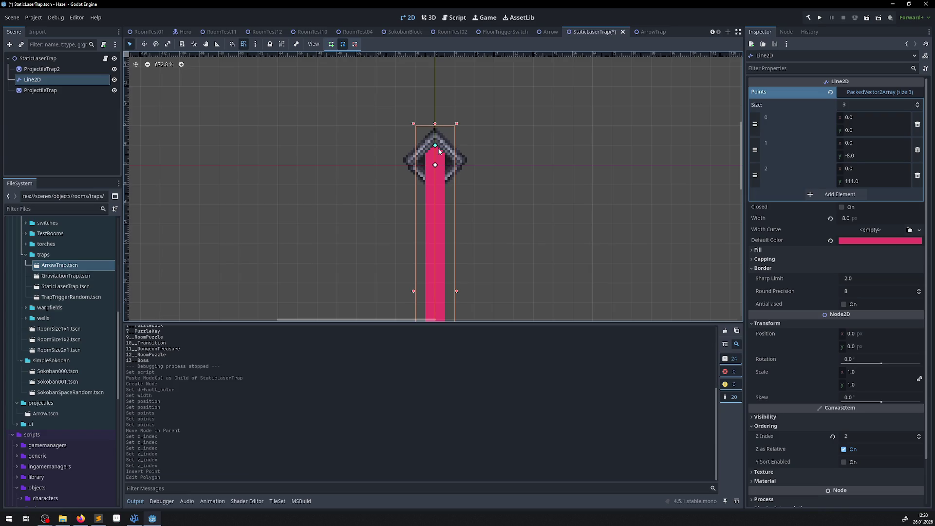
left_click(453, 185)
scroll(439, 187, "down", 4)
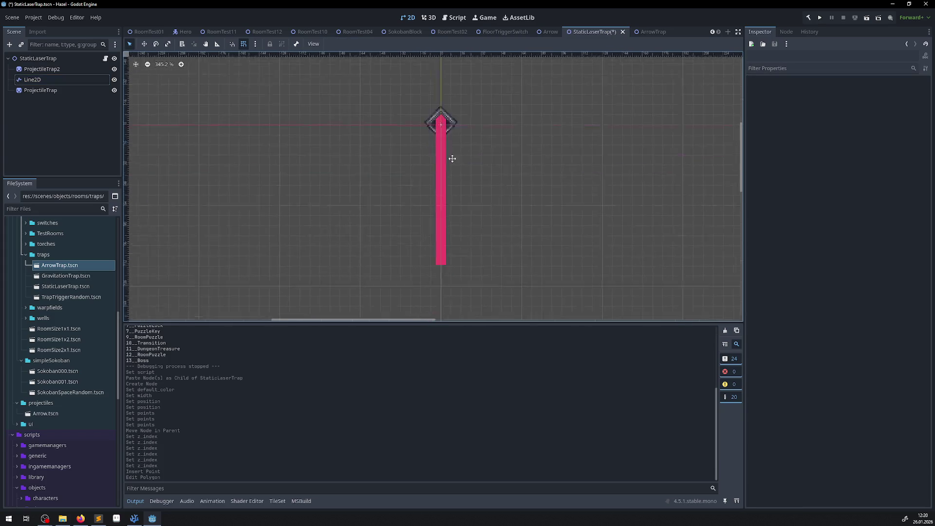
left_click_drag(457, 166, 423, 130)
left_click(397, 169)
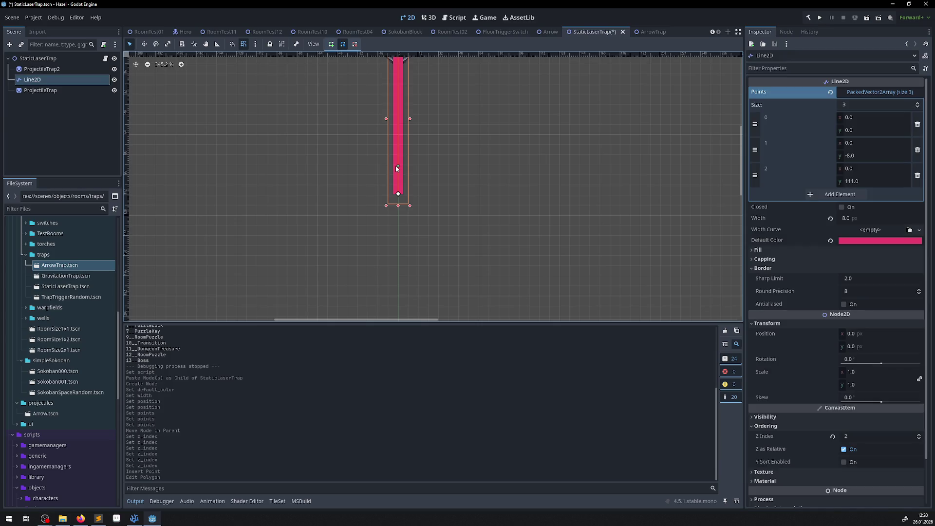
left_click_drag(428, 122, 434, 174)
key("ctrl+s")
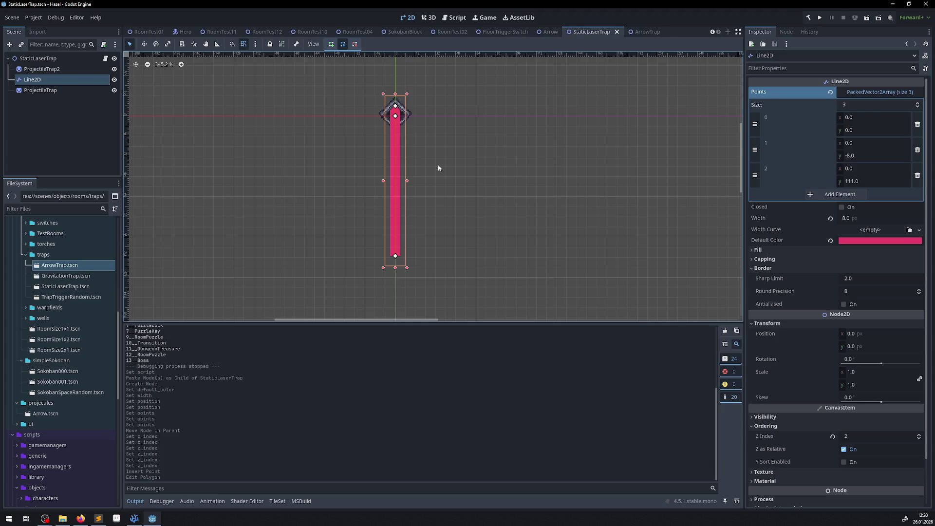
left_click(136, 31)
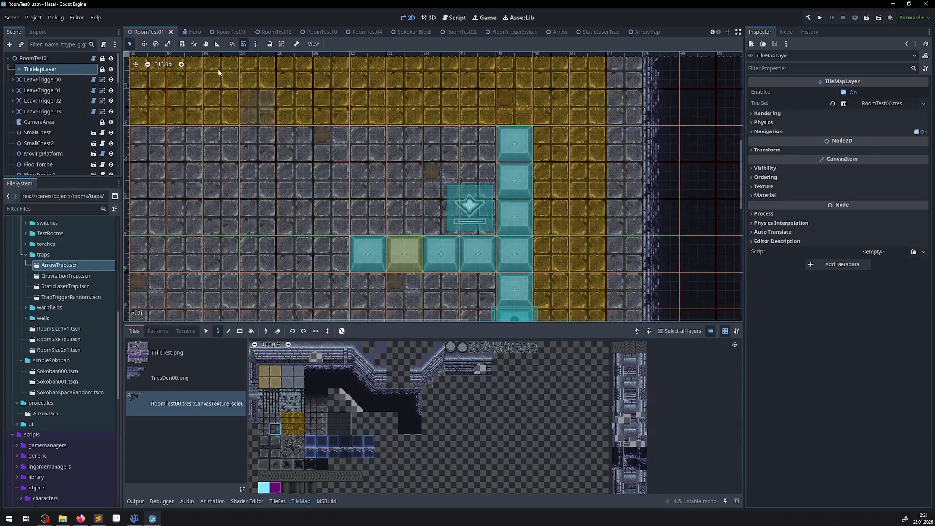
Close the RoomTest01, Hero, RoomTest11, RoomTest10, RoomTest04 and SokobanBlock scene tabs.
left_click(171, 32)
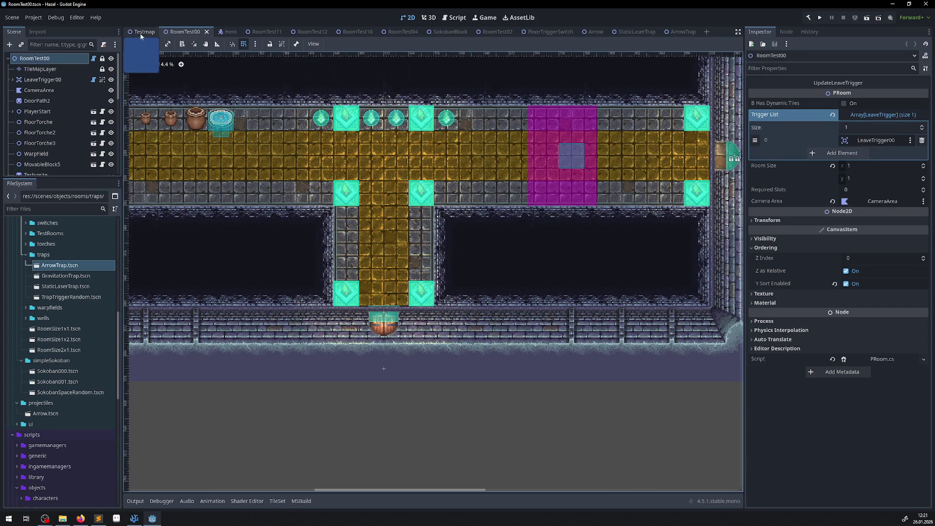
left_click(225, 32)
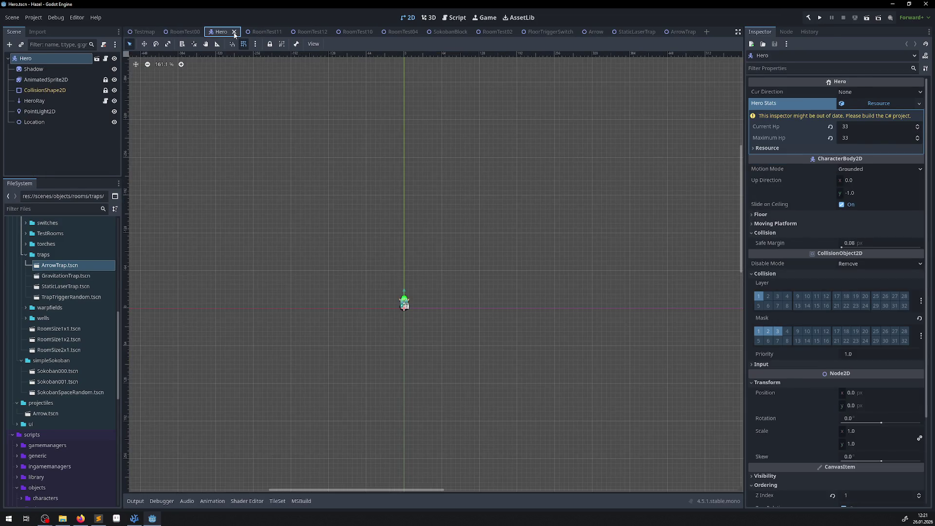
left_click(234, 32)
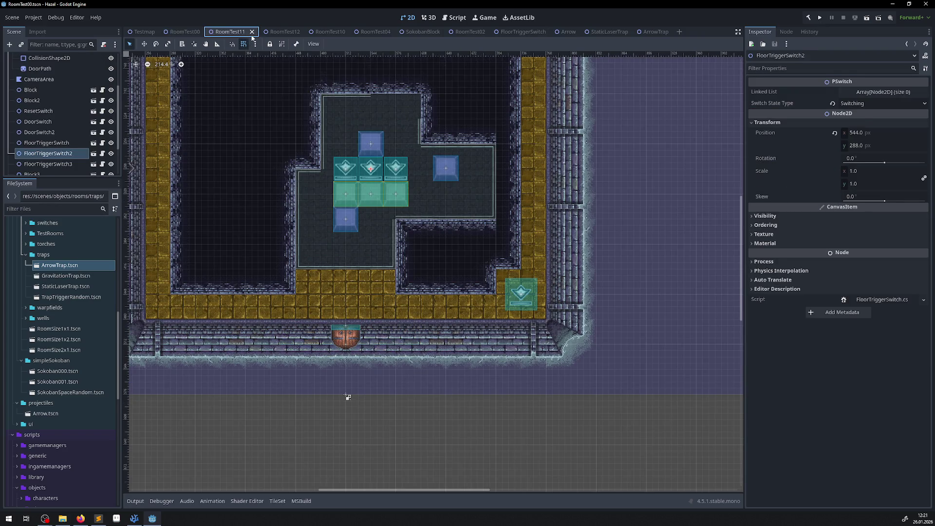
left_click(252, 33)
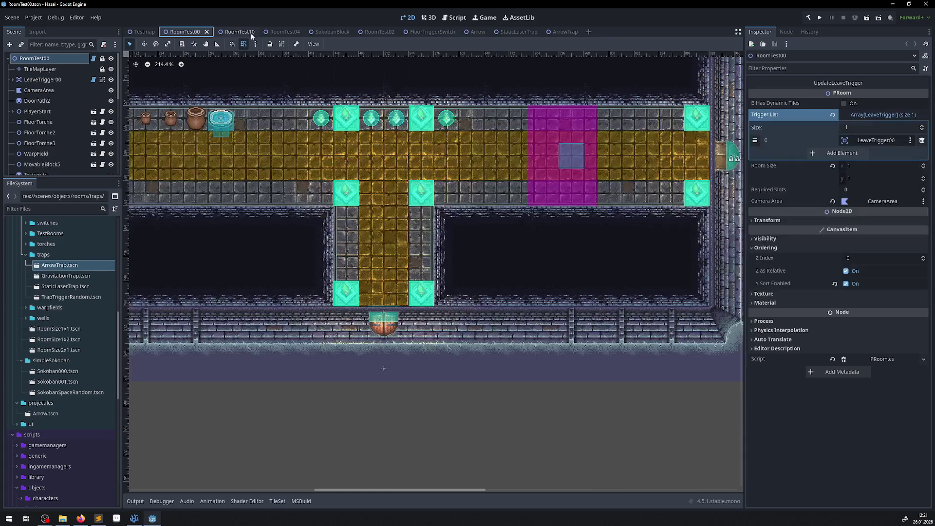
left_click(253, 35)
left_click(252, 33)
left_click(251, 33)
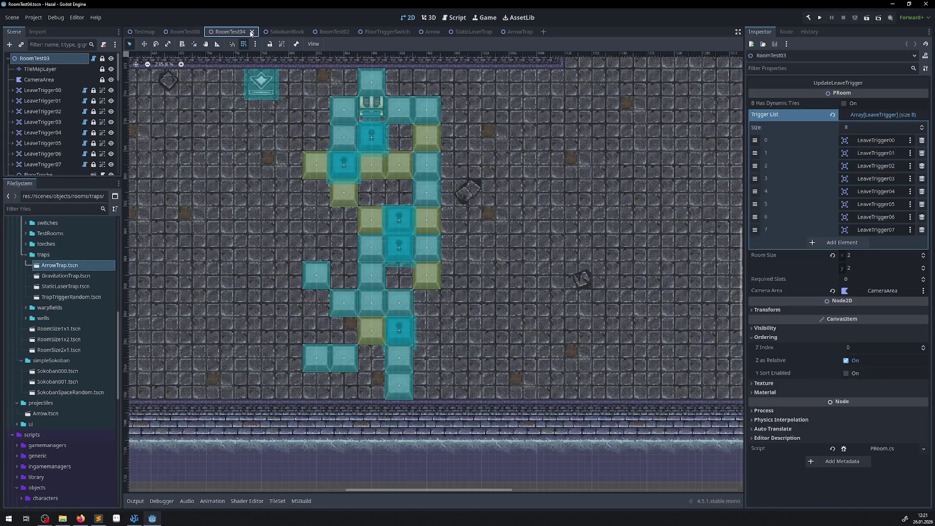
left_click(251, 33)
left_click(247, 34)
left_click(256, 32)
Close the RoomTest02, FloorTriggerSwitch, Arrow and ArrowTrap tabs, leaving RoomTest00 showing.
left_click(252, 33)
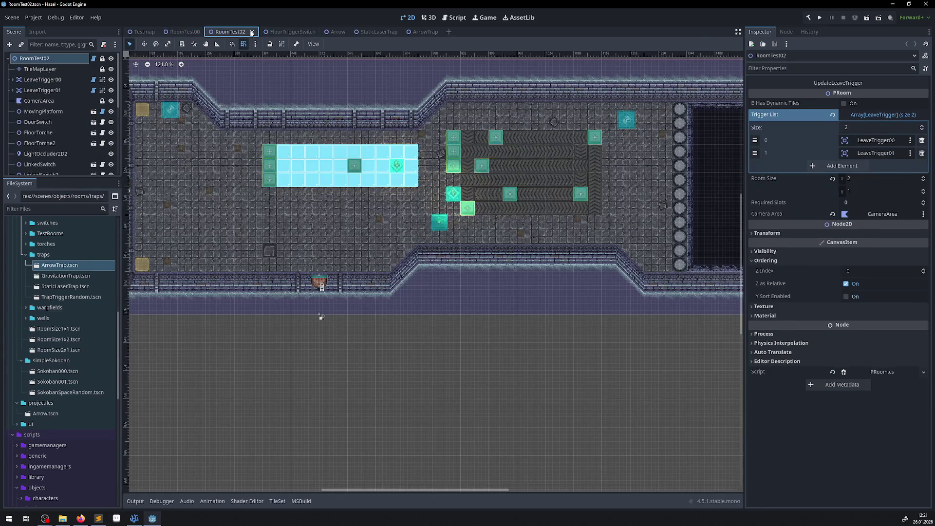
left_click(252, 32)
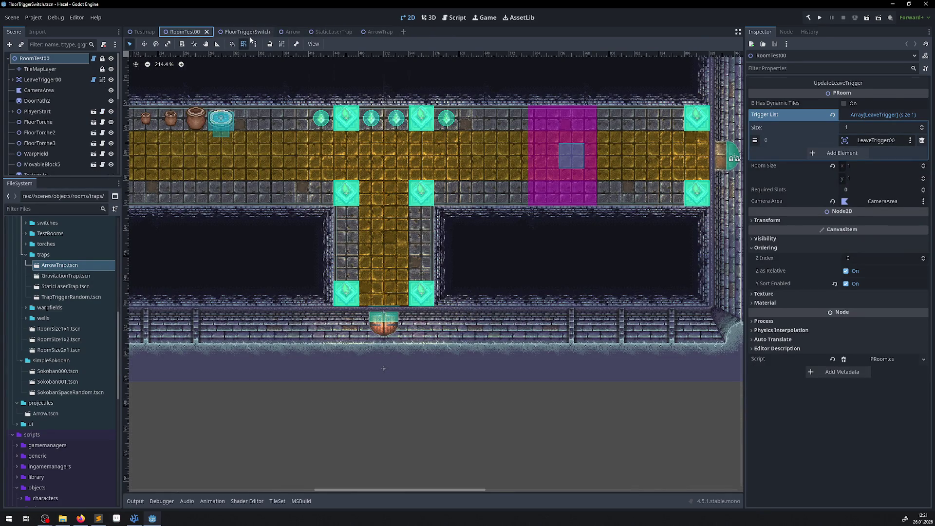
left_click(250, 34)
left_click(268, 32)
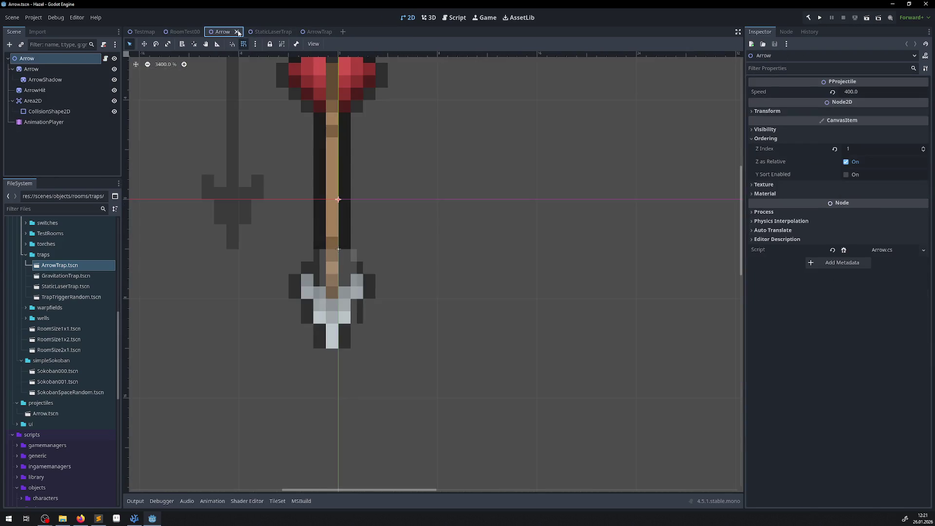
left_click(239, 32)
left_click(240, 32)
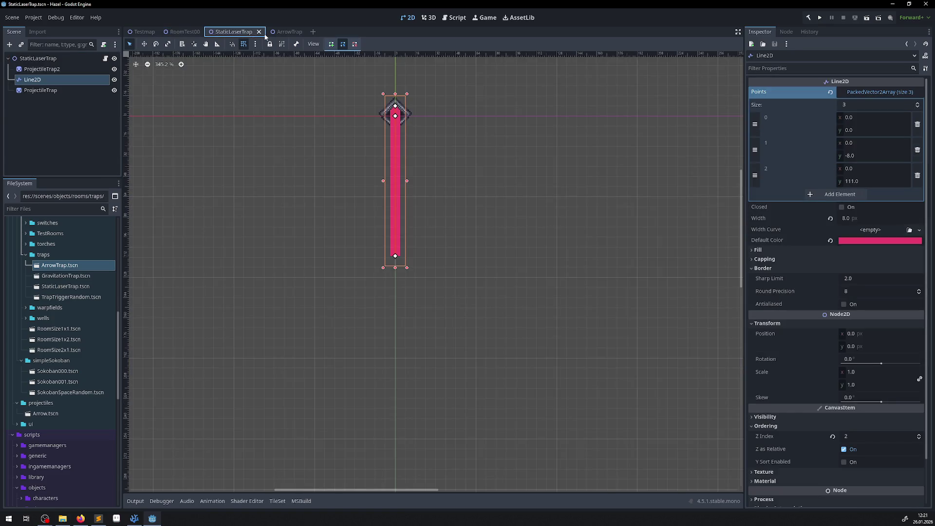
left_click(271, 33)
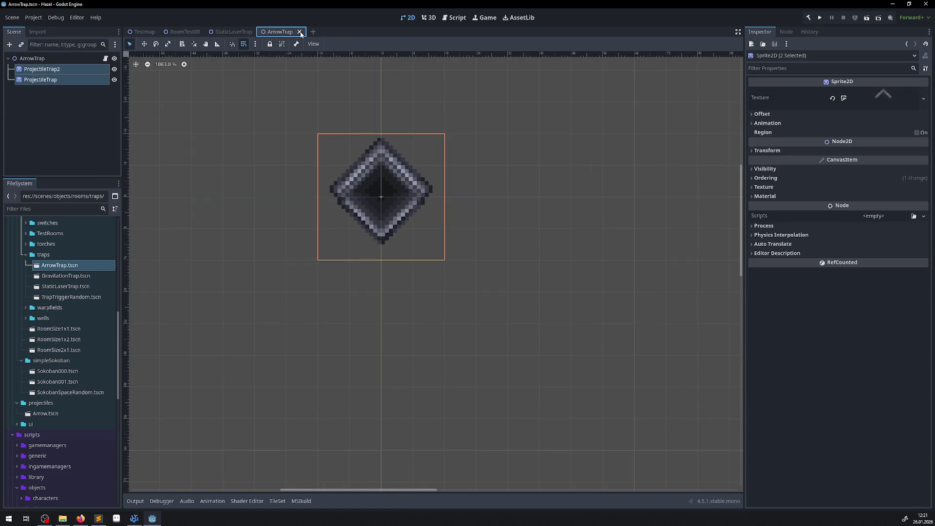
left_click(299, 32)
left_click(186, 33)
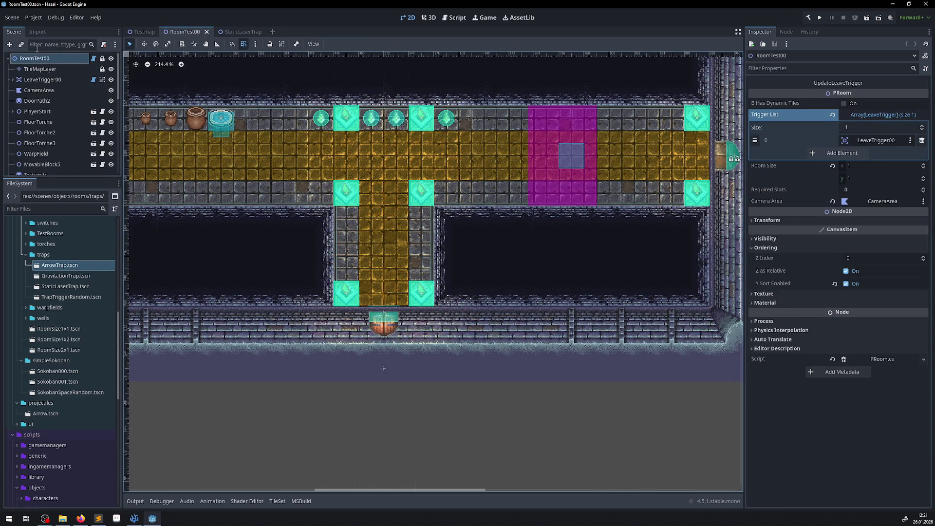
Instance StaticLaserTrap.tscn into RoomTest00 on the top wall and save the room.
left_click(22, 45)
type("las")
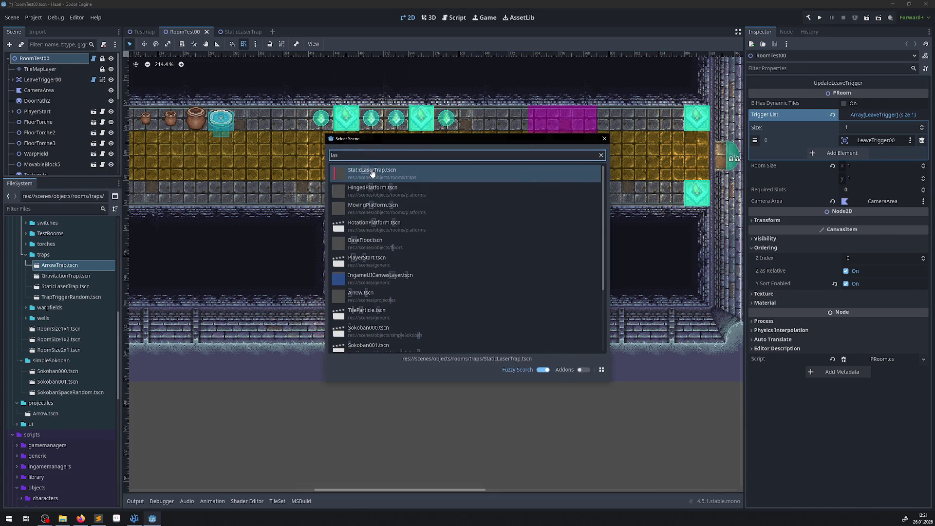
double_click(370, 170)
mouse_move(253, 130)
left_mouse_down()
mouse_move(387, 186)
mouse_move(468, 240)
left_mouse_up()
mouse_move(265, 93)
left_mouse_down()
mouse_move(486, 149)
mouse_move(477, 138)
left_mouse_up()
scroll(479, 140, "up", 5)
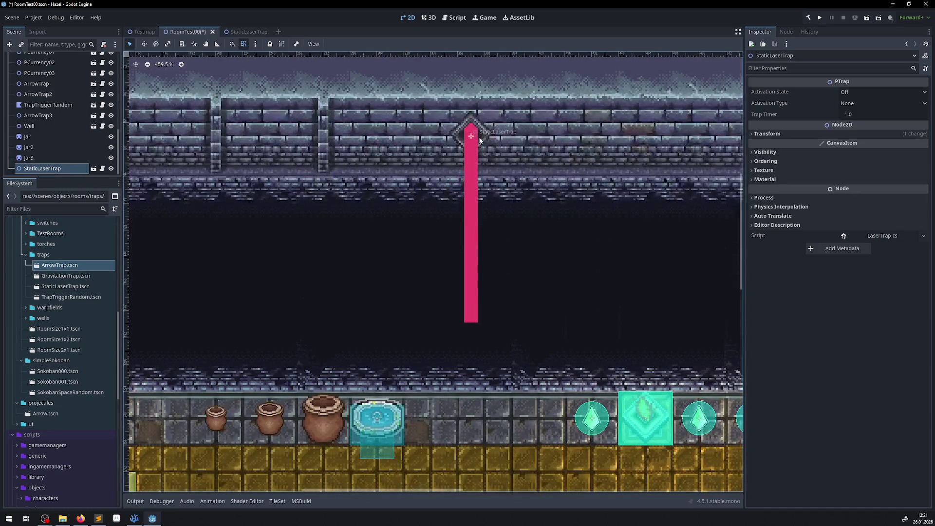
scroll(483, 210, "down", 4)
left_click_drag(495, 266, 397, 218)
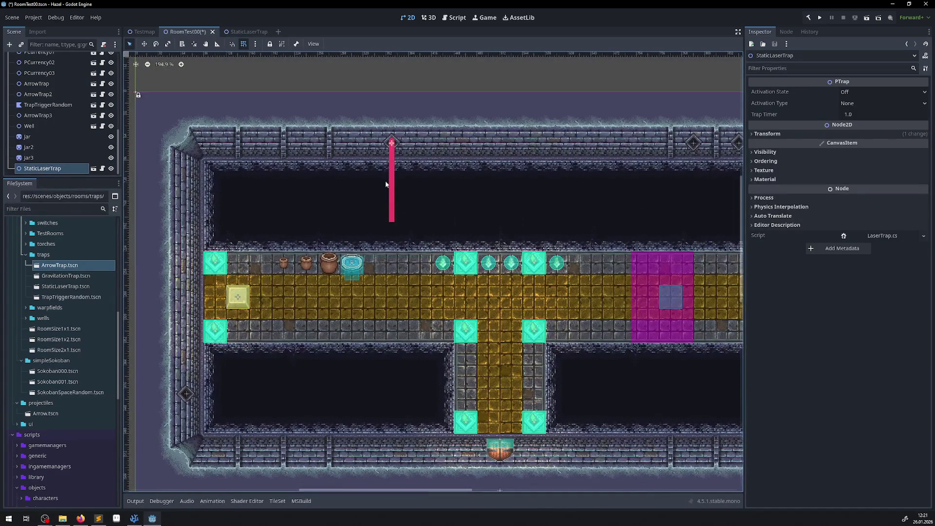
key("ctrl+s")
left_click(245, 32)
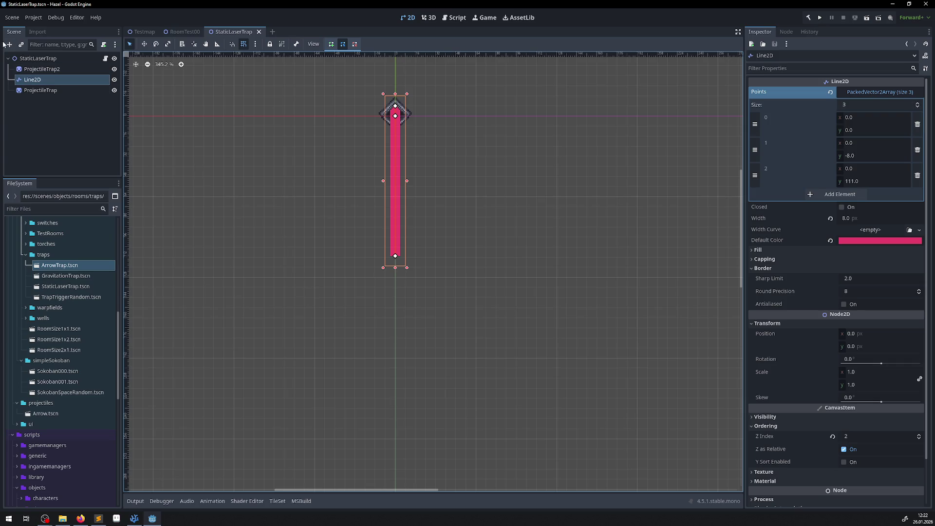
Add a RayCast2D child under the StaticLaserTrap root and save the scene.
left_click(31, 61)
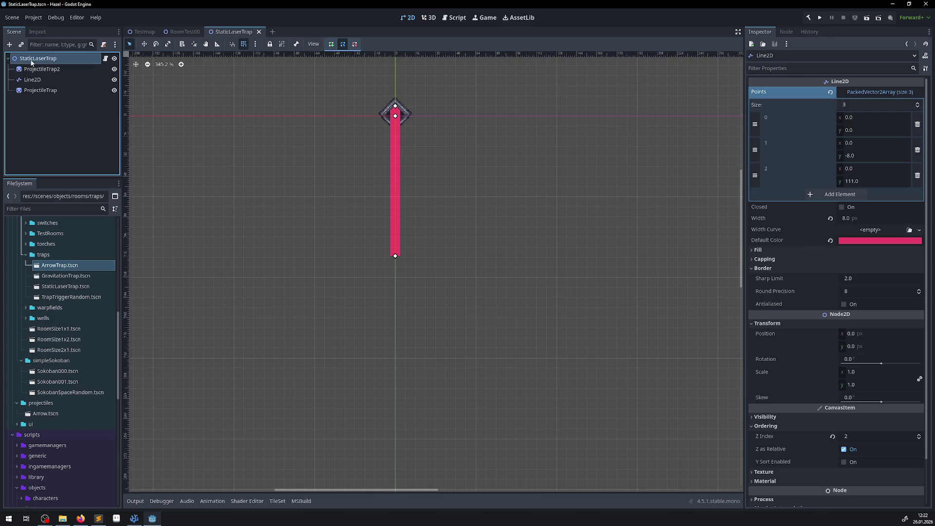
left_click(11, 45)
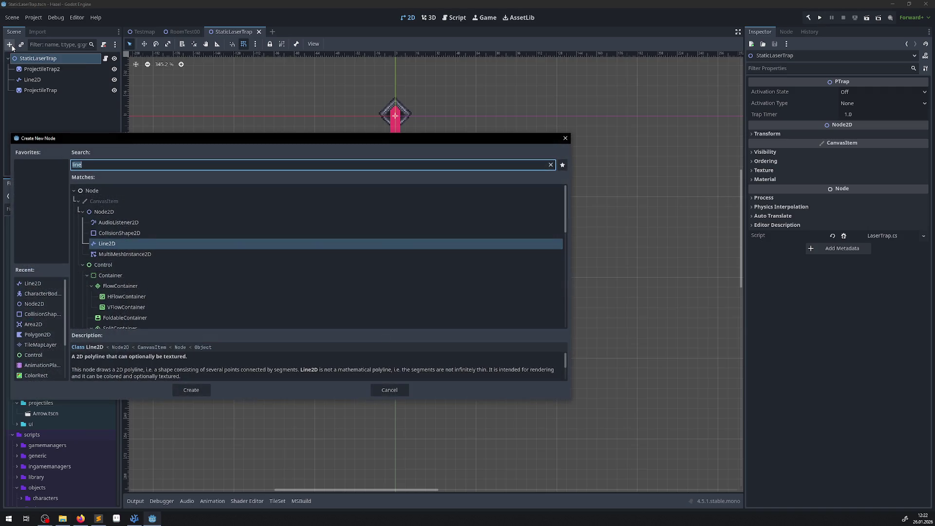
type("ray")
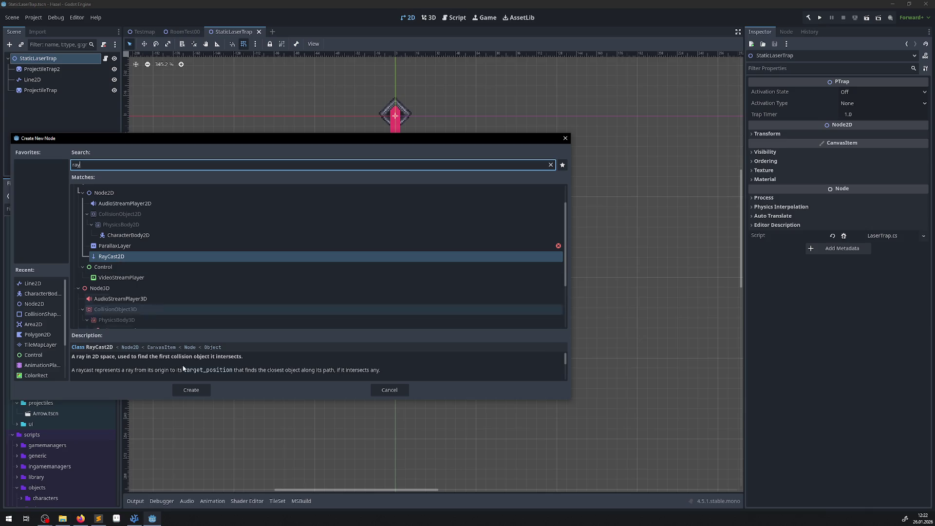
left_click(191, 390)
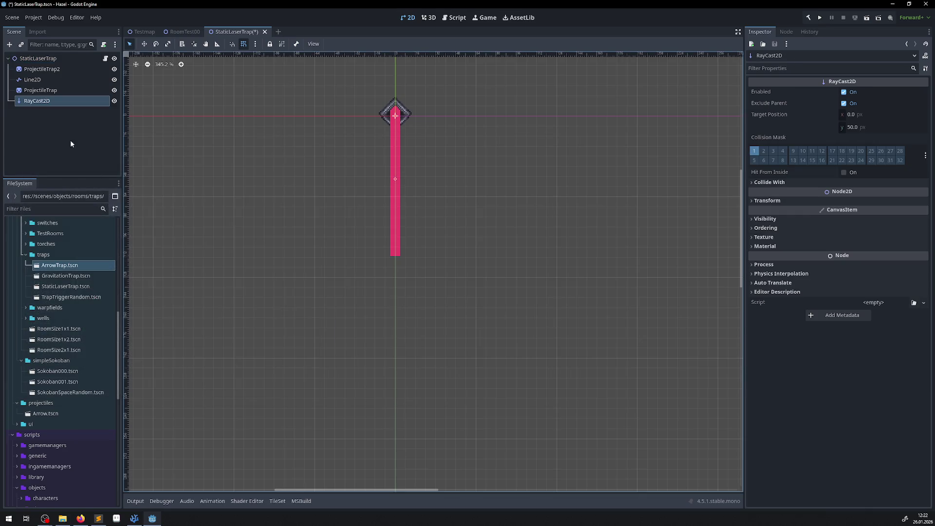
left_click(41, 105)
left_click_drag(34, 61, 35, 60)
key("ctrl+s")
left_click(394, 206)
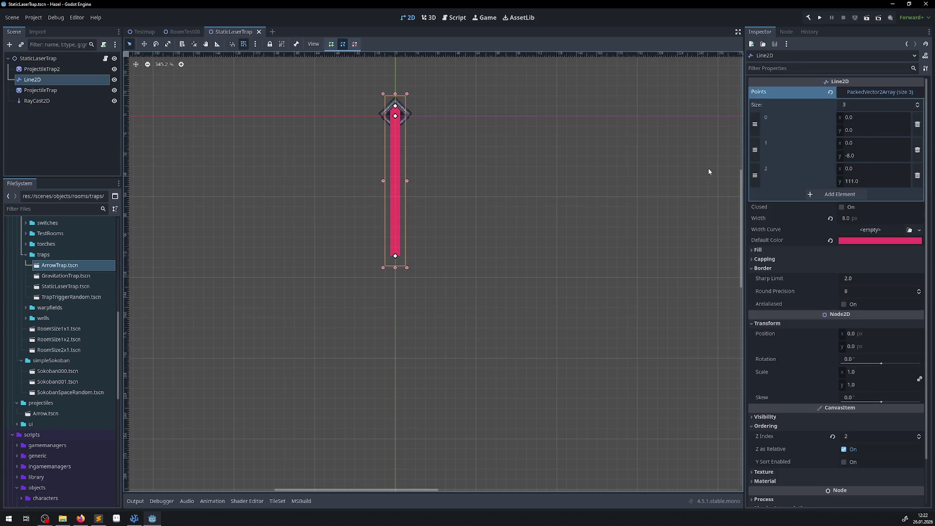
Set the laser Line2D's width to 2 px and save the scene.
left_click(850, 218)
key("Return")
scroll(437, 239, "up", 8)
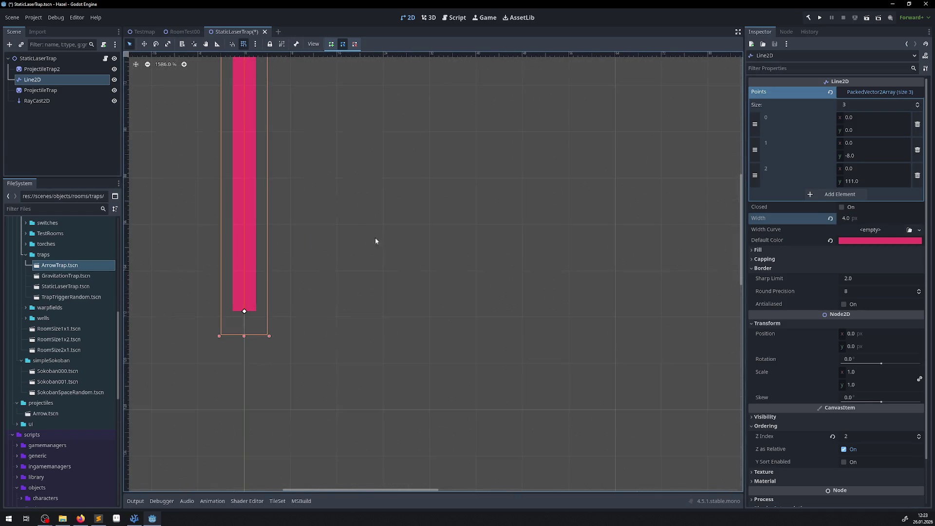
scroll(330, 261, "left", 2)
left_click(850, 218)
type("2")
key("Return")
scroll(416, 176, "down", 7)
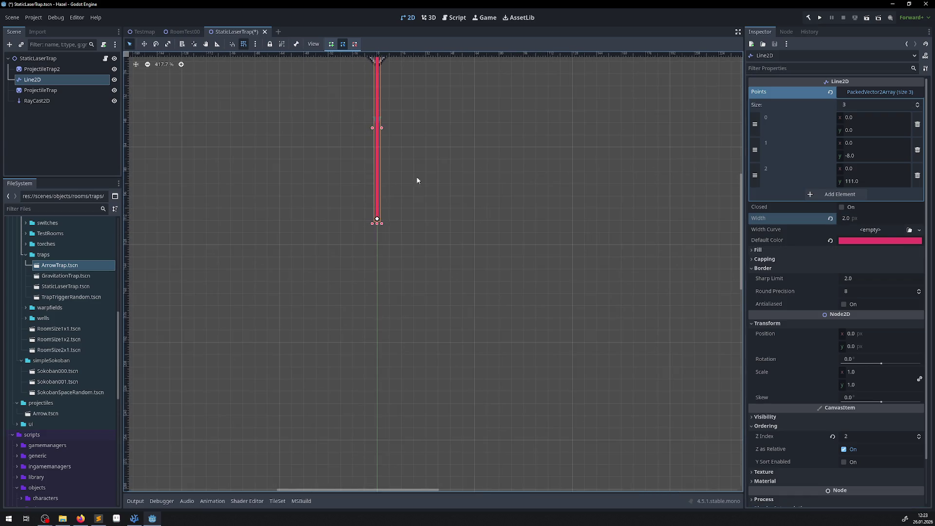
left_click(408, 206)
scroll(346, 78, "up", 4)
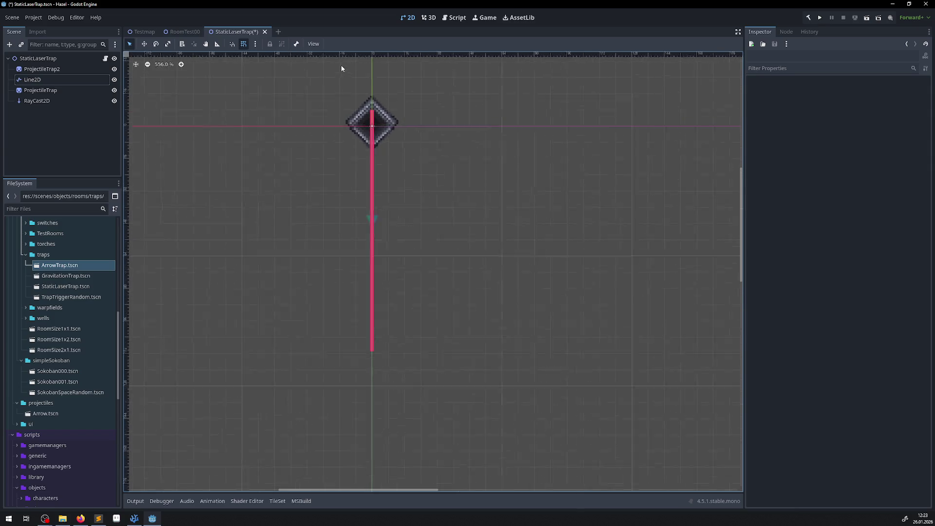
scroll(427, 138, "up", 1)
key("ctrl+s")
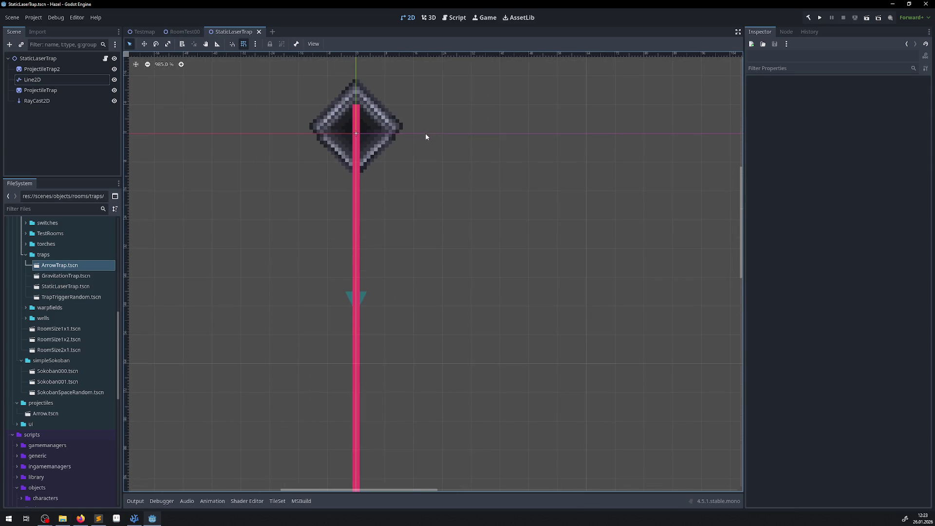
Delete the extra points so the laser line keeps only two points.
left_click(356, 117)
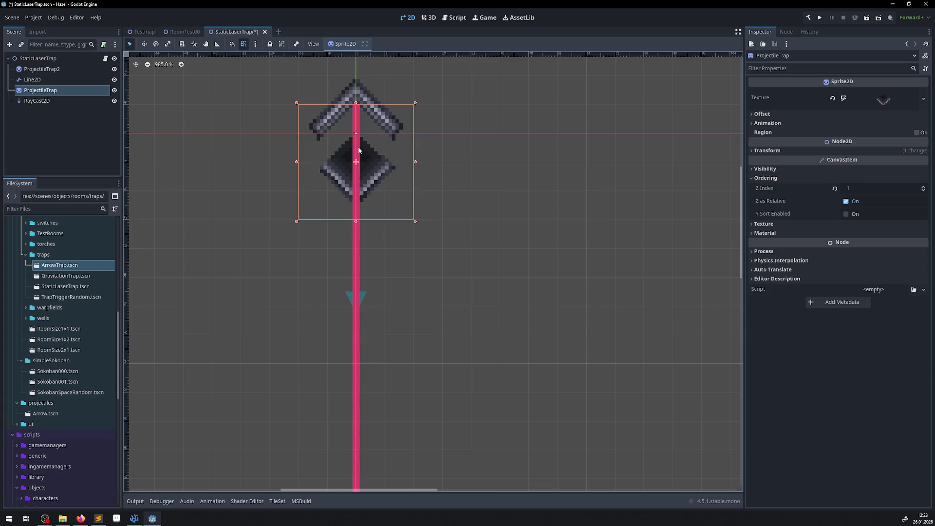
left_click(356, 216)
left_click_drag(356, 216, 354, 292)
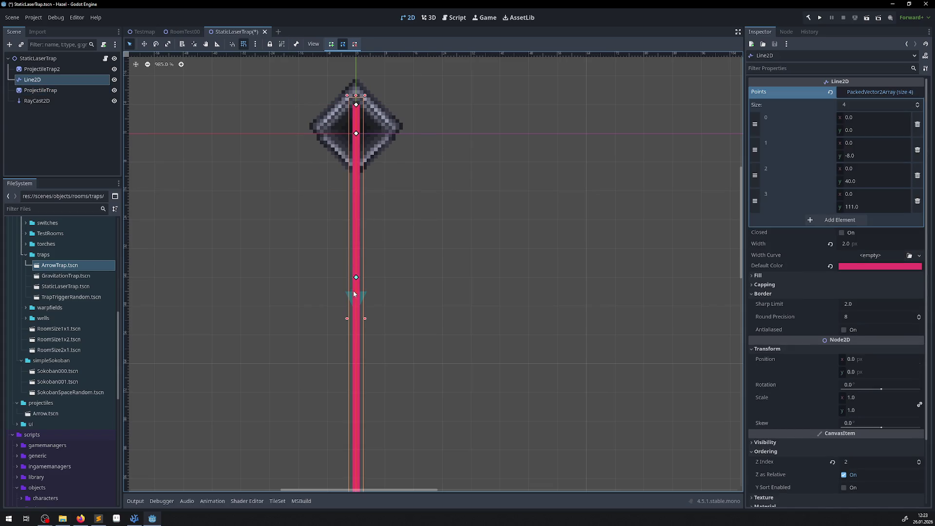
left_click_drag(359, 356, 358, 370)
left_click_drag(356, 249, 474, 216)
scroll(475, 214, "down", 3)
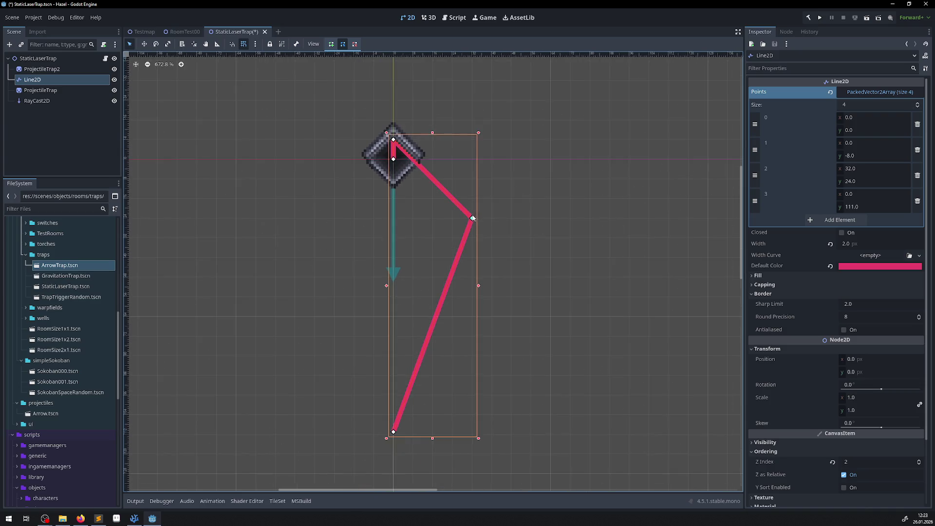
key("ctrl+z")
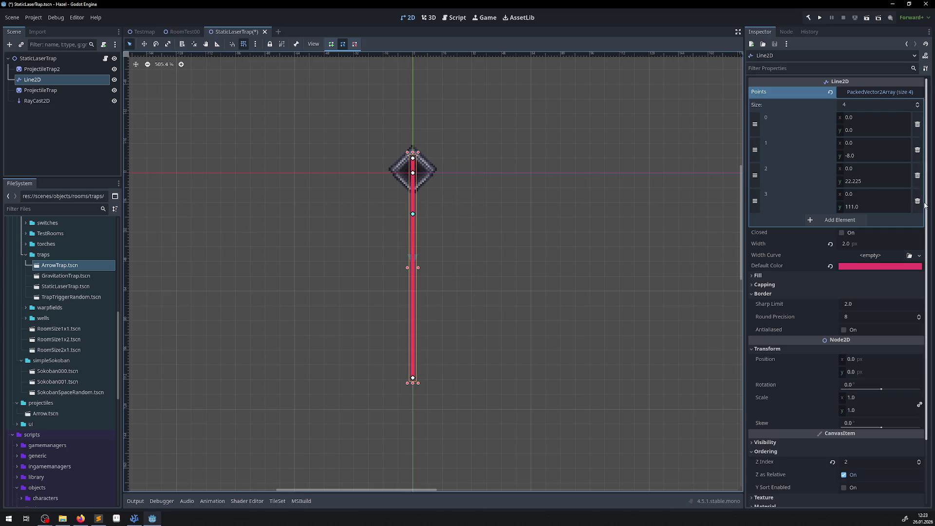
left_click(918, 175)
left_click(917, 149)
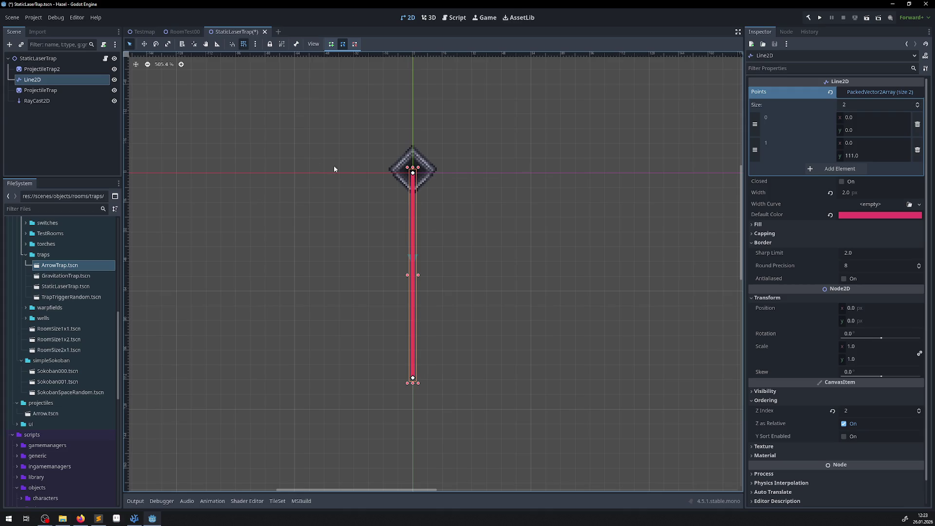
Shift the laser line up 8 px in the viewport and save the scene.
left_click(144, 45)
mouse_move(414, 209)
left_mouse_down()
mouse_move(414, 221)
mouse_move(414, 190)
mouse_move(414, 207)
mouse_move(399, 185)
left_mouse_up()
scroll(436, 181, "up", 3)
scroll(426, 180, "up", 2)
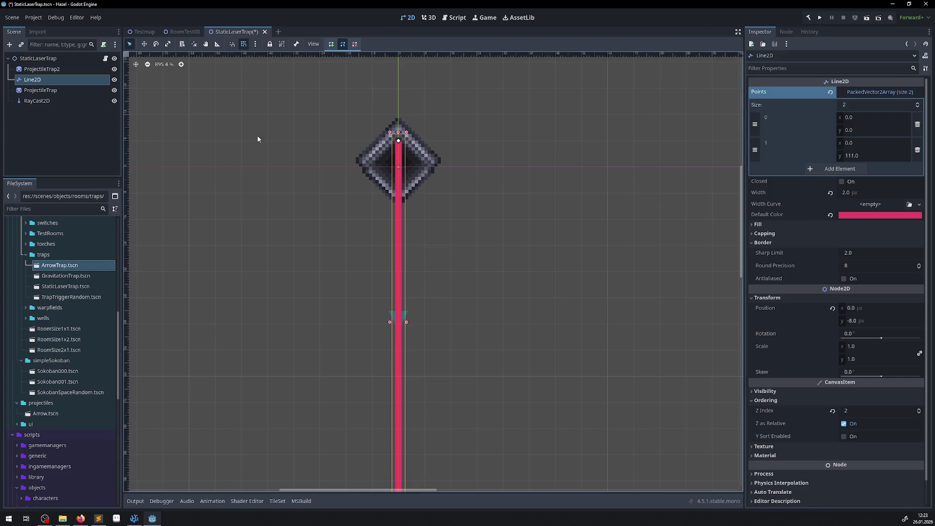
left_click(295, 141)
key("ctrl+s")
Reselect the Line2D node and drag the laser line upward again.
left_click(381, 149)
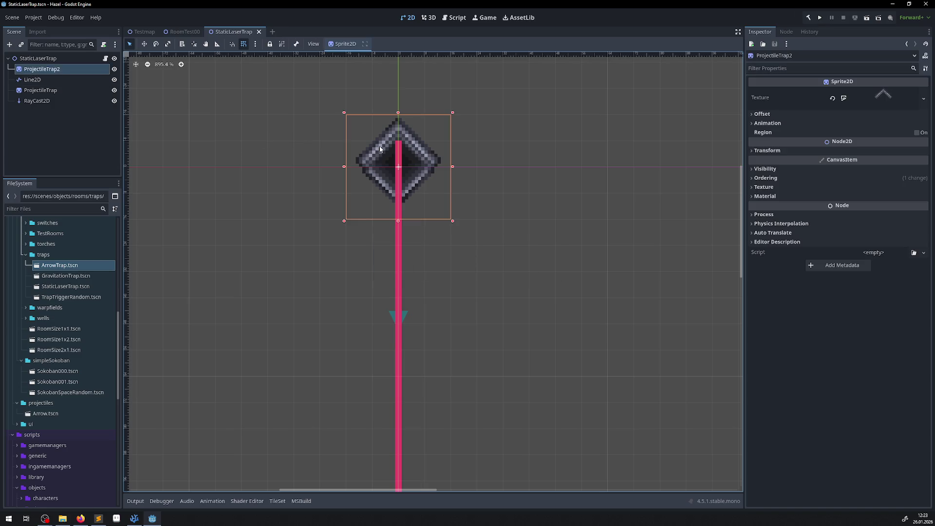
left_click(33, 79)
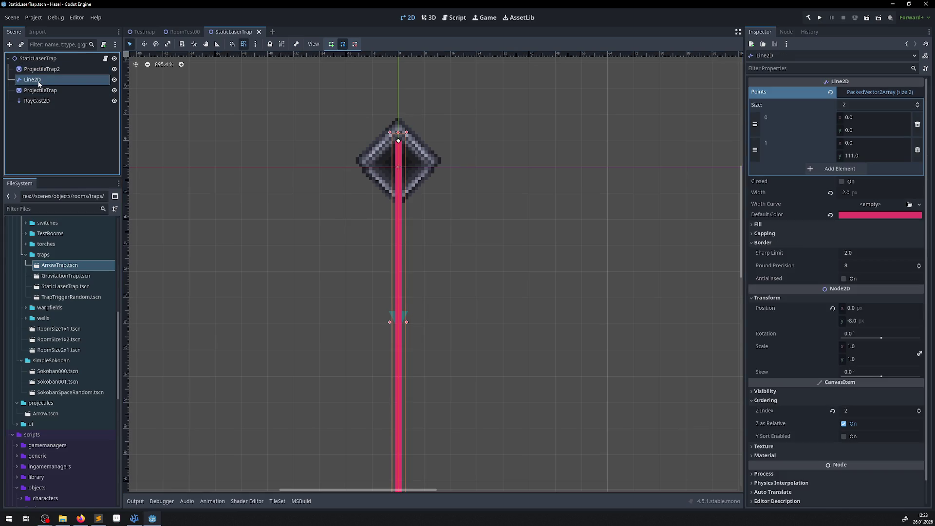
left_click(496, 154)
scroll(445, 132, "up", 6)
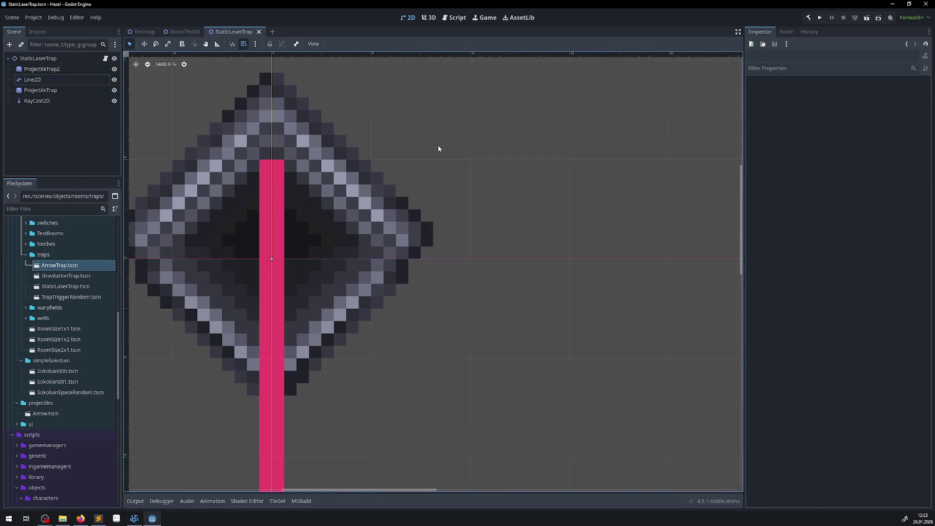
left_click(143, 44)
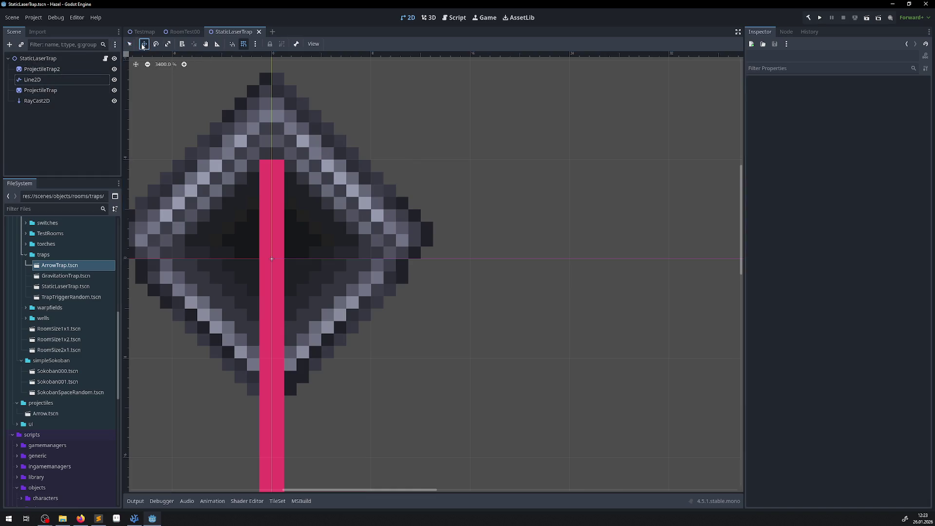
mouse_move(275, 407)
left_mouse_down()
mouse_move(272, 294)
mouse_move(268, 376)
left_mouse_up()
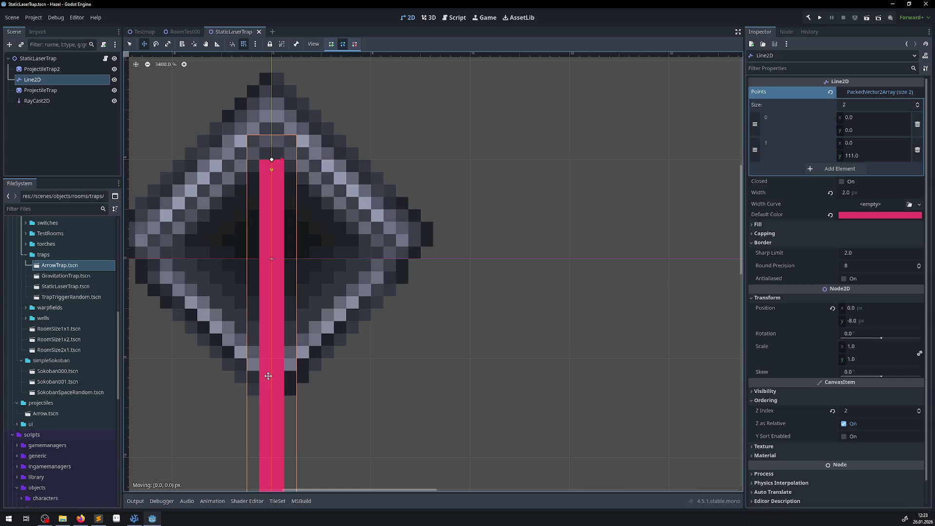
scroll(281, 369, "down", 4)
scroll(291, 361, "up", 2)
mouse_move(291, 361)
left_mouse_down()
mouse_move(291, 377)
mouse_move(288, 352)
left_mouse_up()
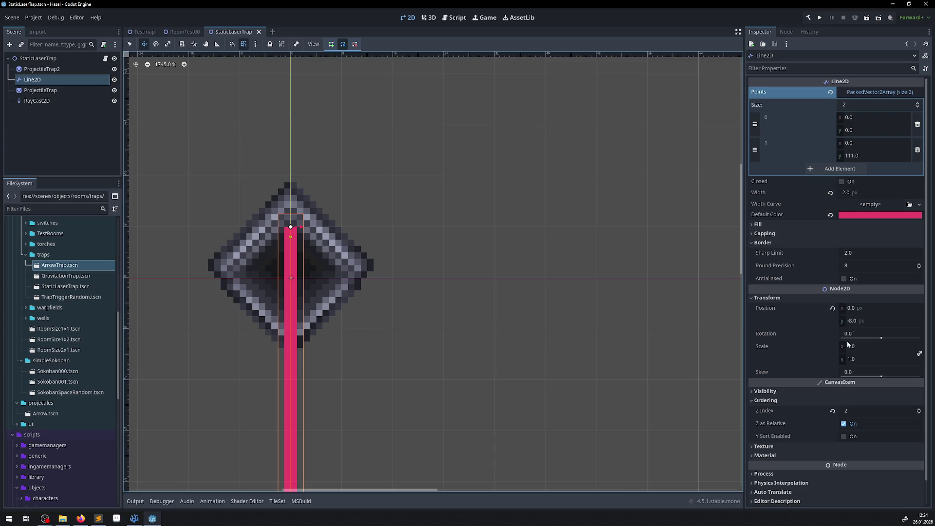
Set the Line2D's Position y to -4 and save the scene.
left_click(850, 321)
key("BackSpace")
type("-4")
key("Return")
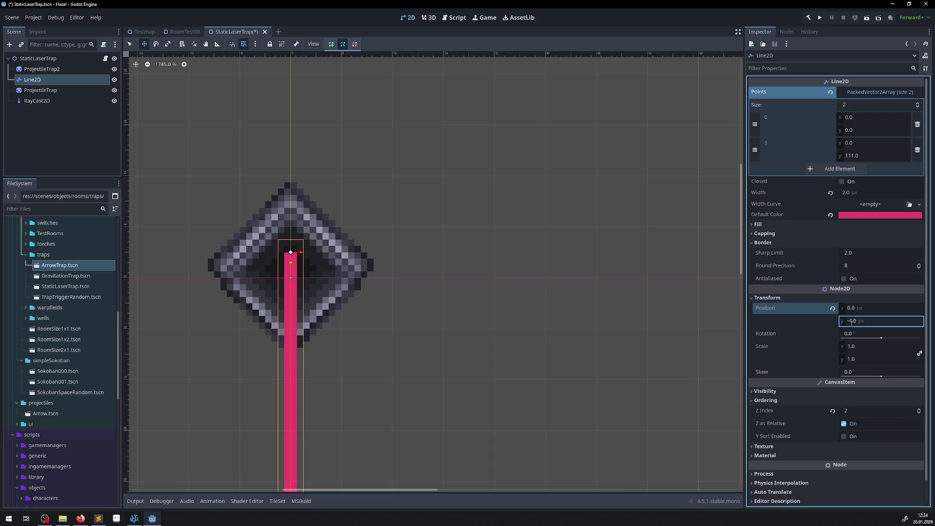
scroll(536, 249, "down", 3)
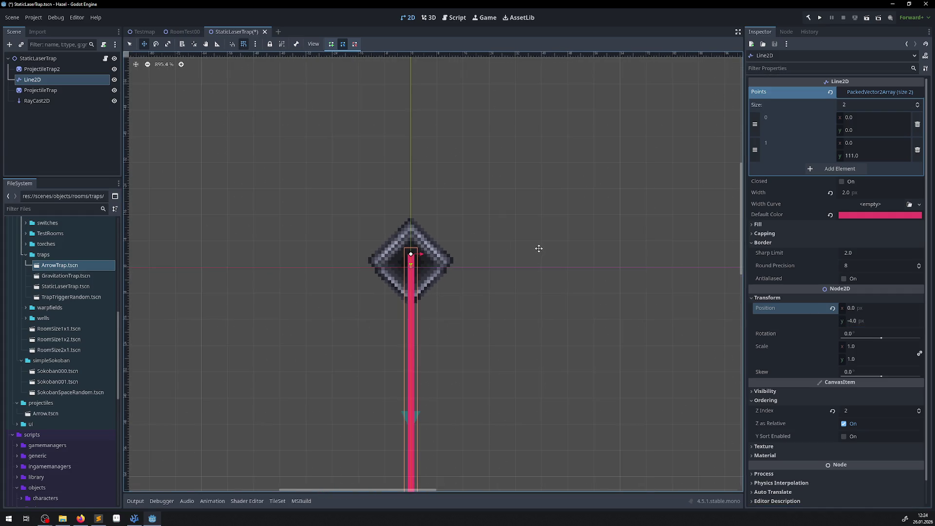
scroll(512, 251, "down", 5)
key("ctrl+s")
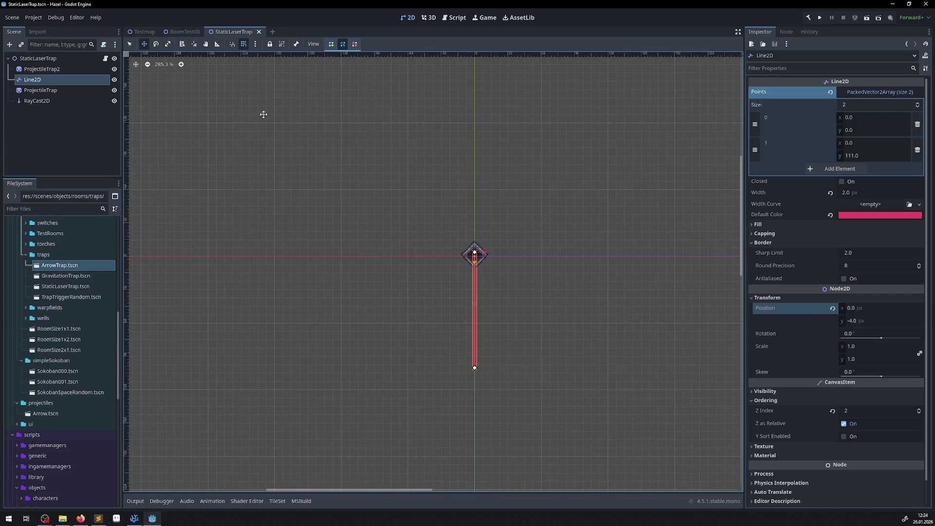
left_click(166, 32)
Inspect the thin pink laser of the StaticLaserTrap in RoomTest00, then go to Visual Studio Code.
scroll(390, 175, "up", 8)
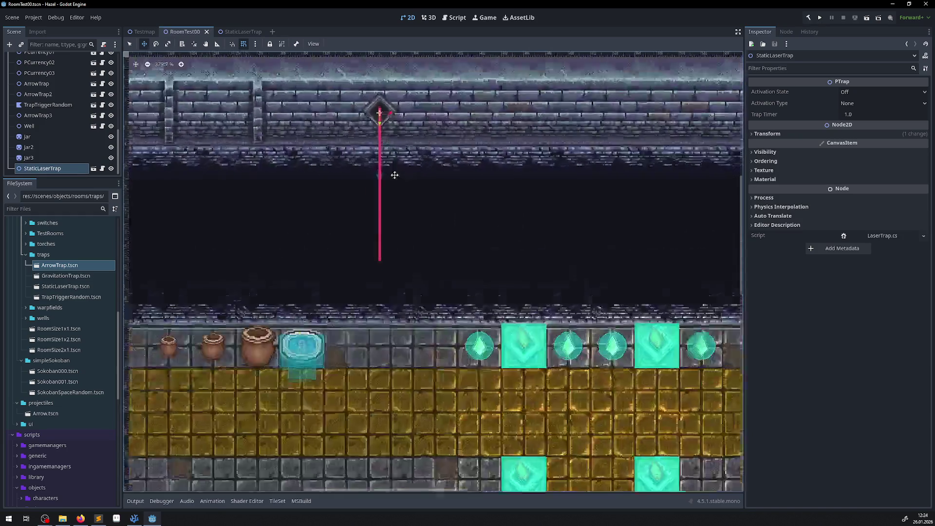
scroll(392, 176, "down", 3)
scroll(378, 170, "up", 1)
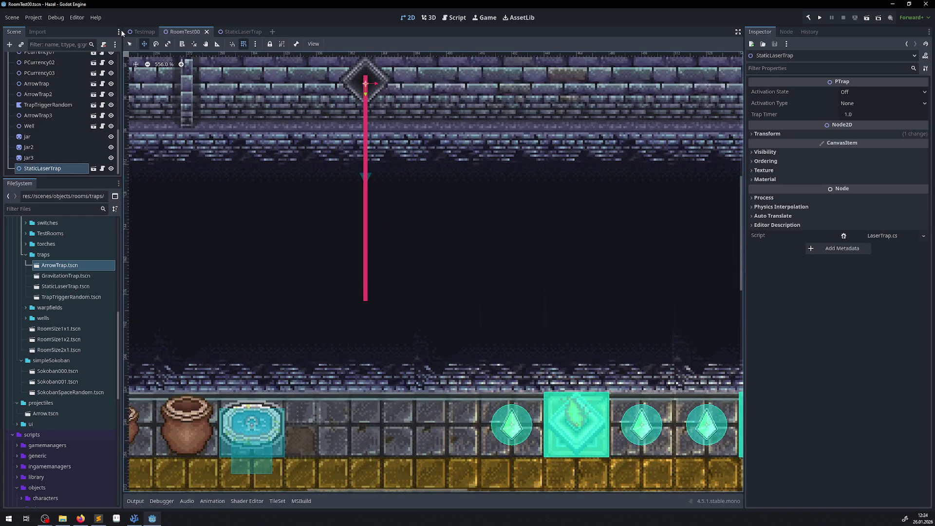
left_click(129, 44)
left_click(257, 185)
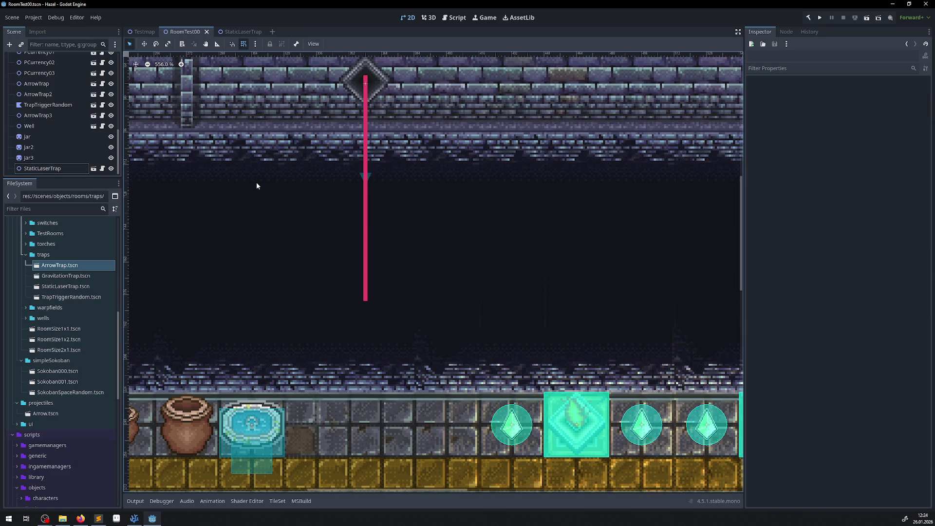
scroll(438, 175, "down", 8)
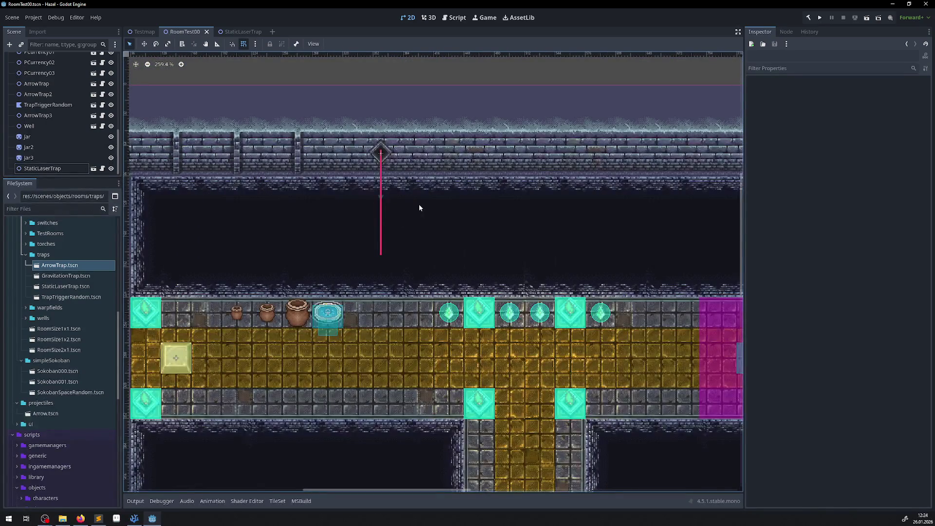
scroll(419, 208, "up", 20)
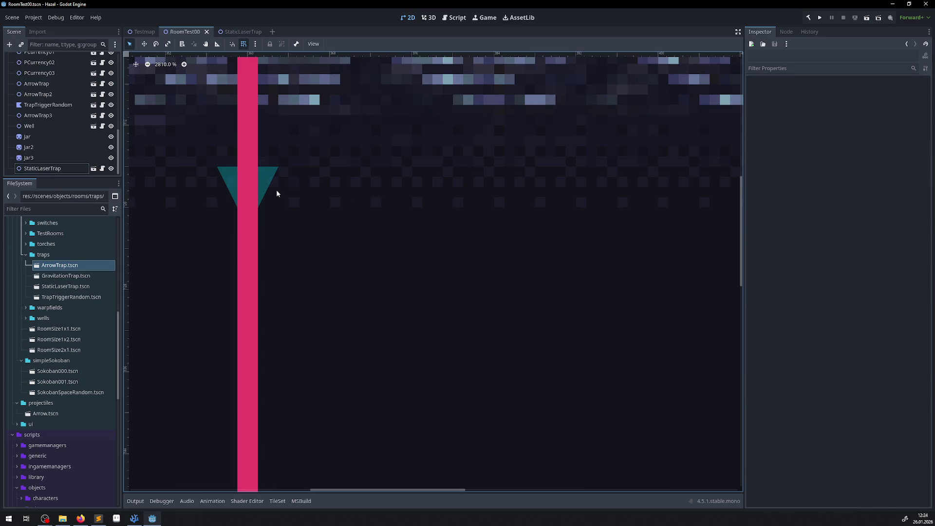
scroll(281, 194, "down", 14)
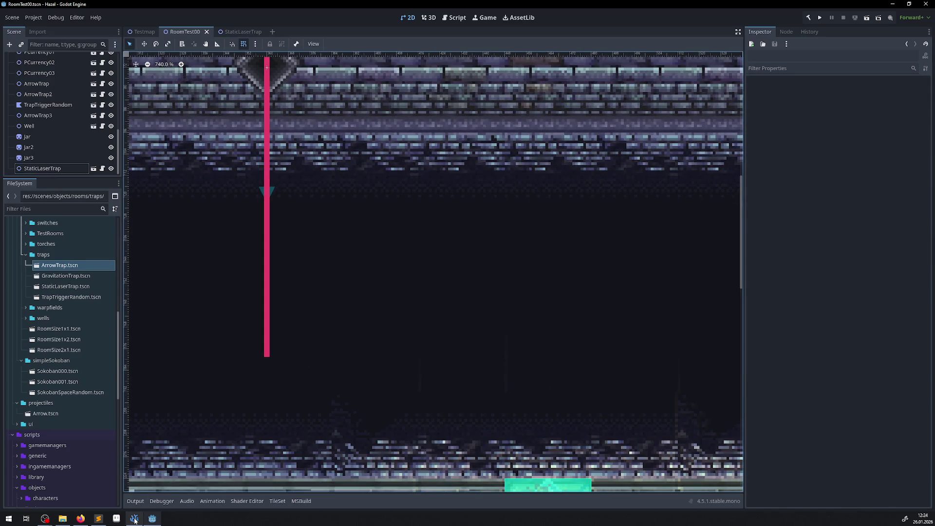
left_click(134, 519)
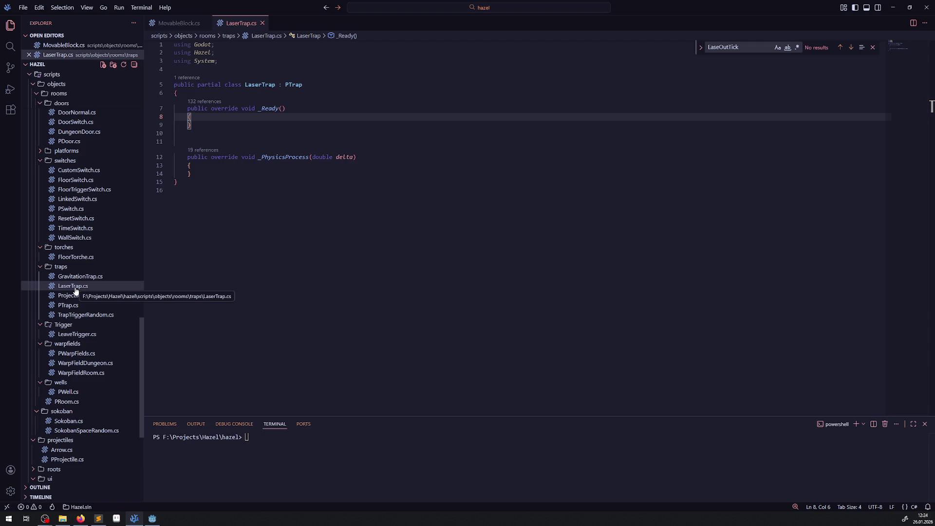
Open HeroRay.cs and view the RayCast2D base class documentation.
scroll(80, 269, "up", 6)
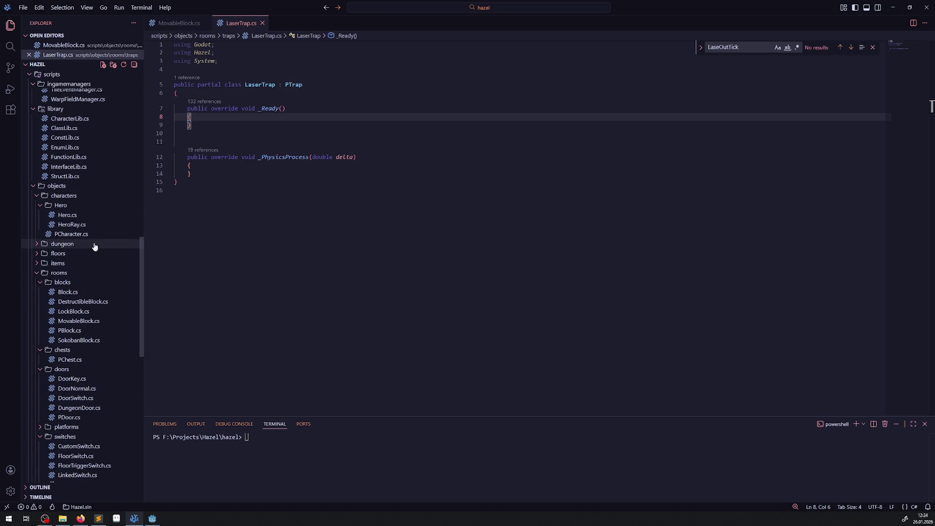
left_click(67, 215)
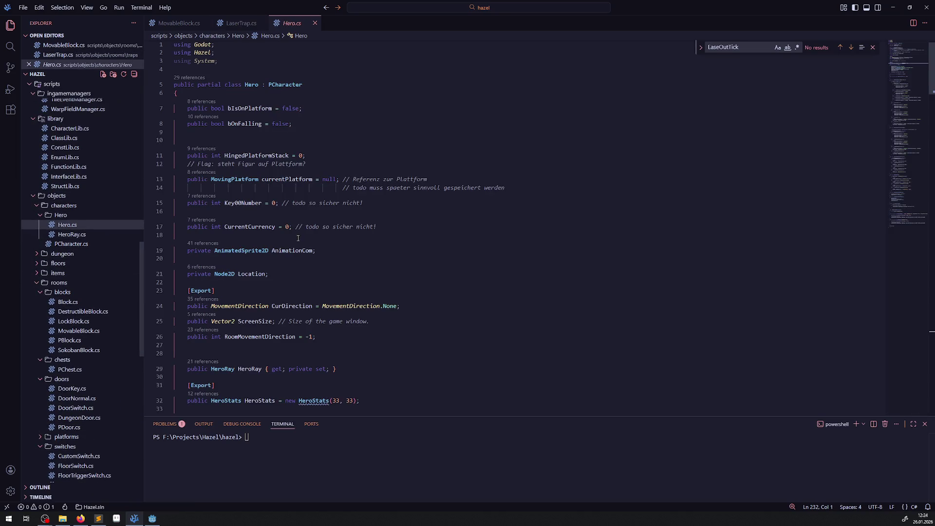
scroll(271, 326, "down", 2)
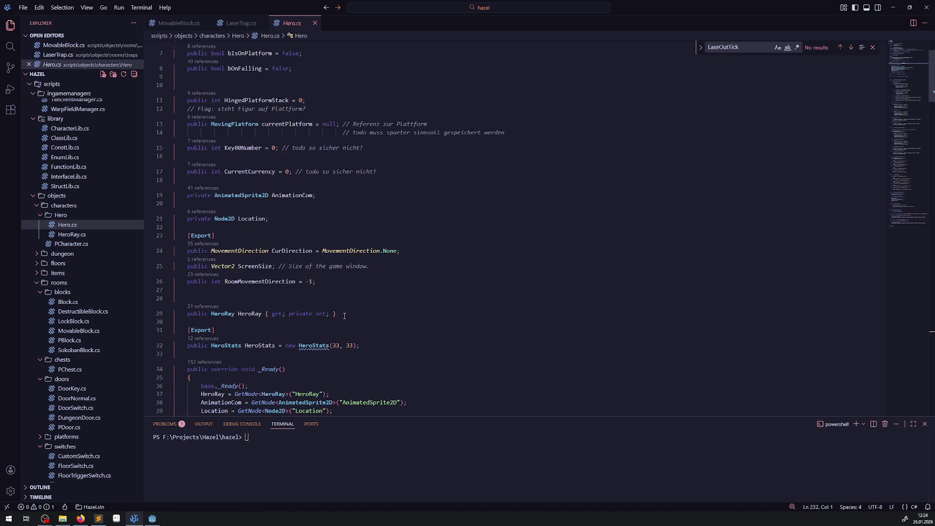
left_click(72, 234)
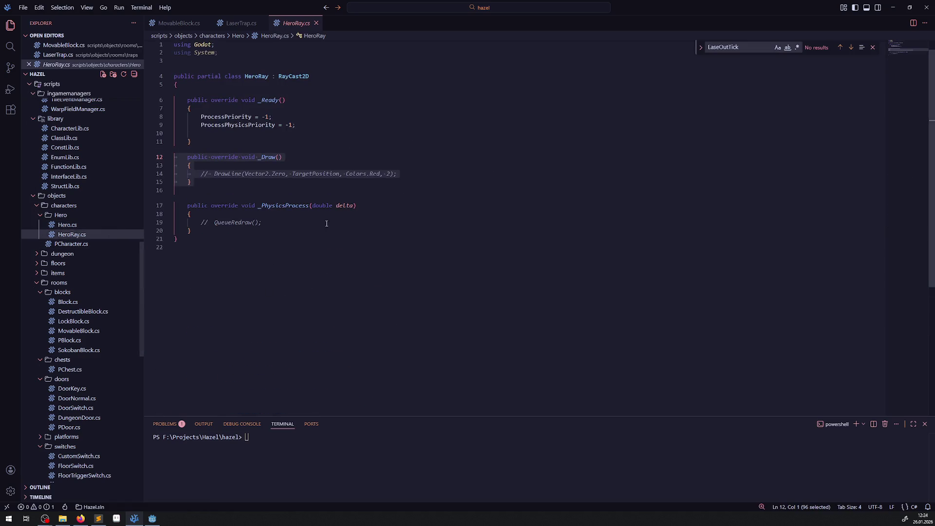
left_click(192, 214)
double_click(291, 76)
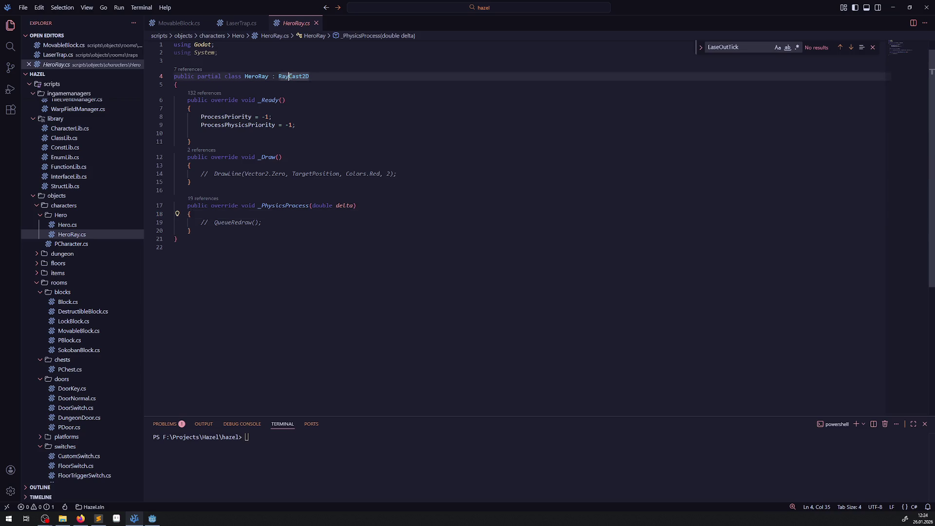
mouse_move(291, 76)
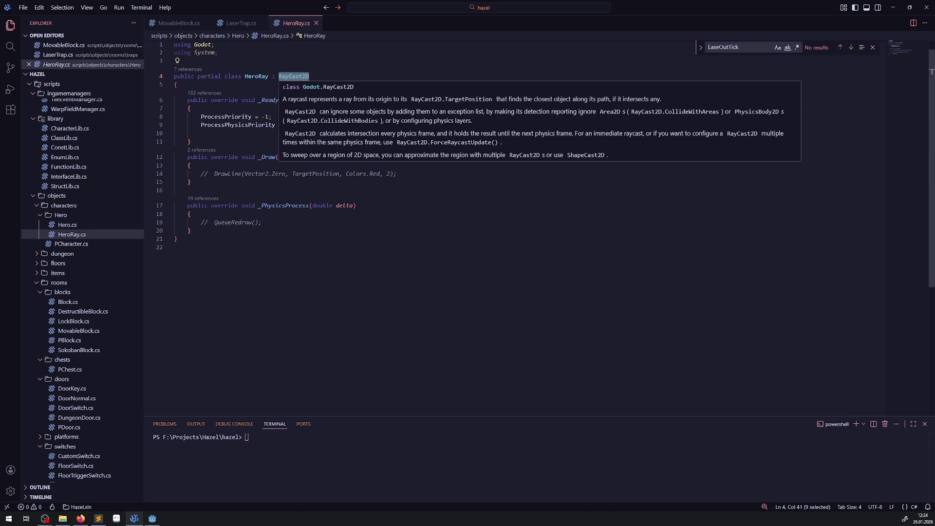
Return to LaserTrap.cs and close the MovableBlock.cs tab.
left_click(241, 23)
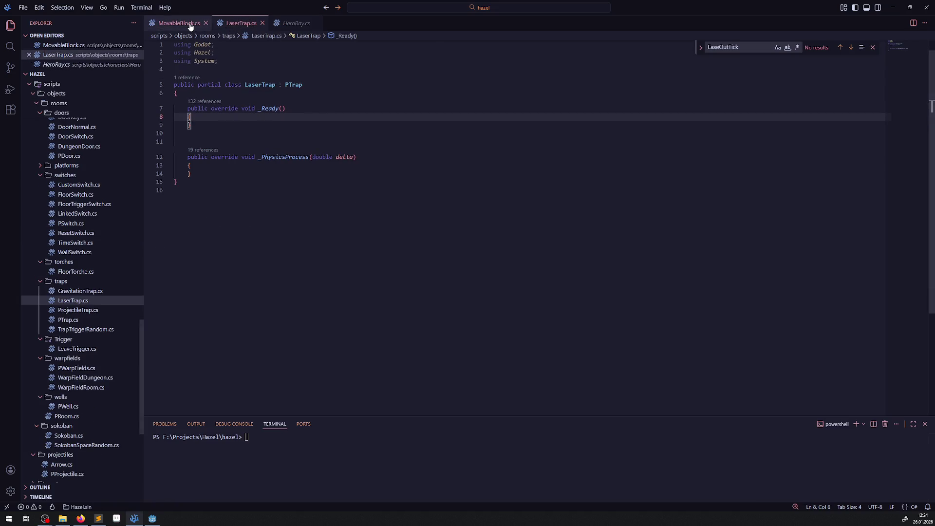
left_click(185, 23)
left_click(205, 23)
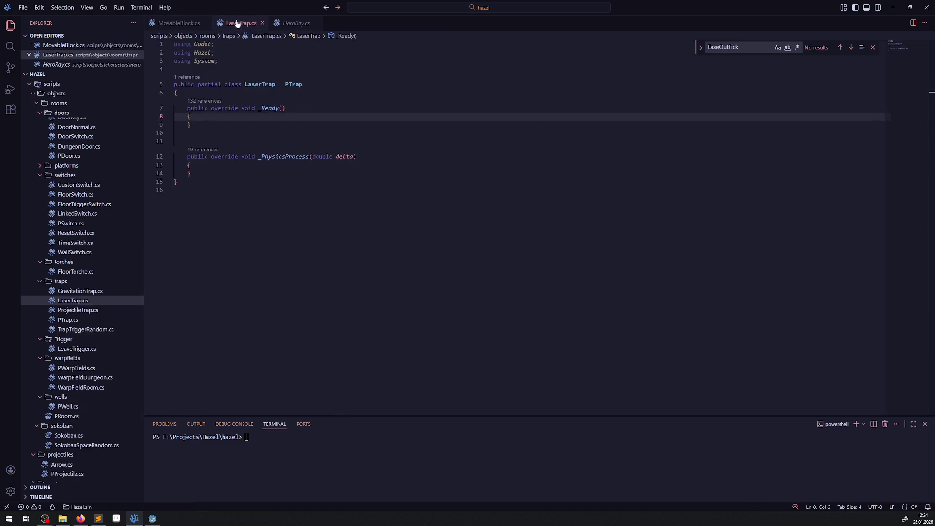
left_click(217, 94)
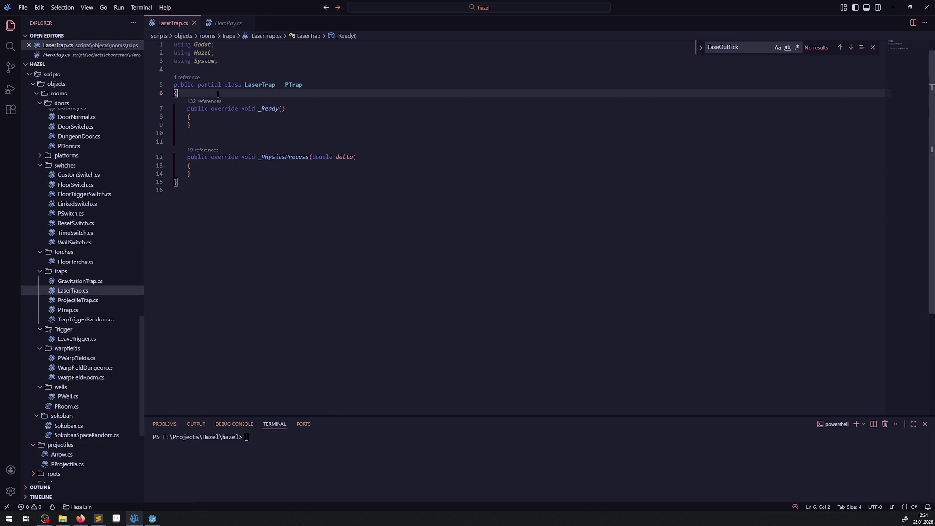
Add an [Export] 'public RayCast2D RayCast2D { get; private set; }' property to LaserTrap and save.
key("Return")
type("[")
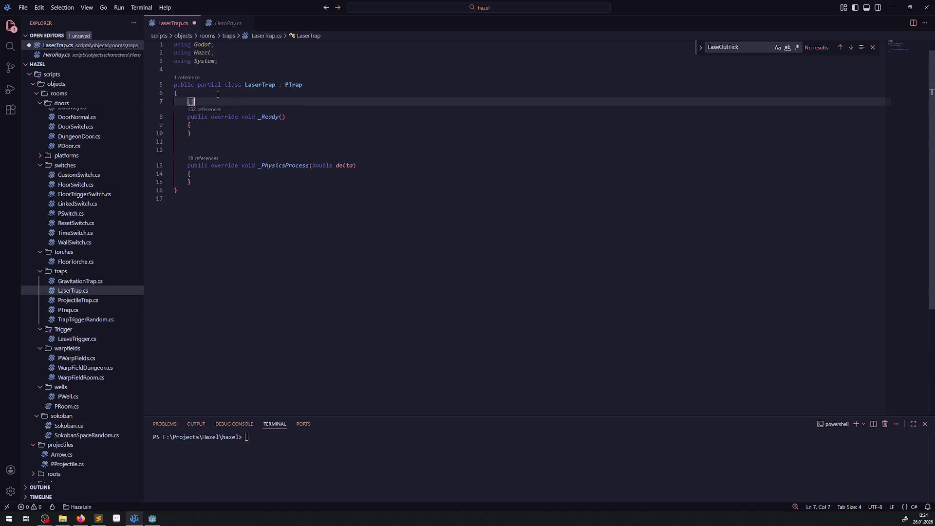
type("Export]")
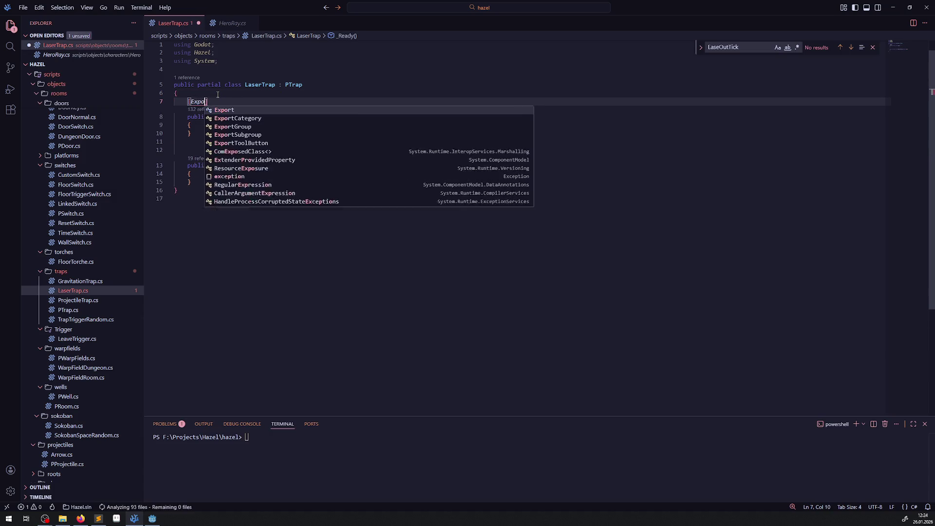
key("Return")
type("pu")
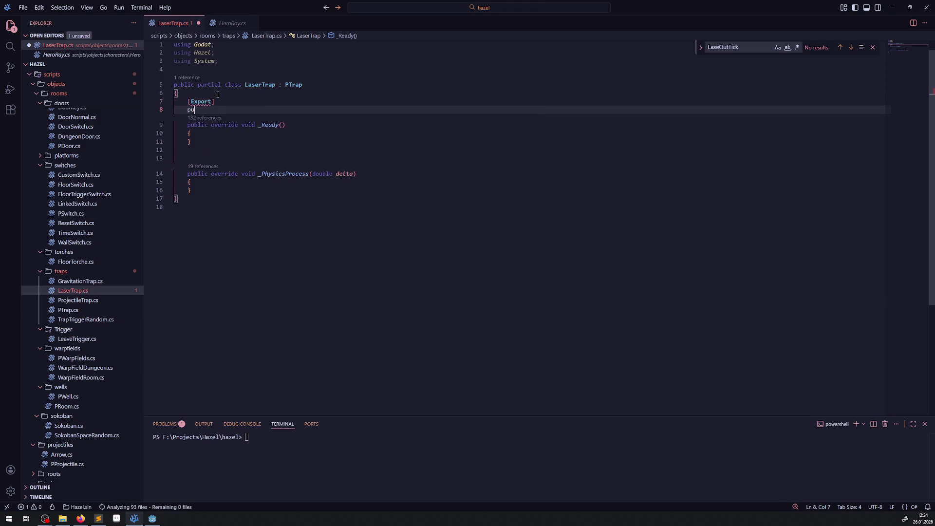
type("blic RayCast2D RayCast2D")
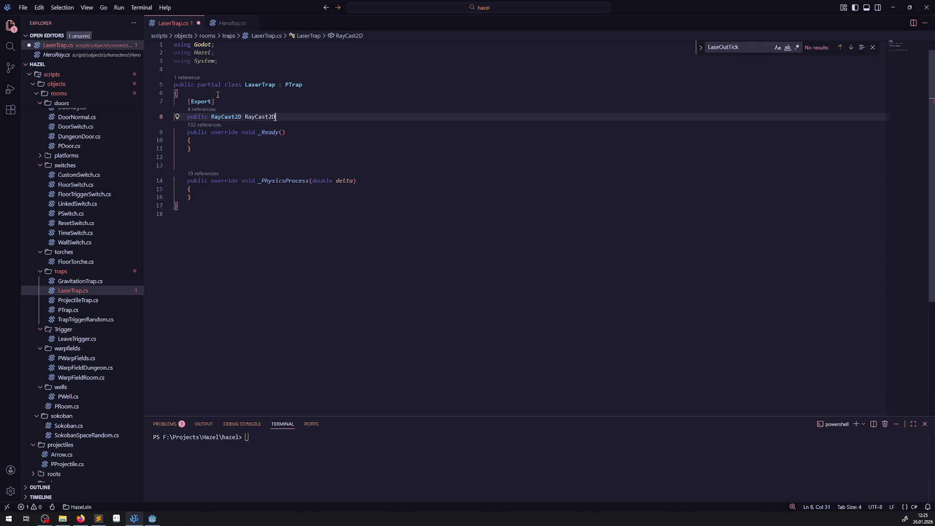
left_click(214, 22)
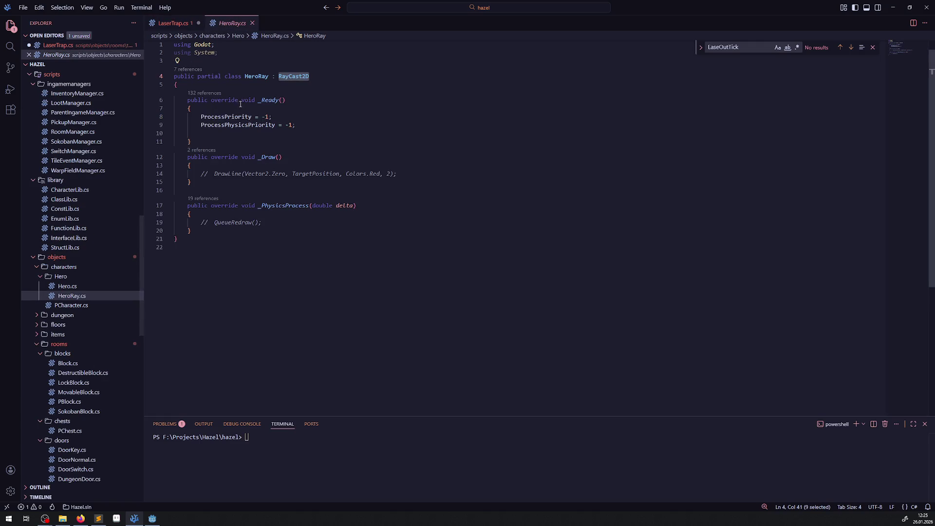
left_click(59, 286)
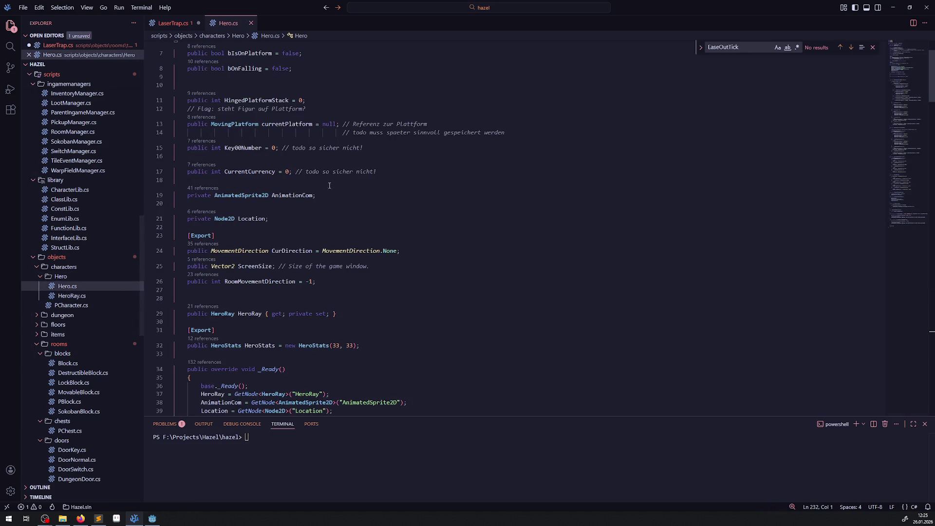
left_click_drag(266, 350, 382, 350)
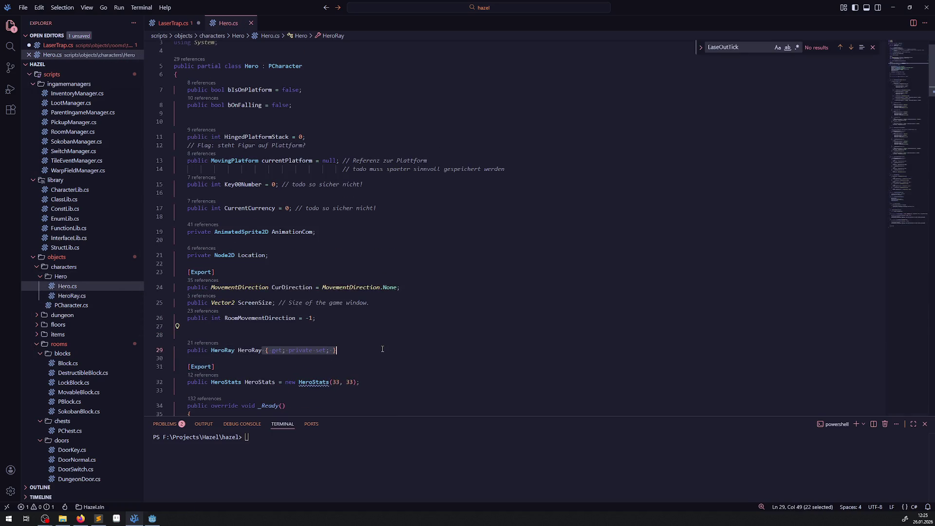
key("ctrl+c")
left_click(173, 23)
key("ctrl+v")
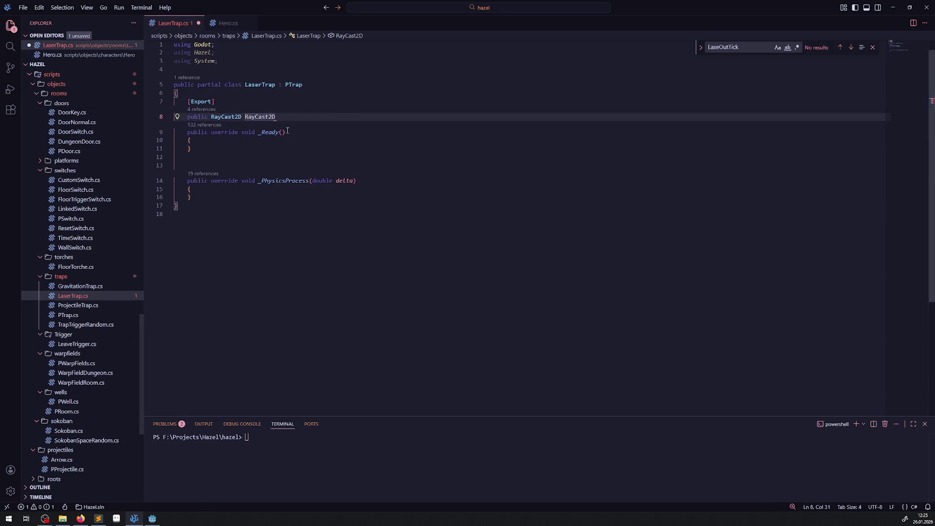
key("ctrl+s")
Copy the HeroRay GetNode line from Hero.cs into LaserTrap's _Ready method.
left_click(225, 23)
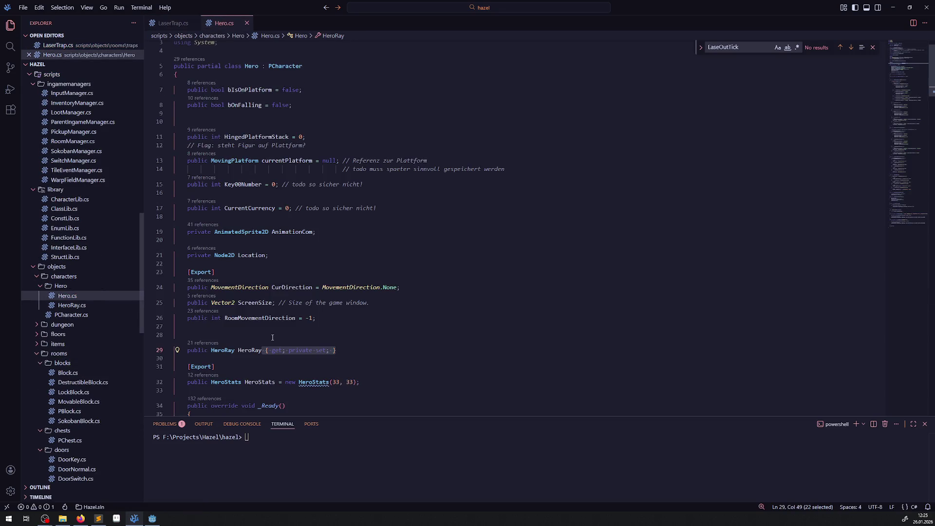
scroll(207, 114, "down", 1)
left_click_drag(195, 121, 330, 119)
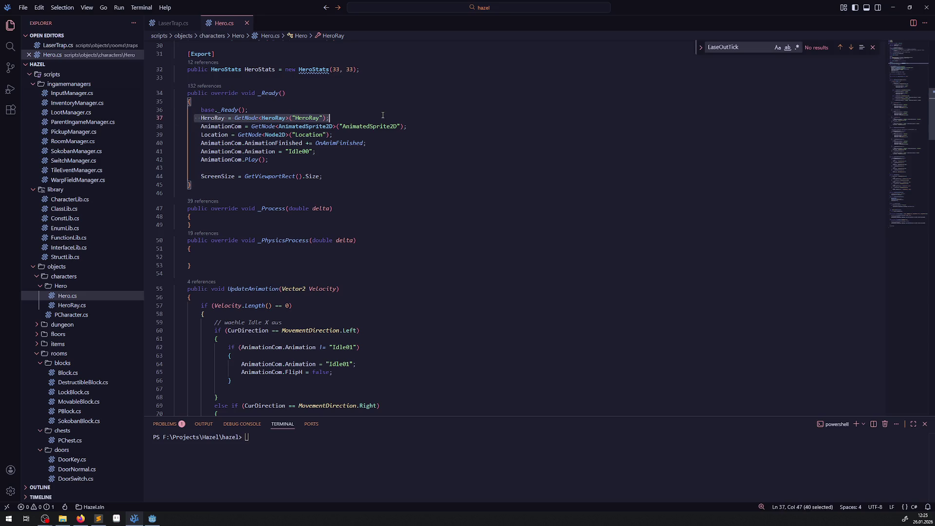
left_click(173, 23)
left_click(203, 142)
key("Return")
key("ctrl+v")
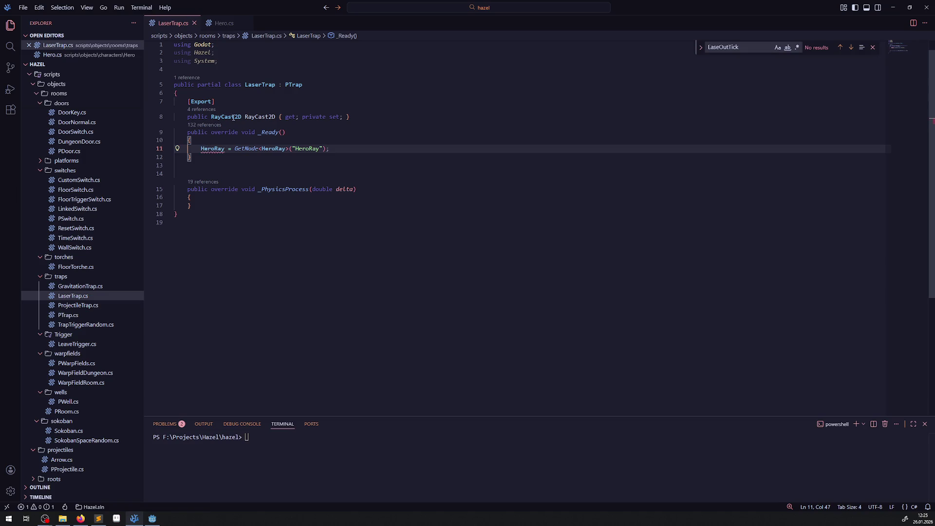
Rename every HeroRay in the pasted GetNode line to RayCast2D and save LaserTrap.cs.
double_click(233, 118)
double_click(213, 149)
key("ctrl+v")
double_click(280, 149)
key("ctrl+v")
double_click(317, 149)
key("ctrl+v")
key("ctrl+s")
left_click(391, 153)
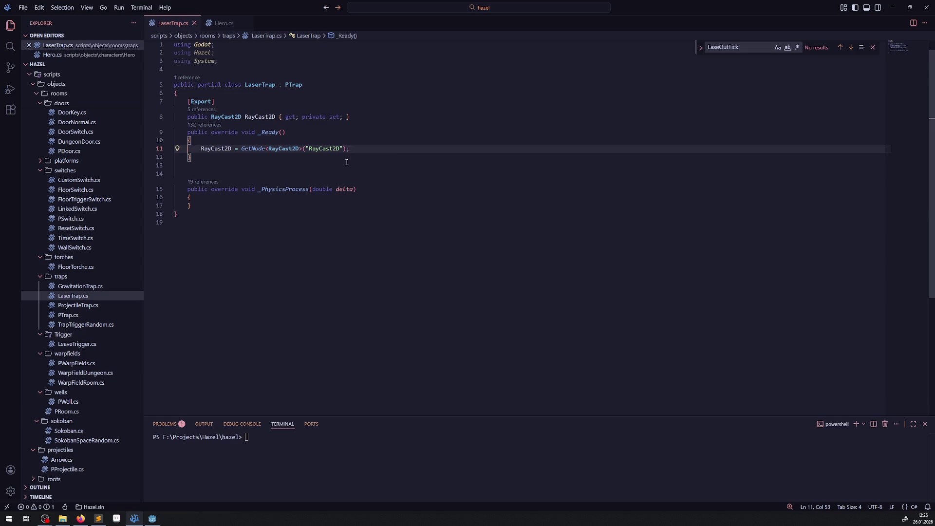
key("alt+Tab")
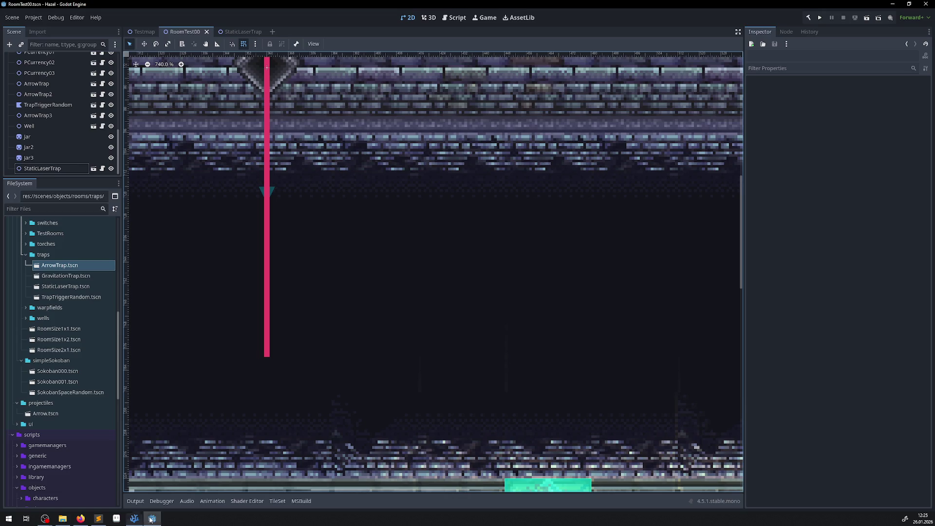
Check the RayCast2D and Line2D node names in the StaticLaserTrap scene, then return to VS Code.
left_click(244, 32)
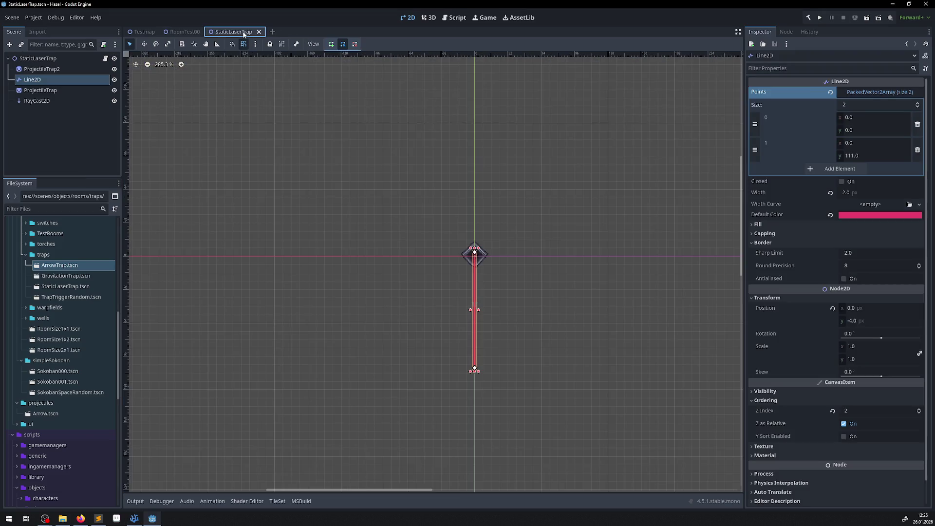
left_click(48, 71)
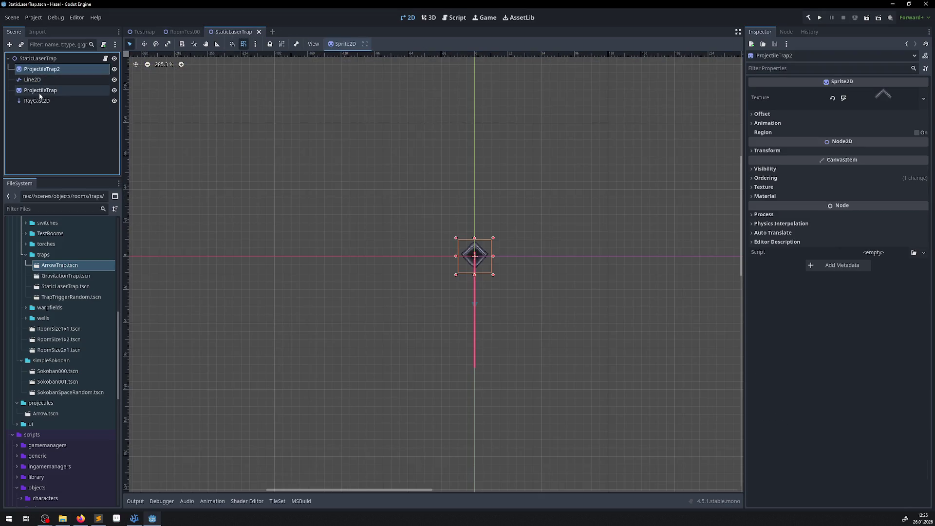
left_click(37, 103)
double_click(38, 81)
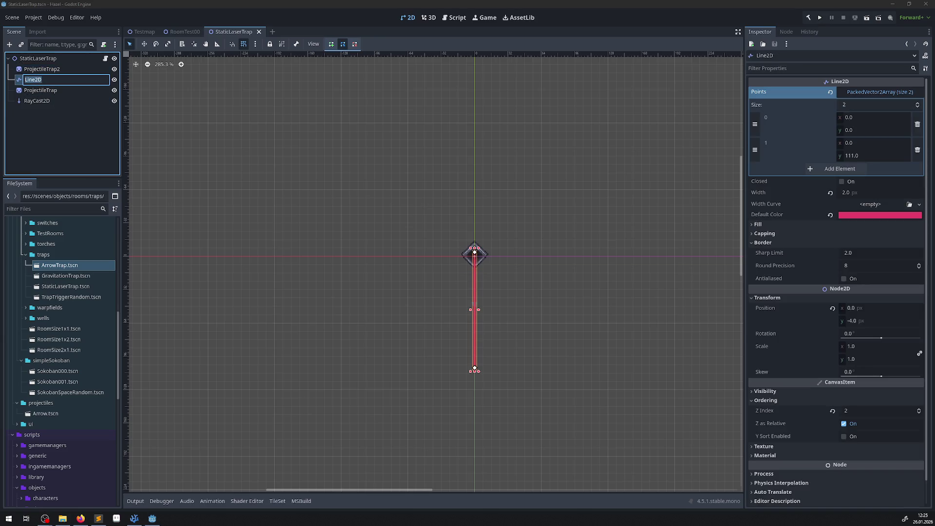
left_click(139, 515)
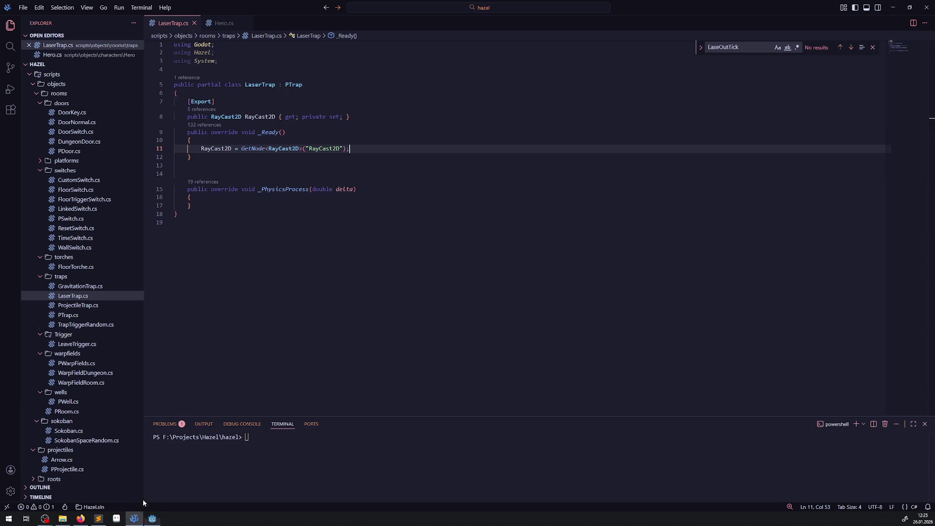
Remove the [Export] attribute line above the RayCast2D property.
left_click(262, 118)
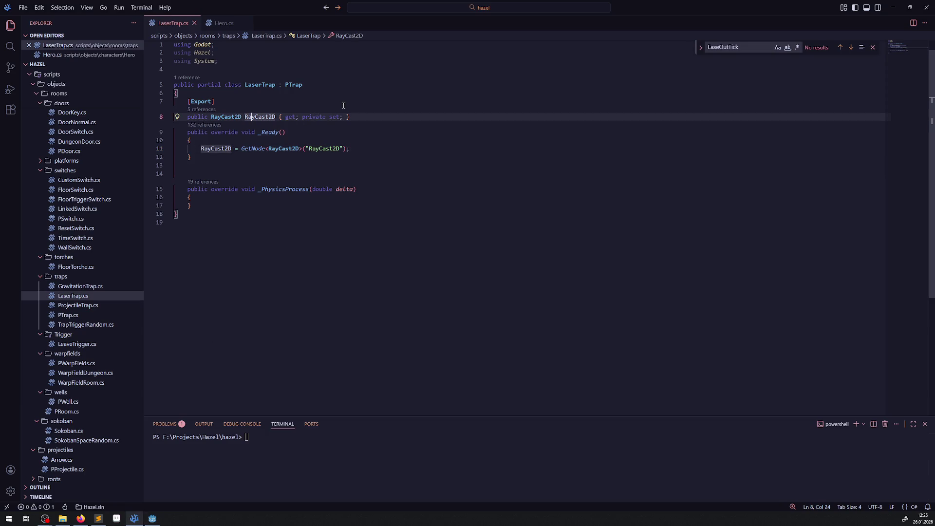
left_click(362, 117)
key("Return")
key("Return")
left_click_drag(215, 102, 146, 95)
key("BackSpace")
type("{")
Duplicate the property as 'public Line2D Line2D { get; private set; }' and save.
left_click(234, 125)
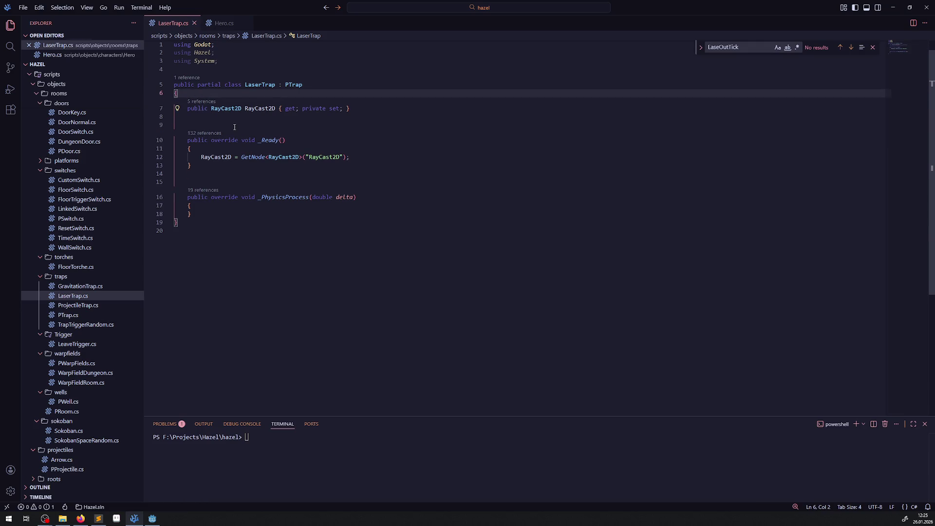
left_click(237, 108)
key("shift+alt+Down")
double_click(225, 124)
key("ctrl+d")
type("Line2D")
key("ctrl+s")
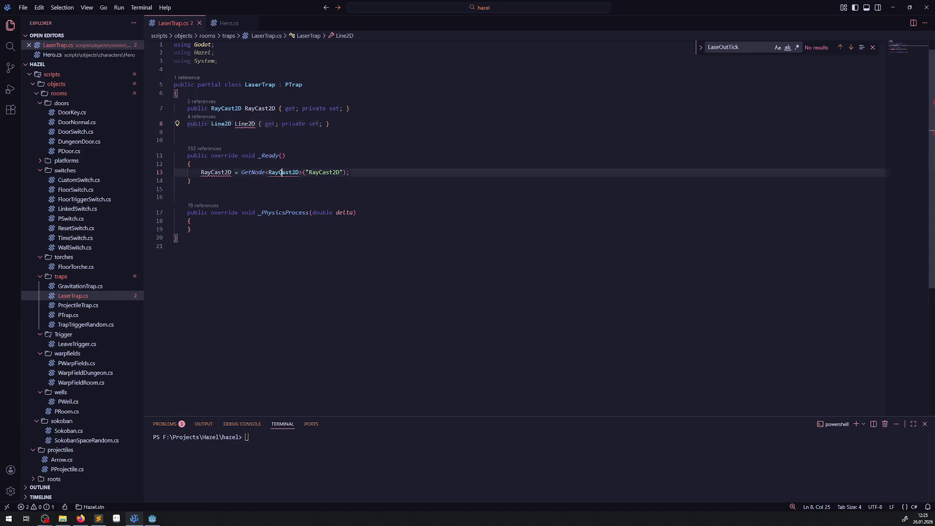
Add 'Line2D = GetNode<Line2D>("Line2D")' to _Ready and save LaserTrap.cs.
left_click(281, 173)
key("shift+alt+Down")
double_click(216, 181)
type("Line2D")
left_click(269, 181)
double_click(269, 181)
key("ctrl+d")
type("Line2D")
left_click(387, 171)
key("ctrl+s")
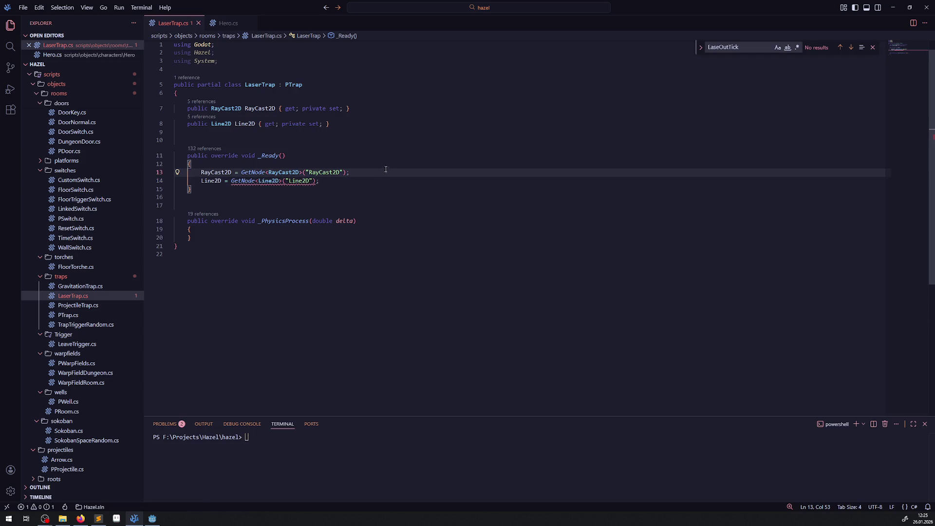
mouse_move(211, 184)
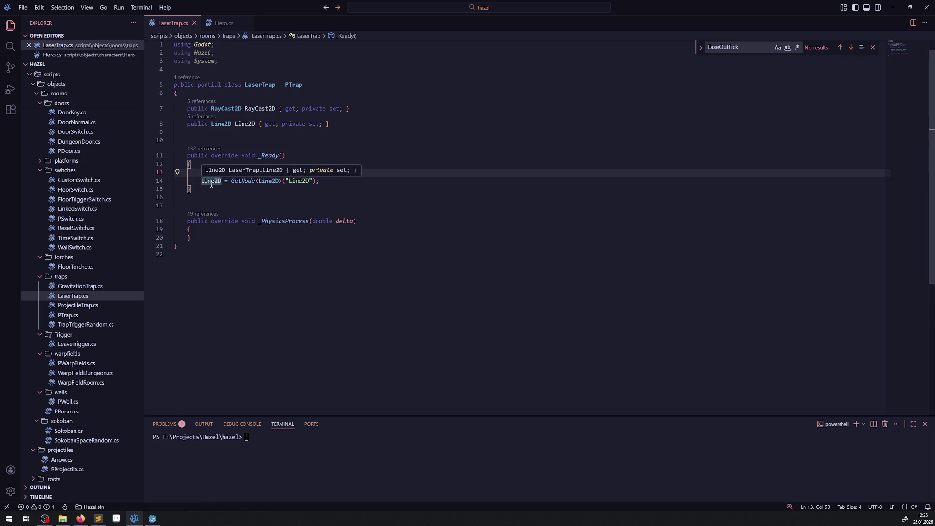
Check ActivationState's type in PTrap.cs, then start 'if(ActivationState ==' after LaserTrap's Line2D fetch.
left_click(68, 315)
scroll(310, 246, "up", 5)
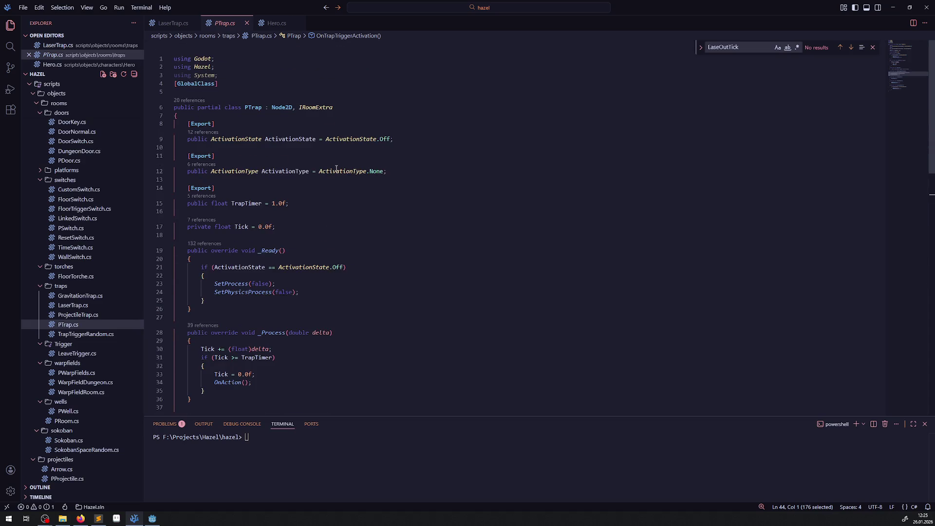
double_click(354, 139)
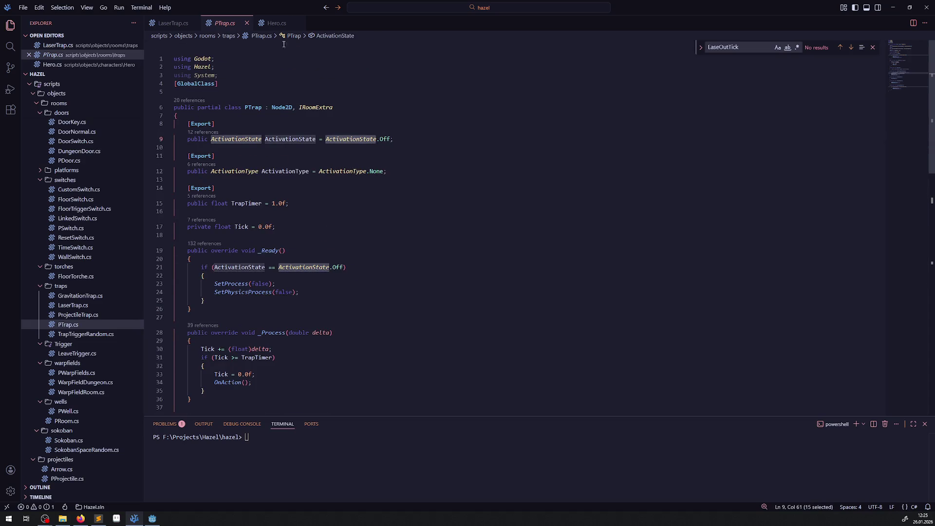
left_click(172, 23)
left_click(350, 183)
key("Return")
key("Return")
type("if(ActivationState ")
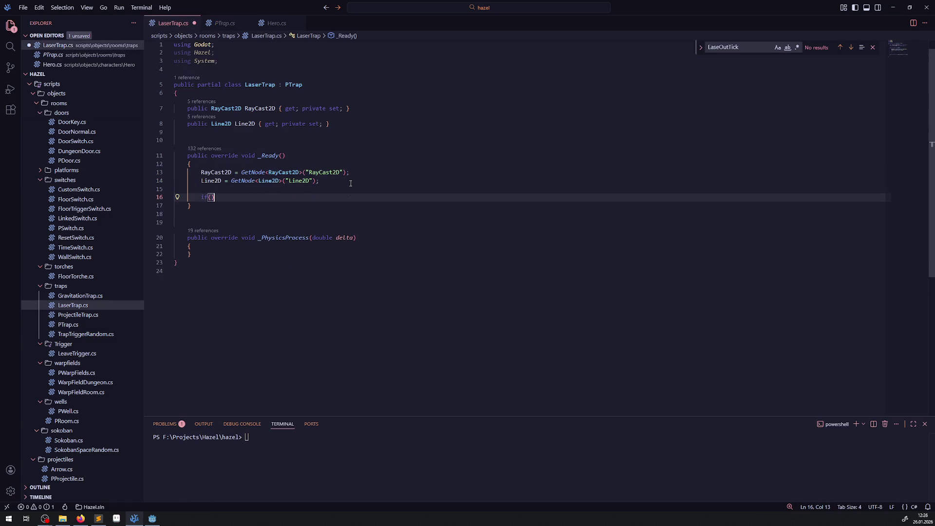
type("==")
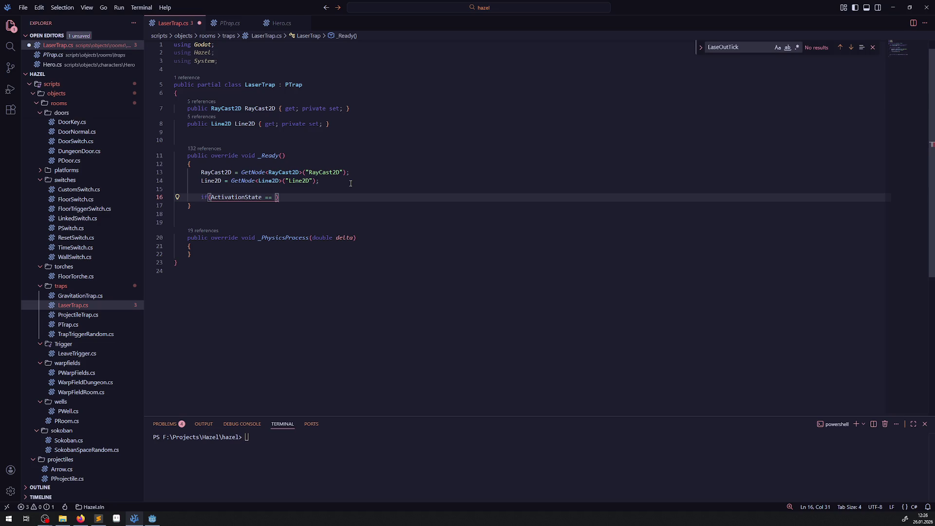
Review PTrap's _Ready body, then complete the condition with ActivationState.Off.
left_click(234, 23)
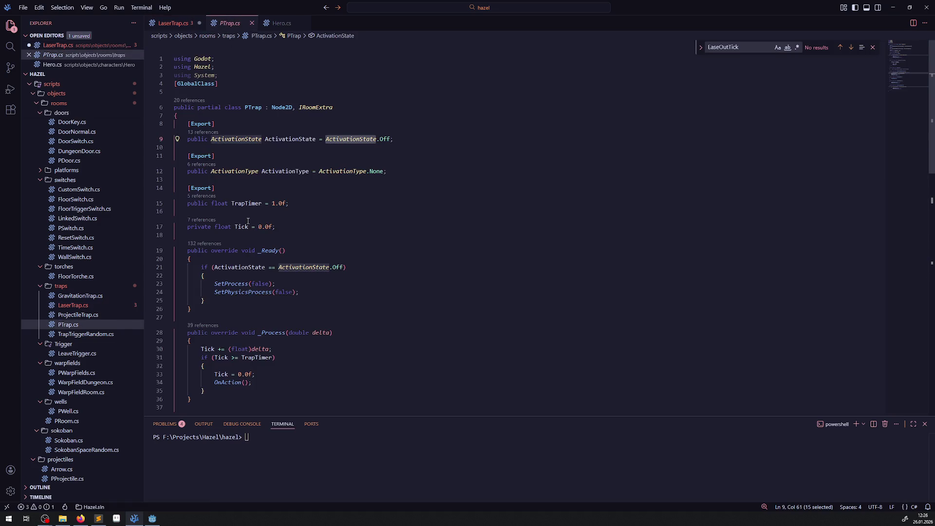
left_click(273, 284)
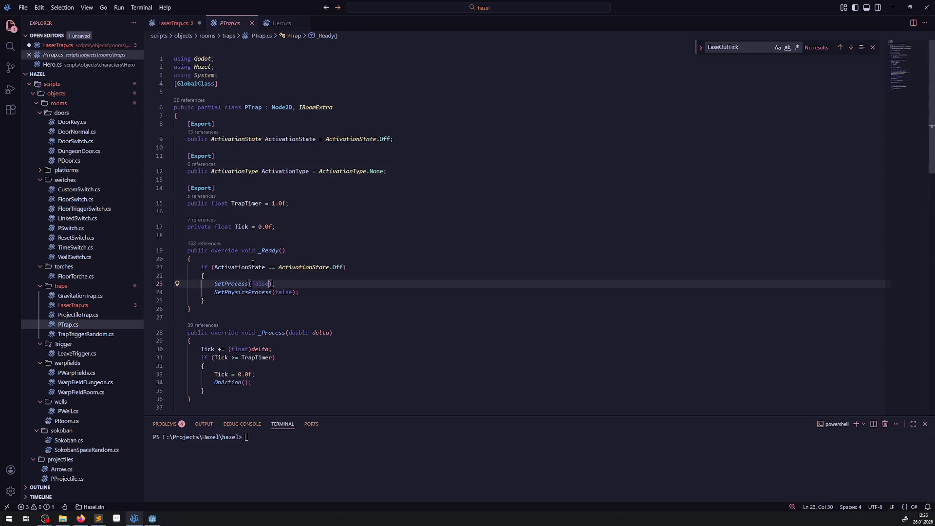
left_click_drag(292, 251, 314, 299)
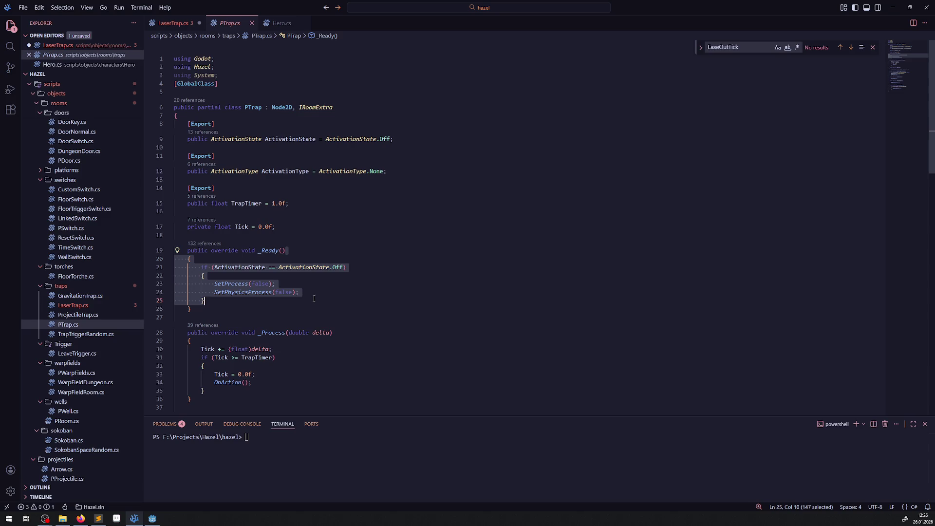
left_click(172, 23)
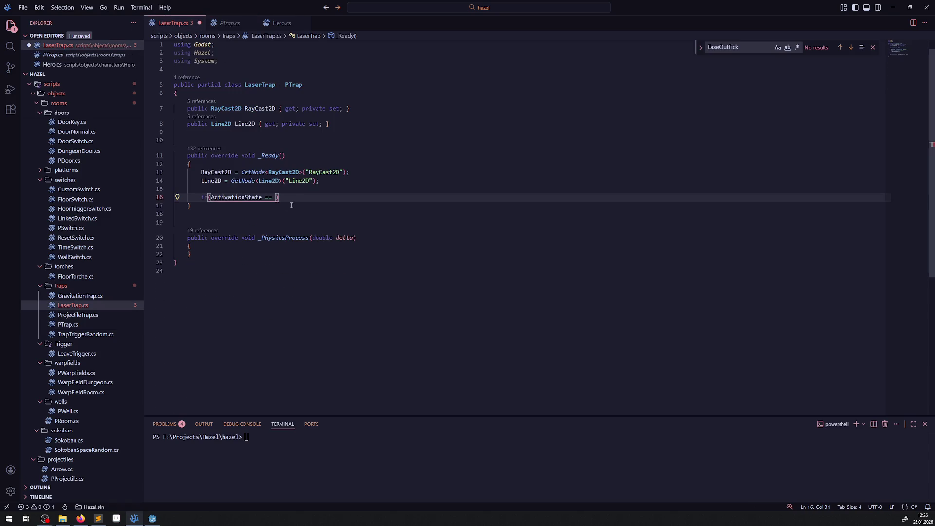
type("ActivationState.Off")
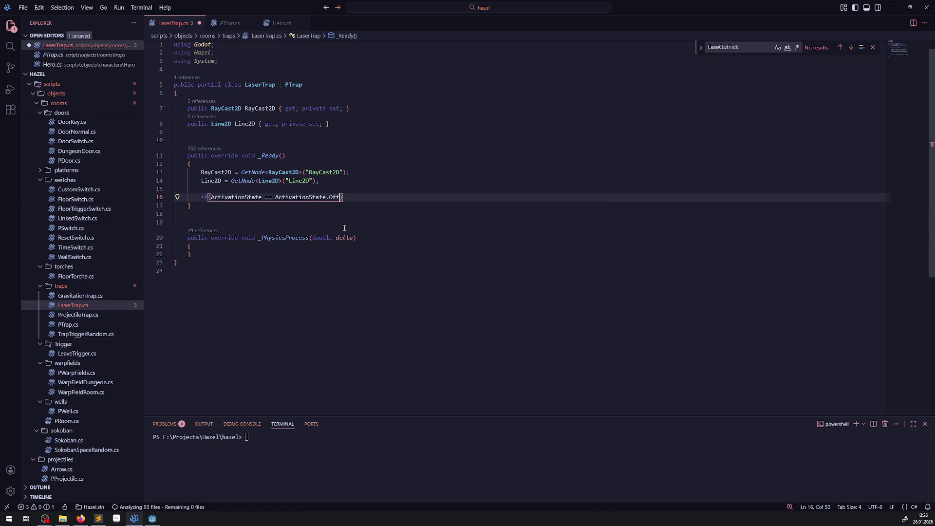
Add an empty if block and an empty else block, then save LaserTrap.cs.
key("Return")
type("{")
key("Return")
key("Down")
key("Return")
type("else")
key("Return")
type("{")
key("Return")
key("ctrl+s")
Copy SetProcess(false) and SetPhysicsProcess(false) from PTrap.cs into LaserTrap's if block.
key("ctrl+Page_Down")
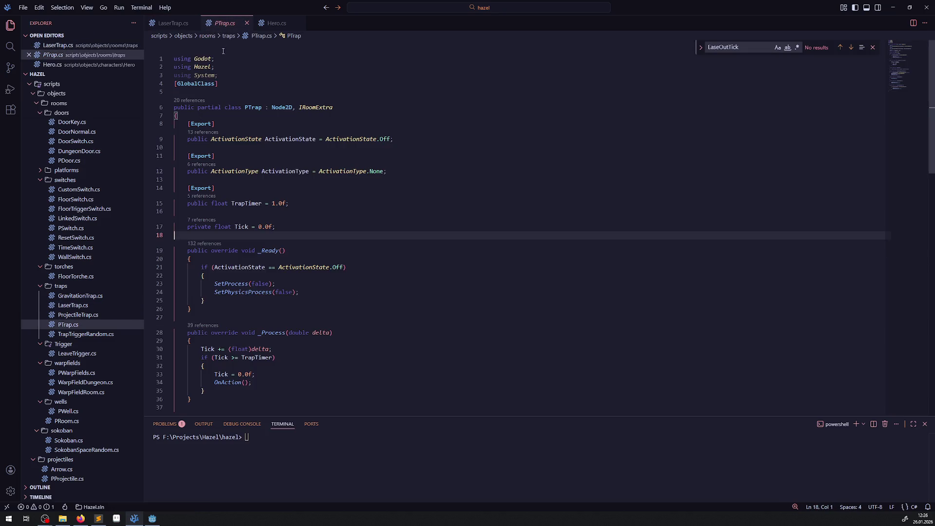
mouse_move(214, 284)
left_mouse_down()
mouse_move(302, 285)
mouse_move(299, 293)
left_mouse_up()
key("ctrl+c")
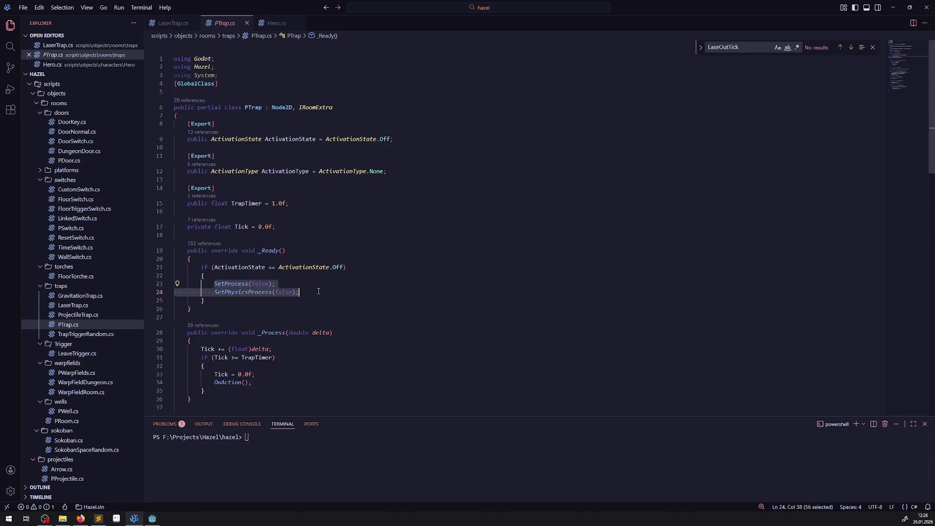
left_click(181, 23)
left_click(215, 214)
key("ctrl+v")
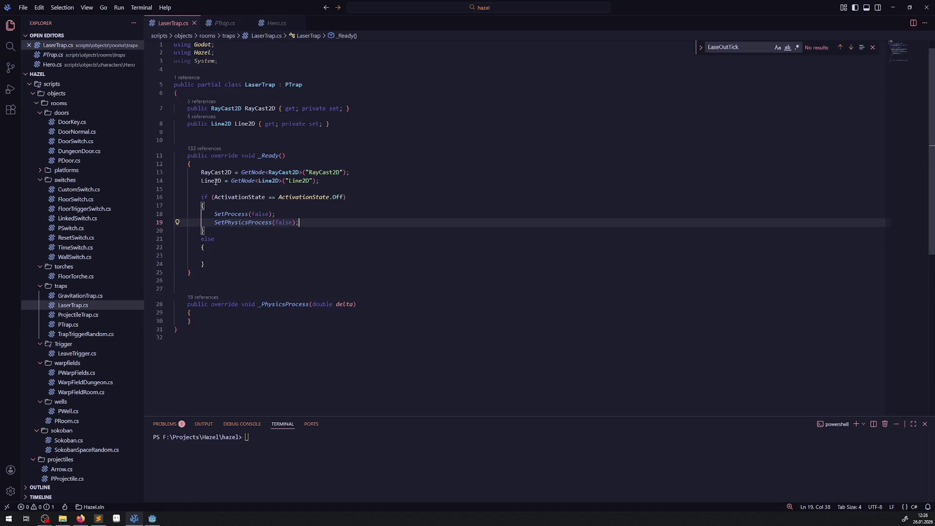
double_click(216, 181)
Start a 'Line2D.' statement after SetPhysicsProcess(false) and browse its suggested members.
key("ctrl+c")
left_click(310, 223)
key("Return")
key("ctrl+v")
type(".")
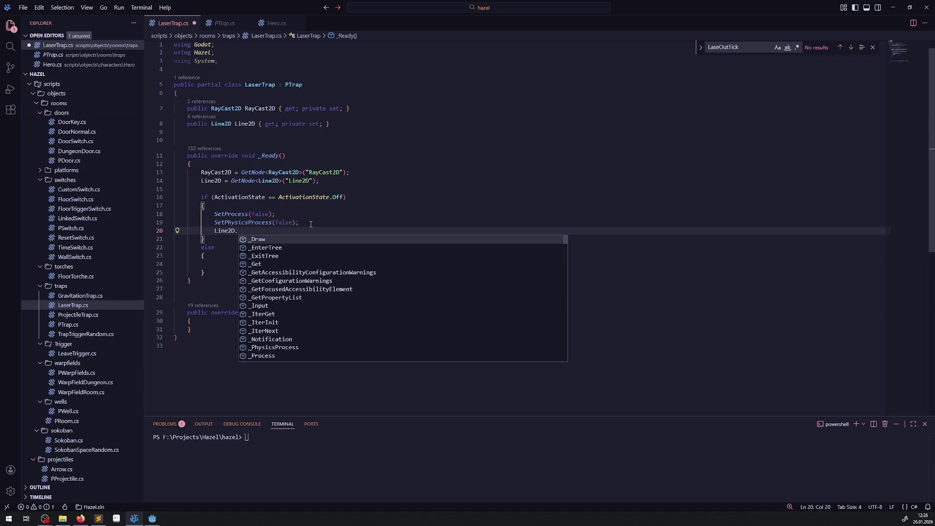
scroll(304, 274, "down", 10)
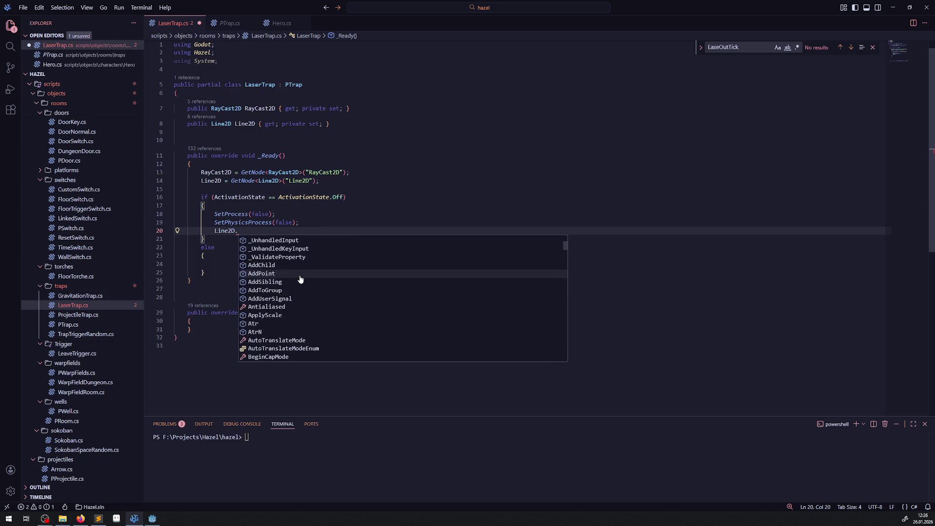
scroll(332, 283, "down", 3)
scroll(349, 287, "down", 3)
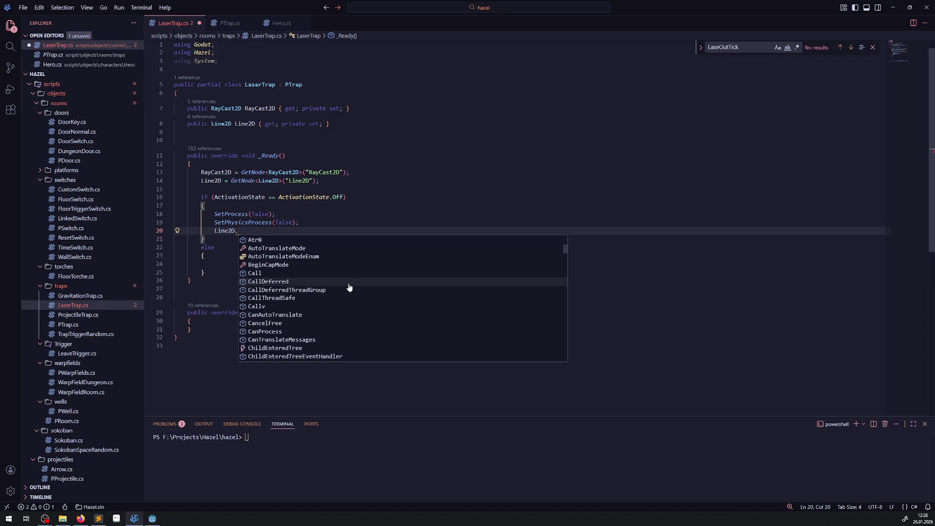
scroll(348, 287, "down", 2)
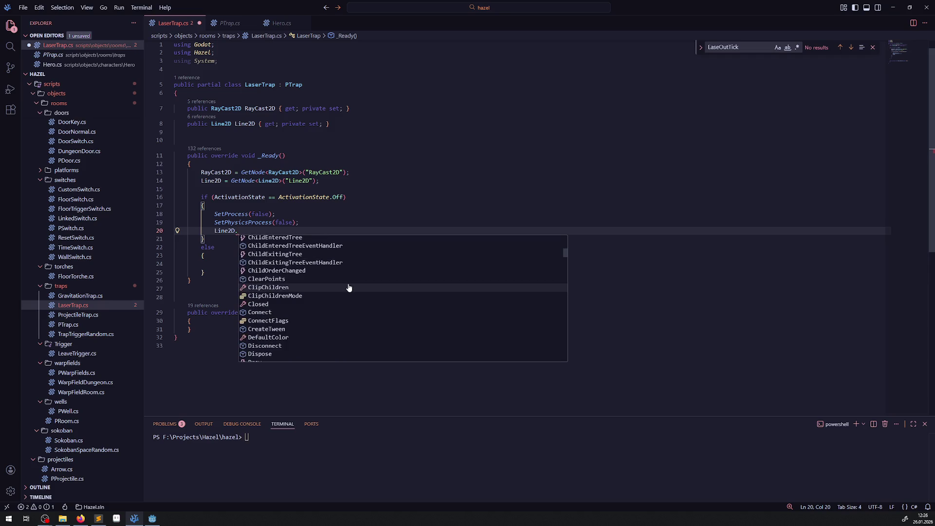
scroll(349, 287, "down", 1)
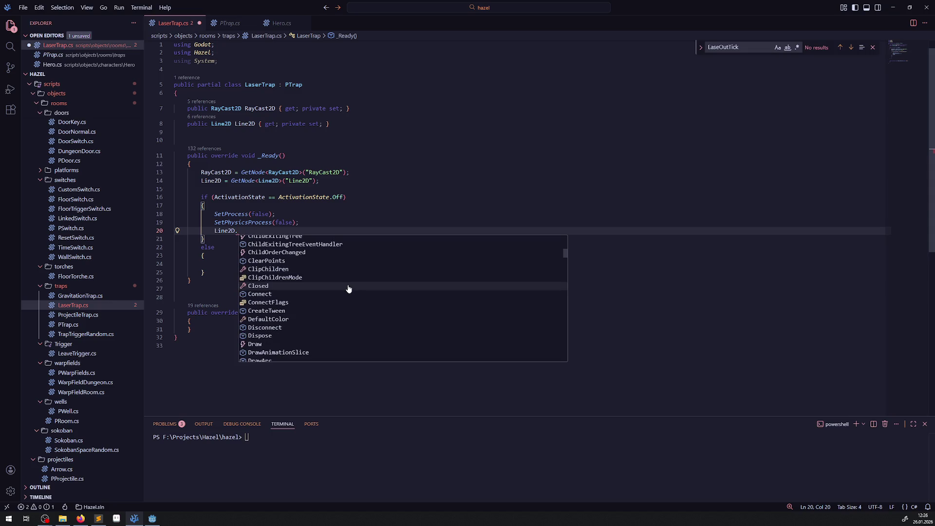
left_click(152, 519)
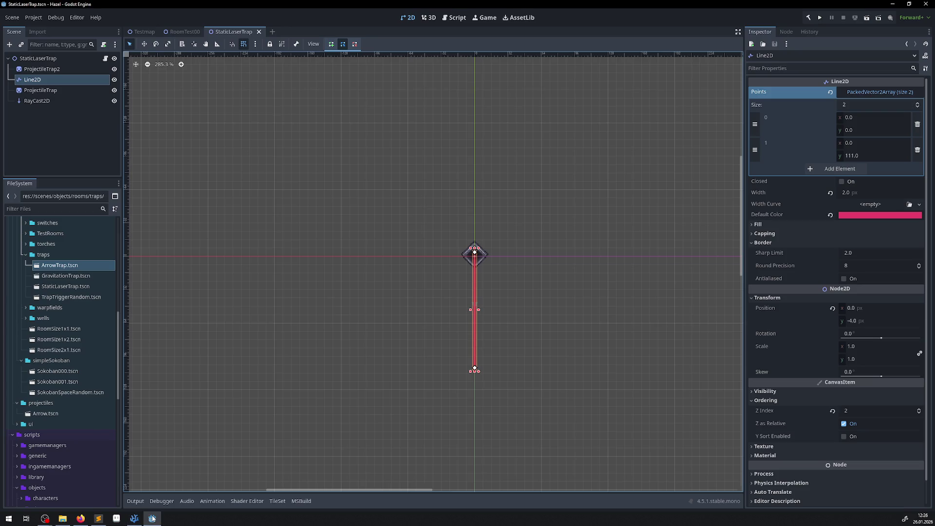
left_click(152, 519)
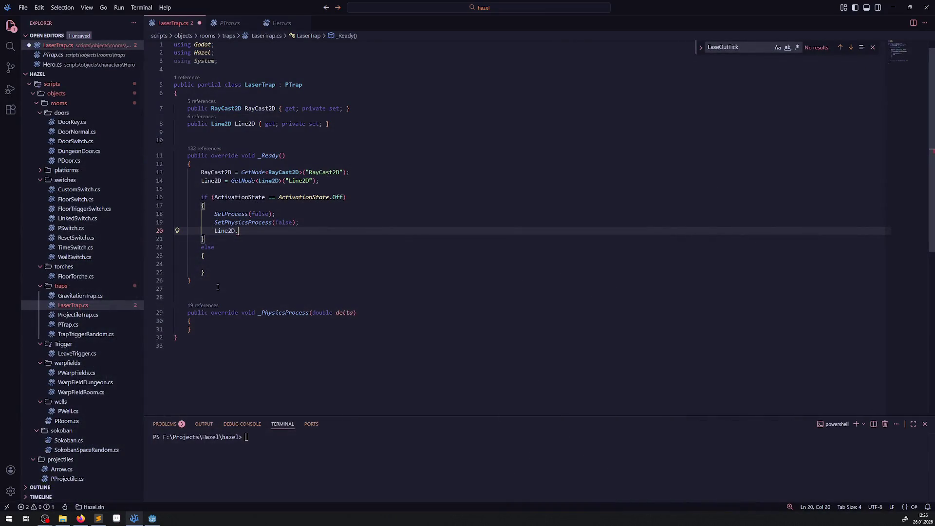
Write Line2D.Width = 0.0f; in the Off branch, save, and check the Line2D in Godot.
key("ctrl+space")
type("Wid")
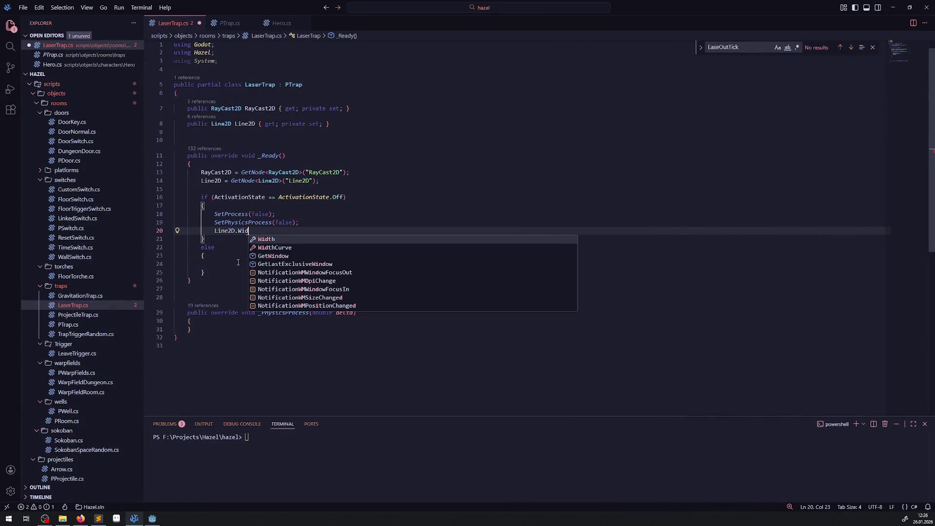
left_click(277, 239)
type("= ")
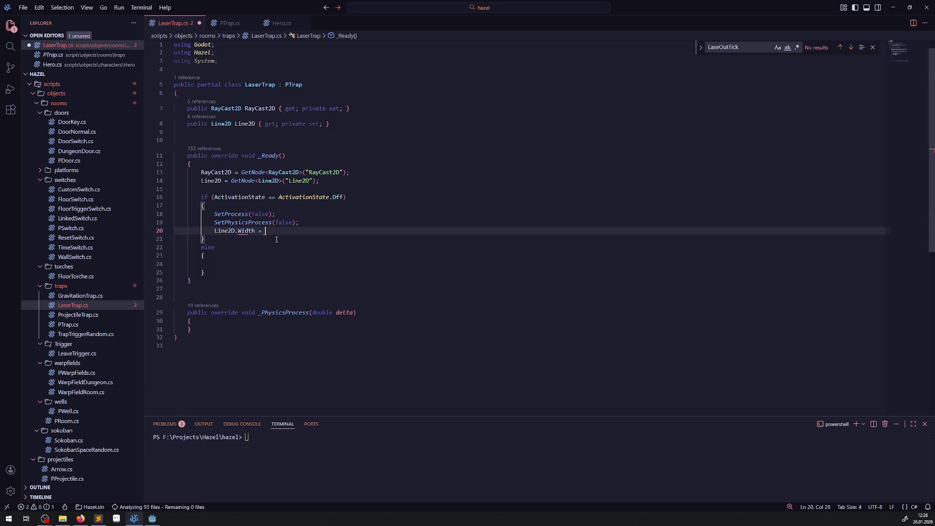
type("0.0f;")
key("ctrl+s")
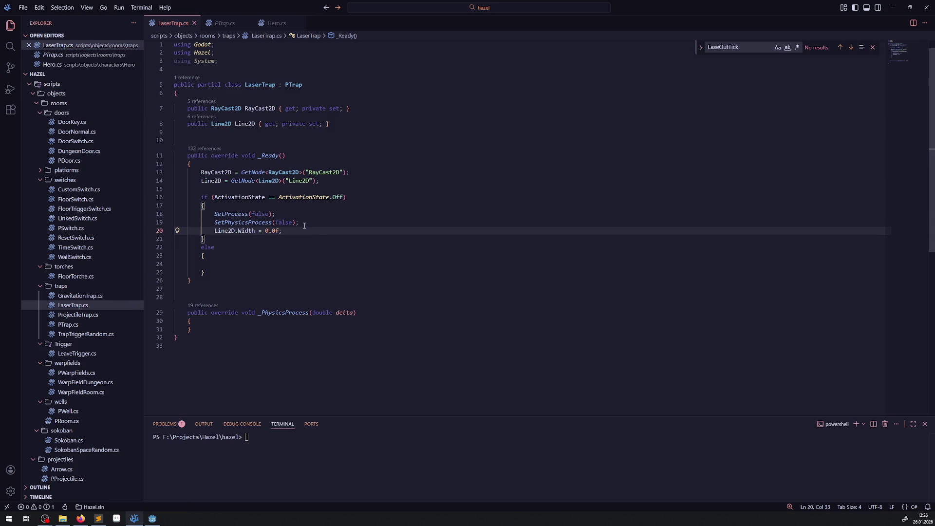
left_click(152, 519)
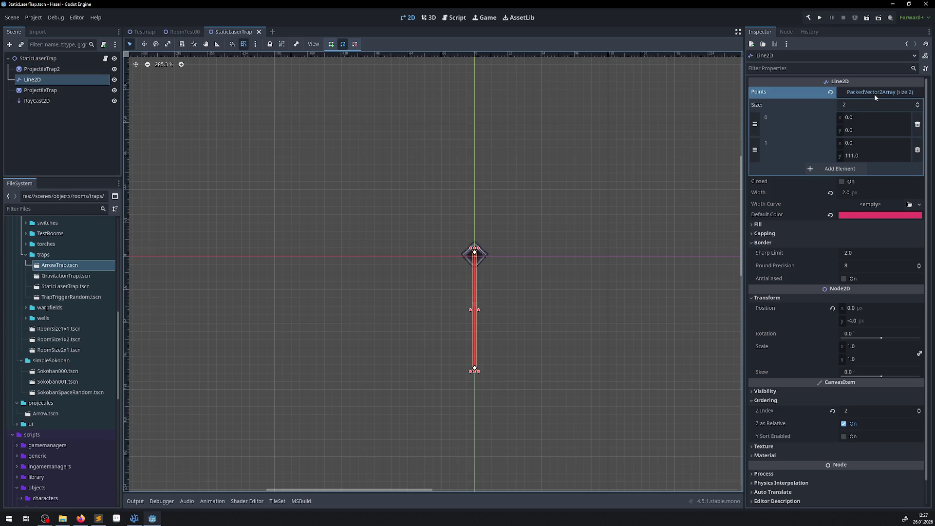
left_click(134, 519)
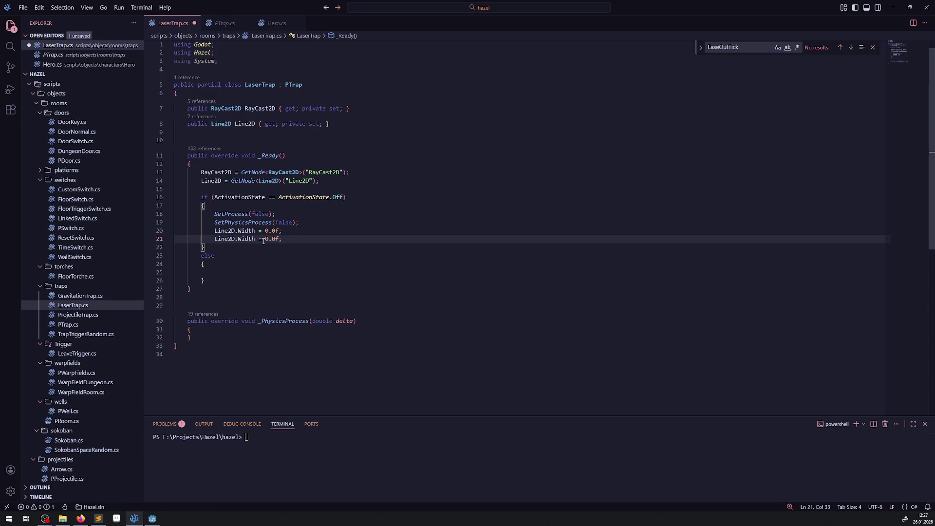
Replace the duplicate line 21's Width assignment with an unfinished Line2D.Points. access.
left_click_drag(259, 238, 299, 239)
key("BackSpace")
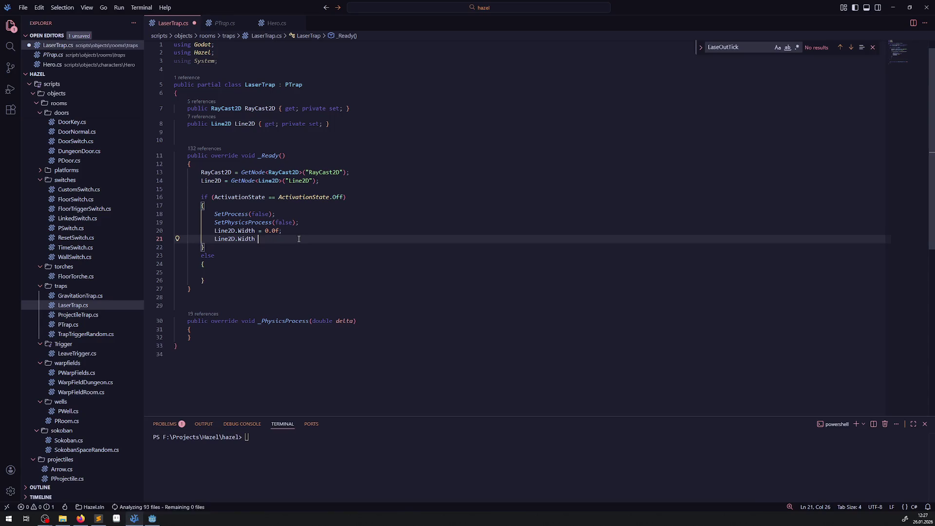
type("P")
key("BackSpace")
key("BackSpace")
key("BackSpace")
type("Po")
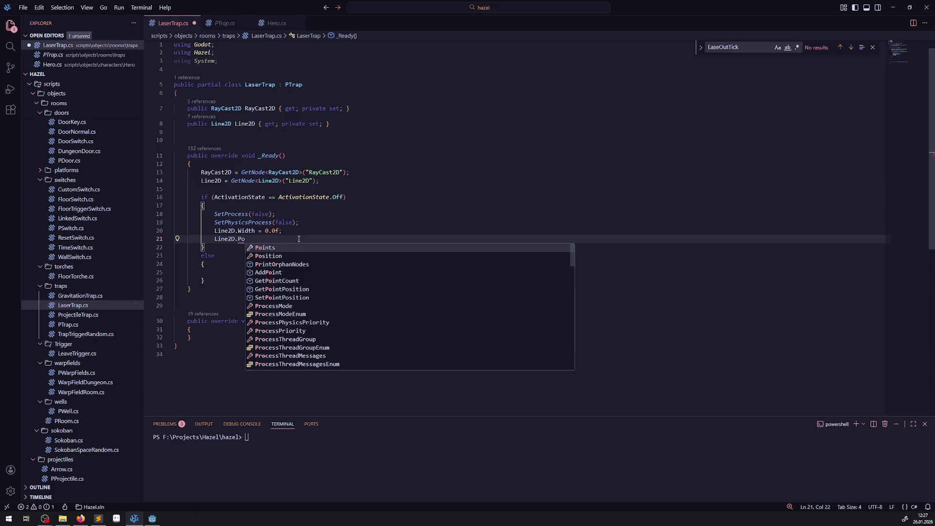
key("Tab")
key("BackSpace")
type(".Cle")
key("BackSpace")
key("BackSpace")
key("BackSpace")
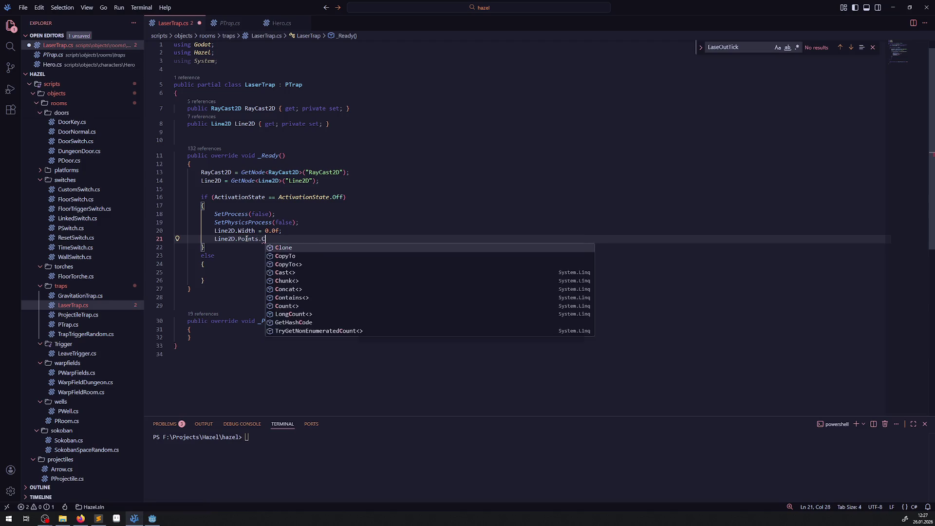
type("Em")
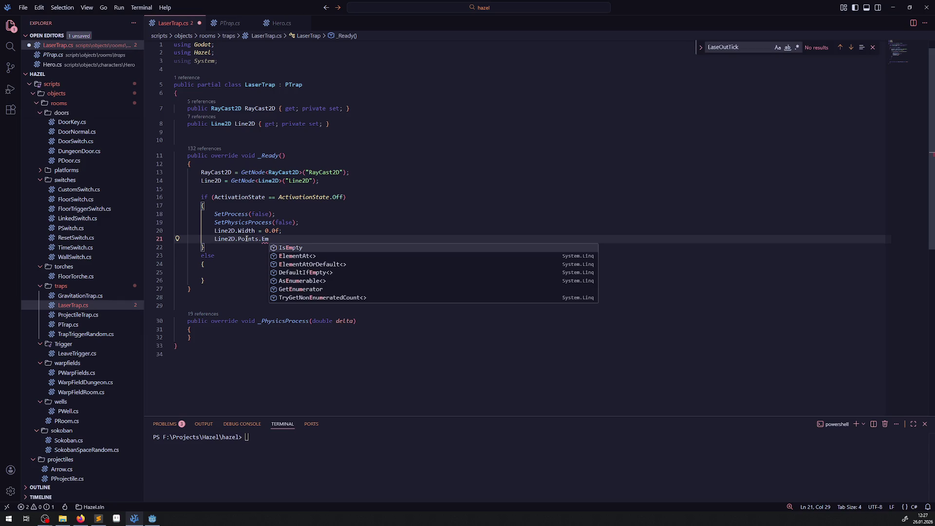
key("BackSpace")
key("BackSpace")
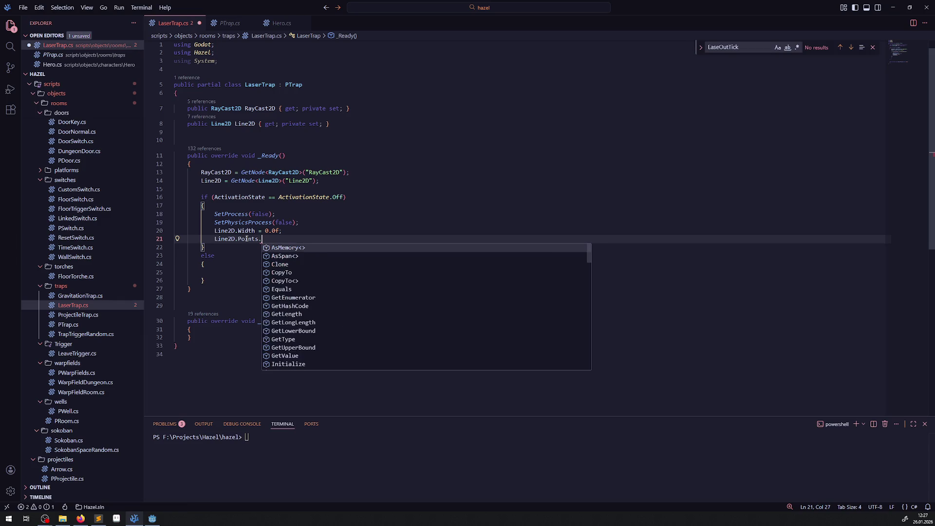
Scroll through the IntelliSense members available on Points.
scroll(318, 291, "down", 1)
scroll(318, 292, "down", 4)
scroll(319, 292, "down", 6)
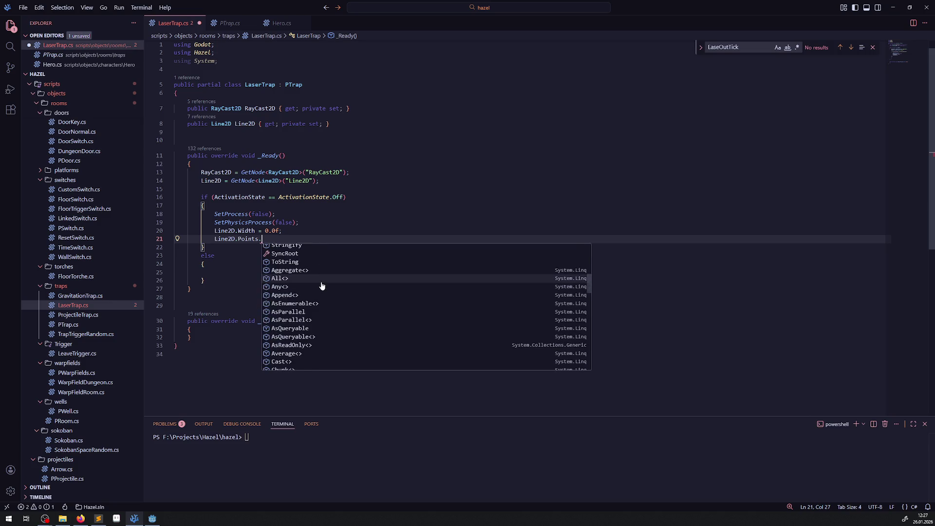
scroll(322, 286, "down", 5)
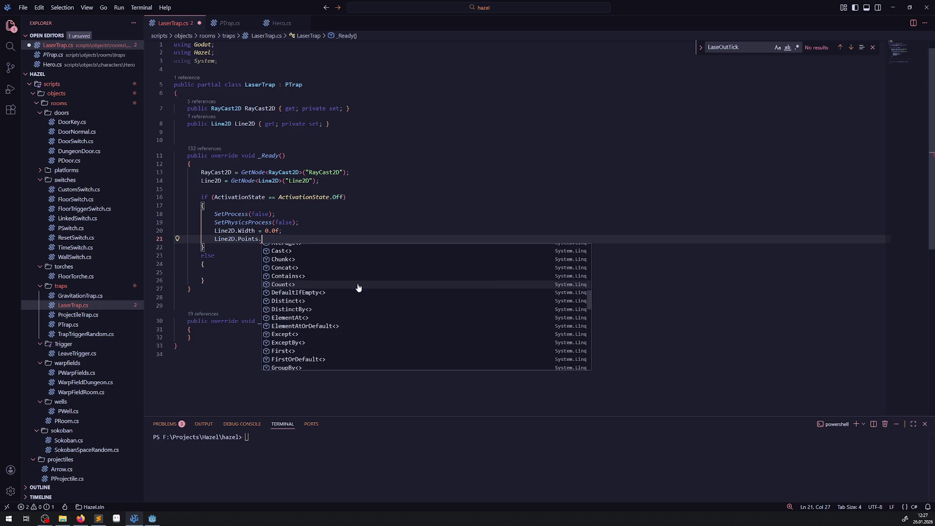
scroll(358, 287, "down", 7)
scroll(355, 302, "down", 10)
scroll(341, 321, "up", 15)
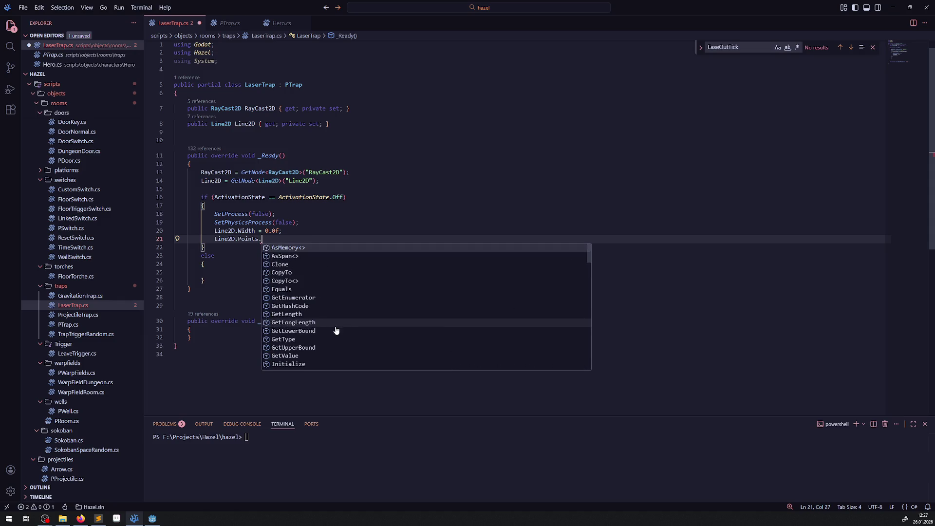
scroll(348, 323, "down", 2)
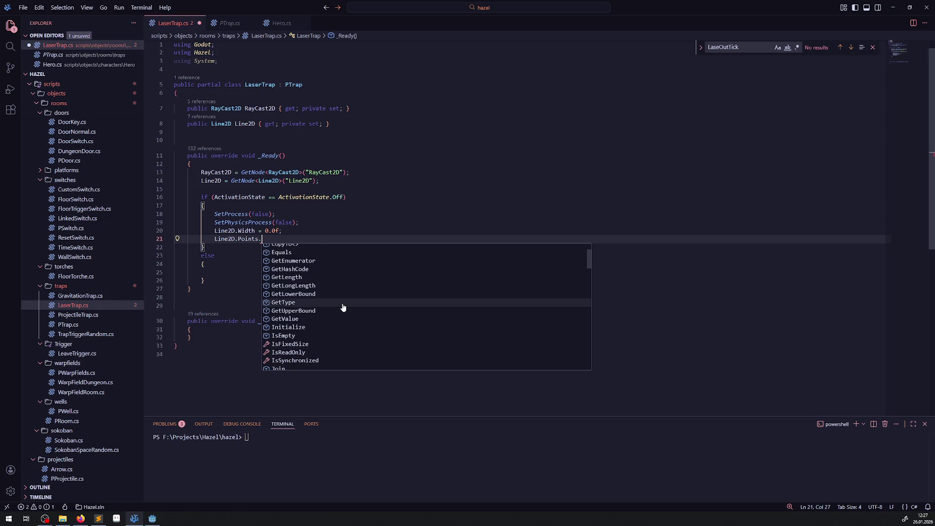
scroll(343, 307, "down", 1)
scroll(343, 306, "down", 1)
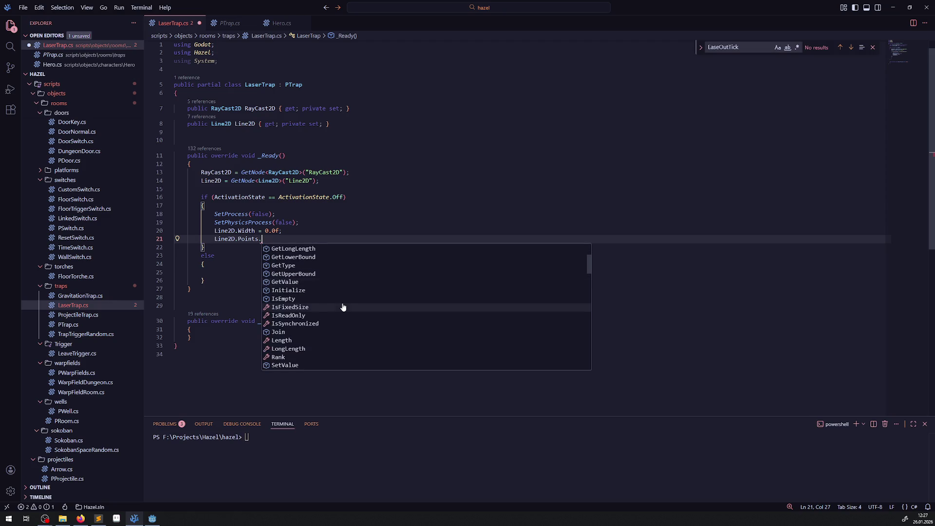
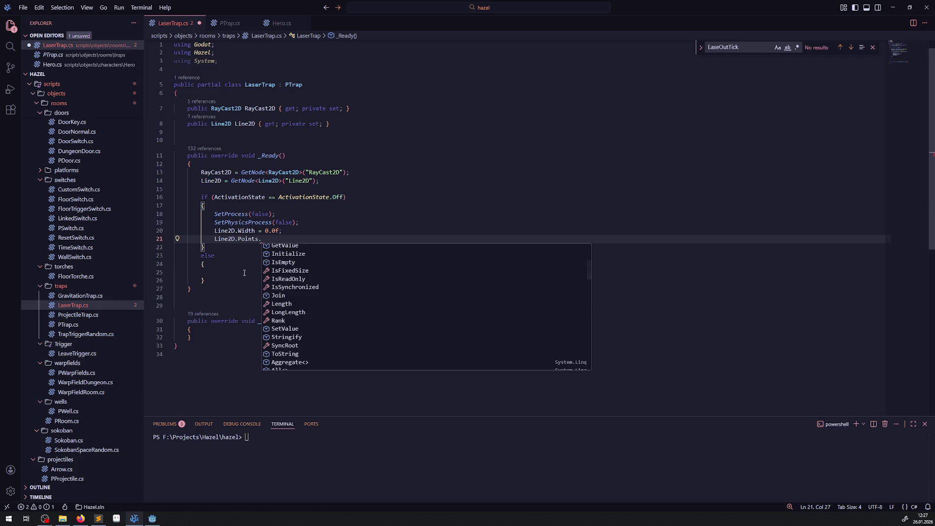
Check the Line2D's Points end-point y value in Godot's Inspector.
left_click(230, 276)
left_click(152, 518)
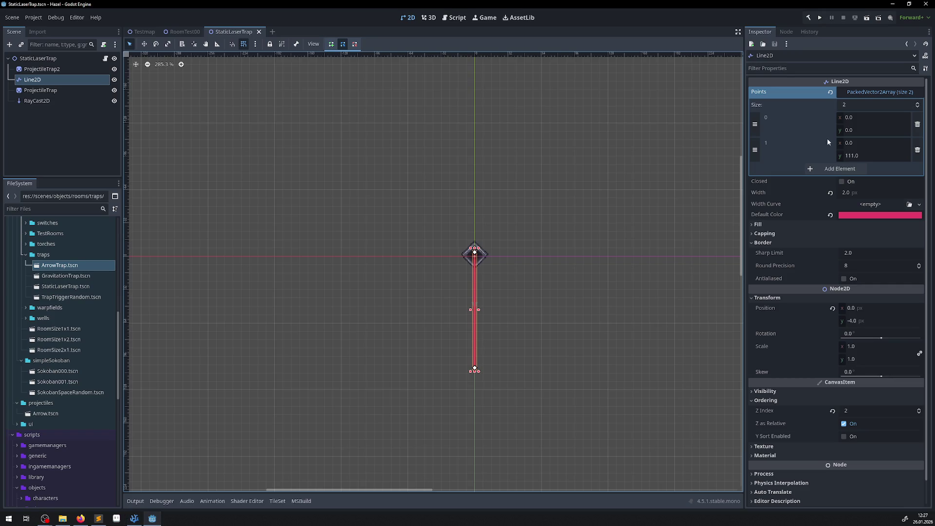
left_click(852, 155)
Delete the unfinished Points line and move 'Width = 0' after the GetNode lookups, then save.
key("alt+Tab")
left_click_drag(290, 241, 280, 231)
key("BackSpace")
key("shift+Home")
key("ctrl+c")
key("BackSpace")
left_click(341, 181)
key("Return")
key("Return")
key("ctrl+v")
key("ctrl+s")
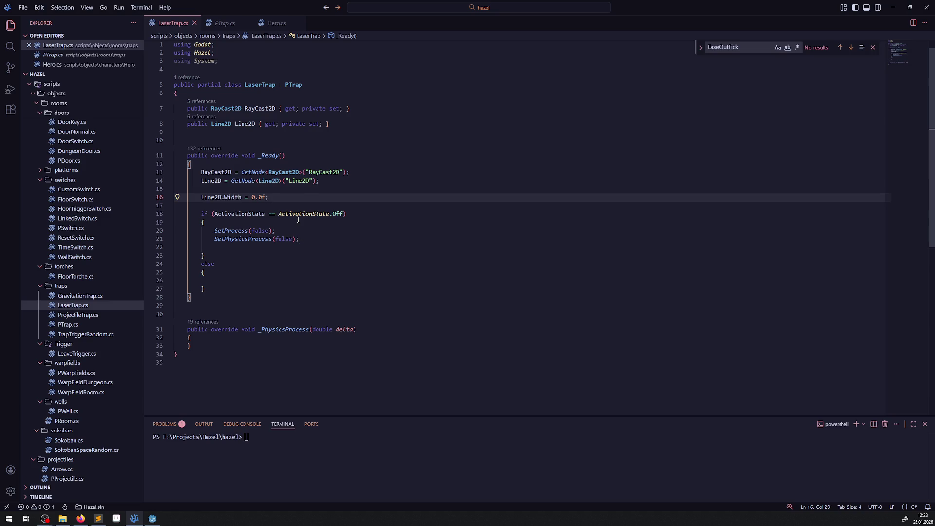
Paste the width statement into the else block, set it to 2.0f, and save.
left_click(222, 281)
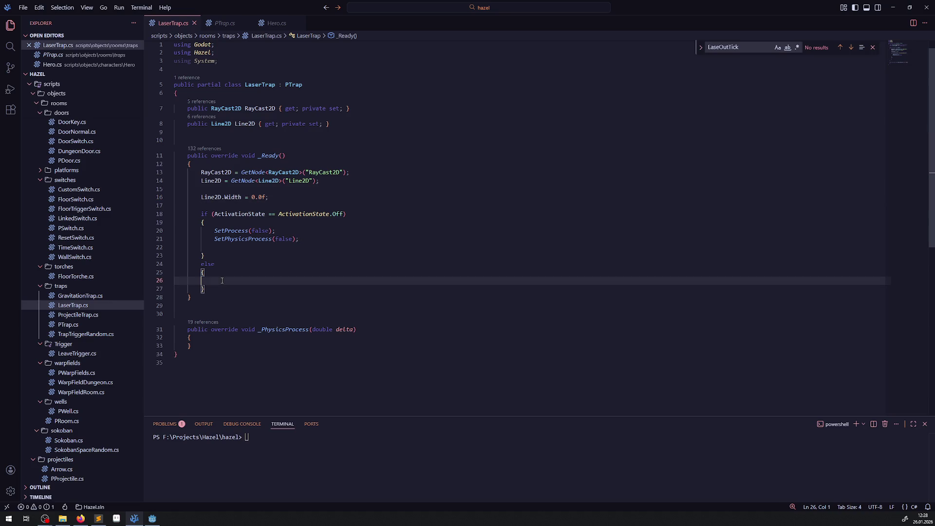
key("ctrl+v")
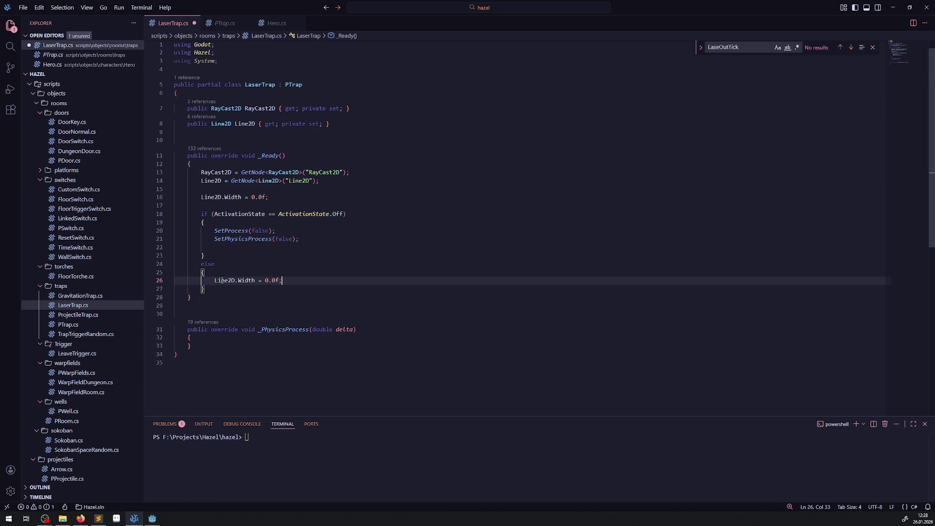
key("Left")
key("BackSpace")
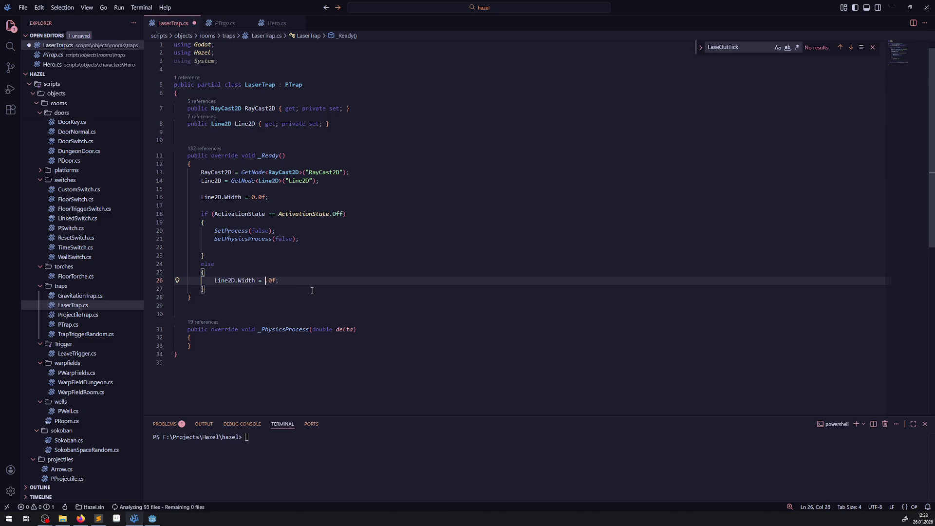
type("2")
key("ctrl+s")
Open blank lines inside the empty _PhysicsProcess method body.
left_click(297, 247)
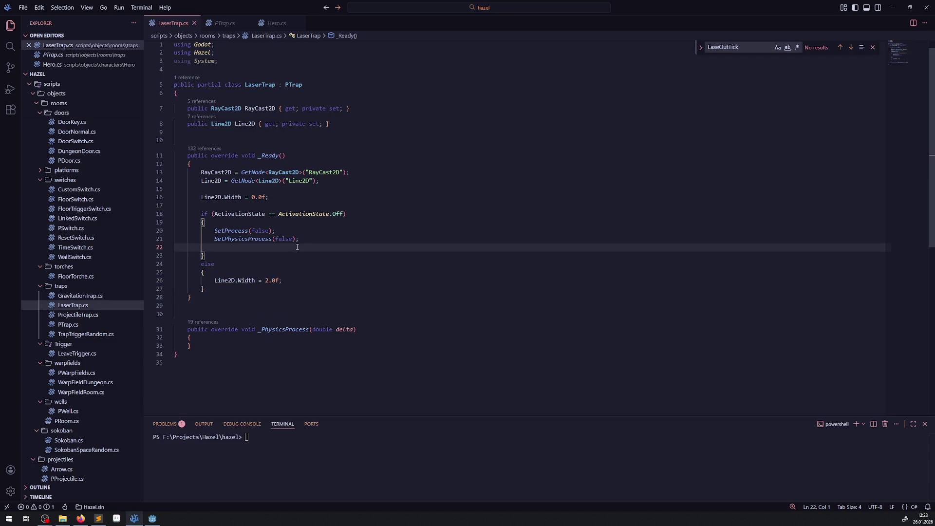
left_click(302, 280)
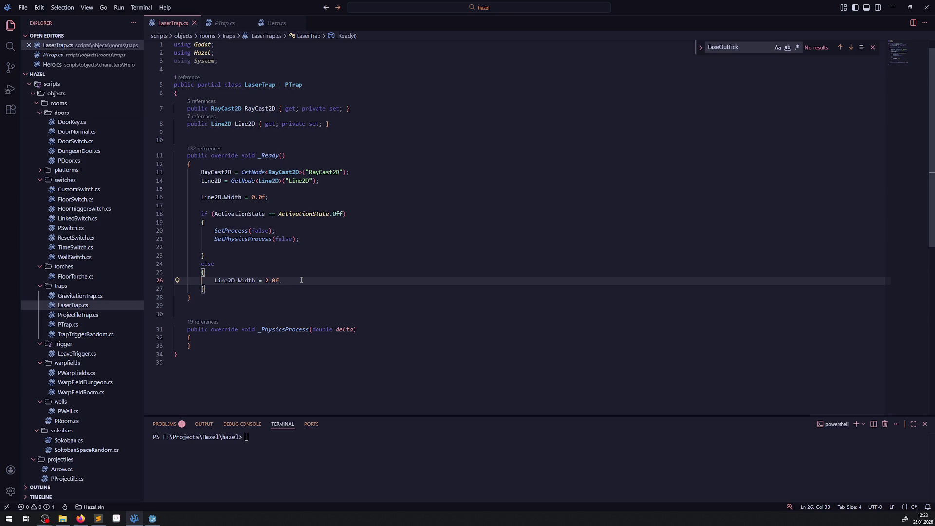
mouse_move(254, 175)
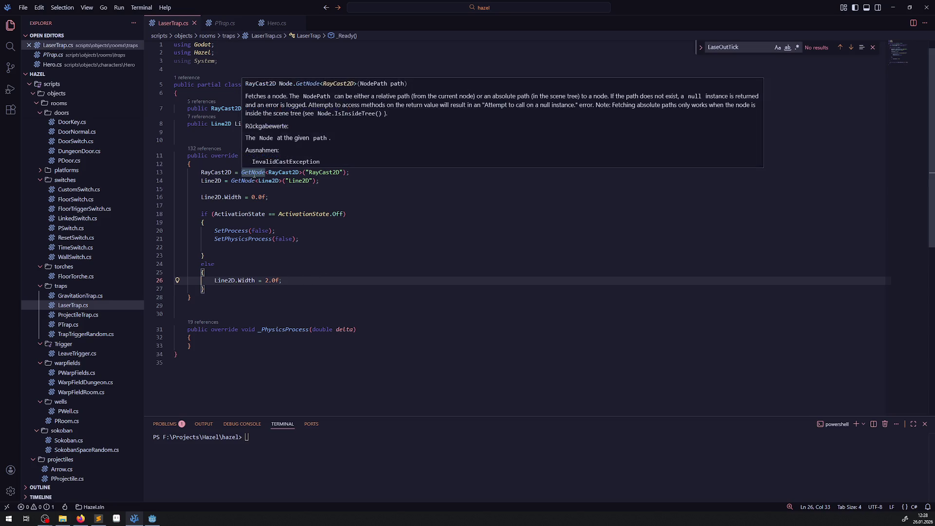
left_click(250, 254)
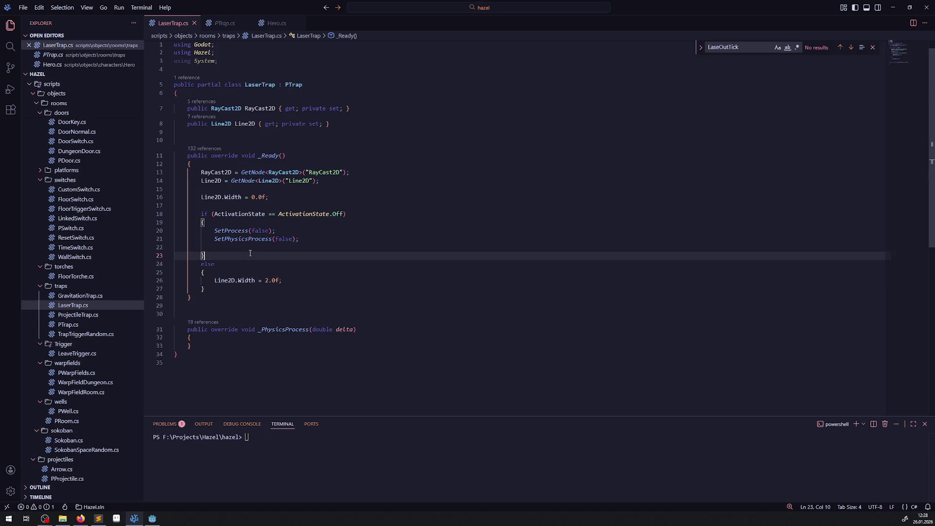
left_click(232, 339)
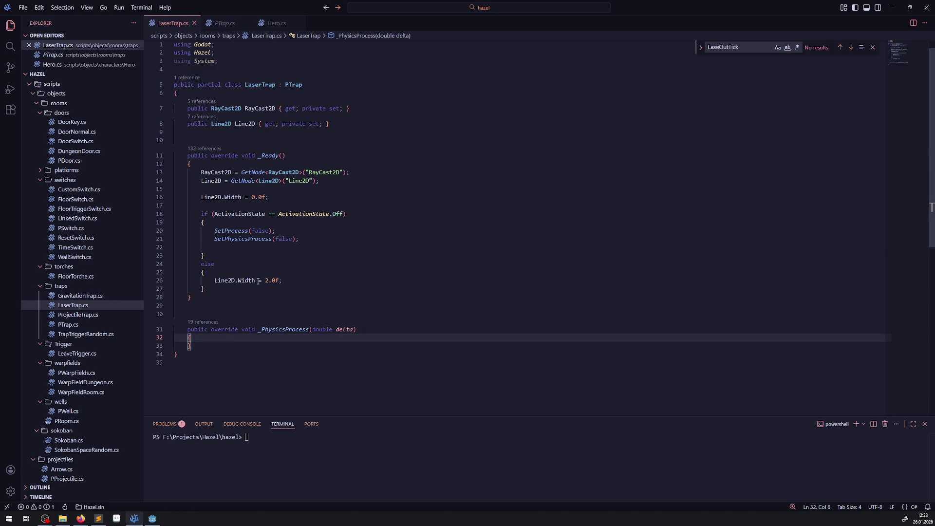
key("Return")
key("Return")
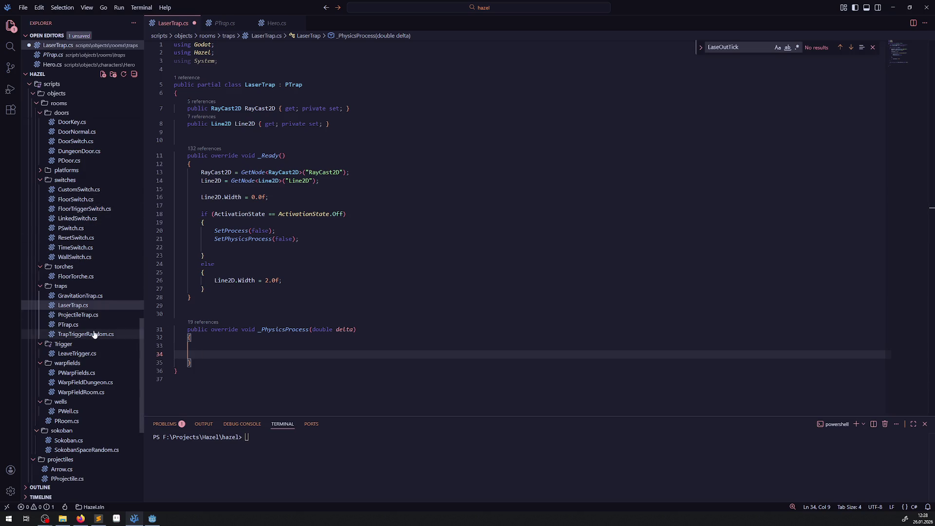
Review how Hero.cs uses HeroRay, scrolling through its code.
left_click(271, 24)
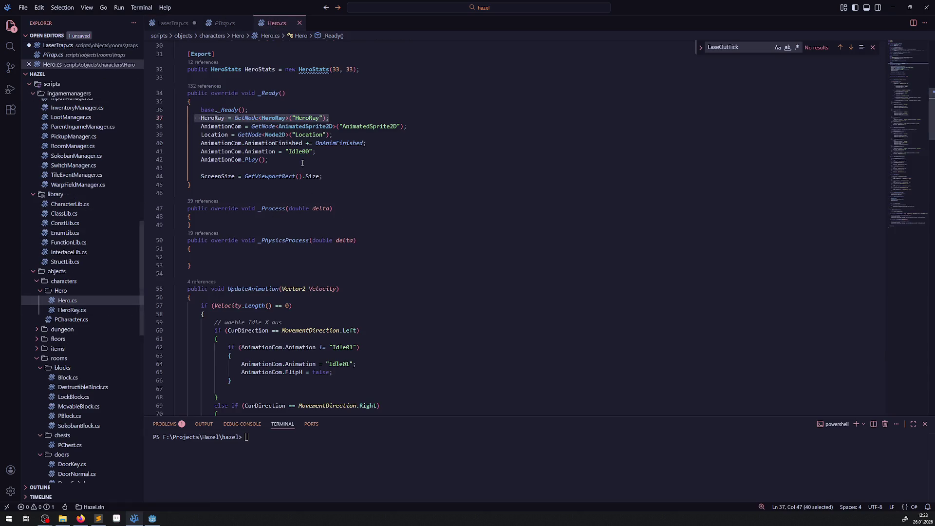
left_click(379, 167)
double_click(215, 118)
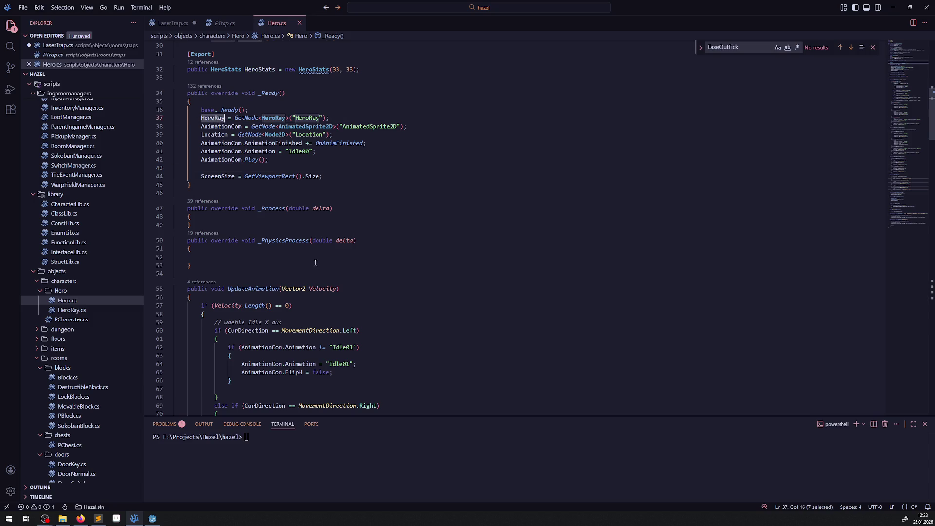
scroll(308, 254, "down", 20)
scroll(309, 254, "down", 20)
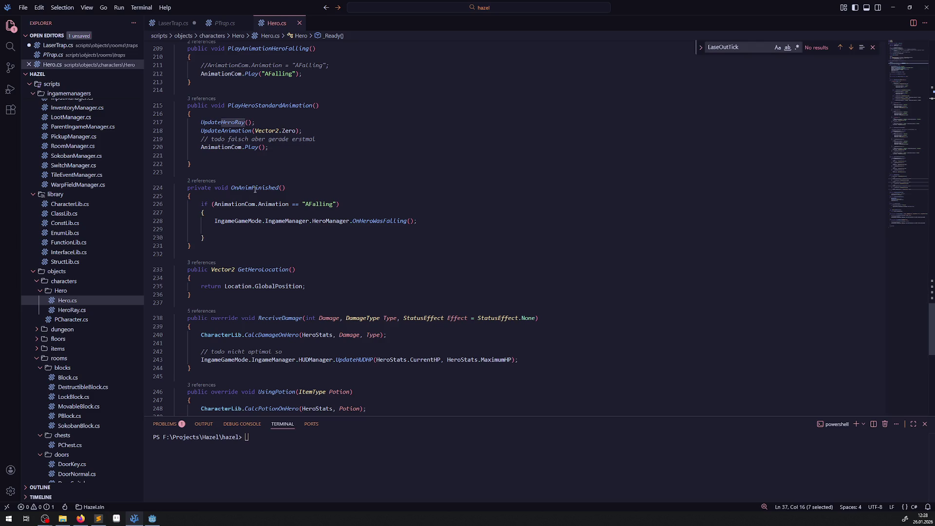
mouse_move(266, 206)
scroll(266, 206, "down", 15)
scroll(268, 206, "up", 3)
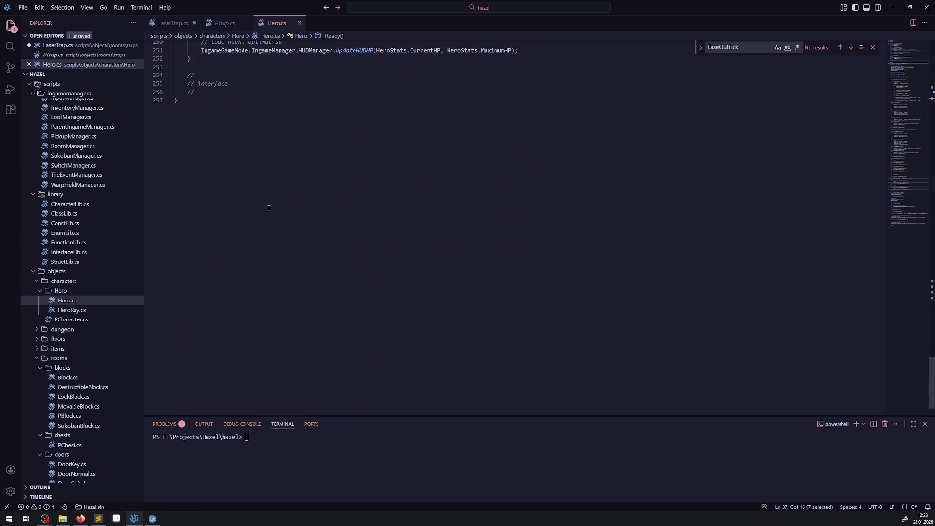
scroll(89, 202, "up", 3)
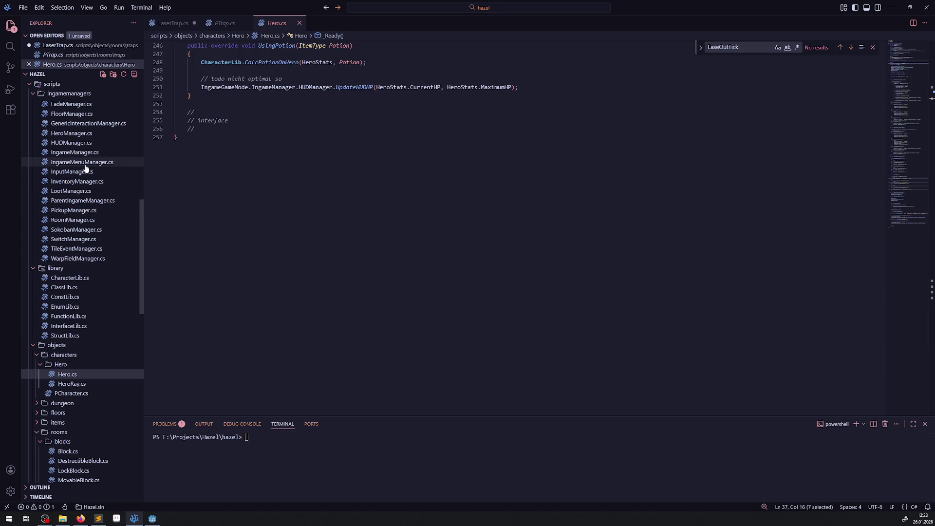
Inspect the IsColliding check in GenericInteractionManager.cs, then return to Godot.
left_click(80, 124)
scroll(194, 188, "up", 15)
scroll(299, 266, "up", 15)
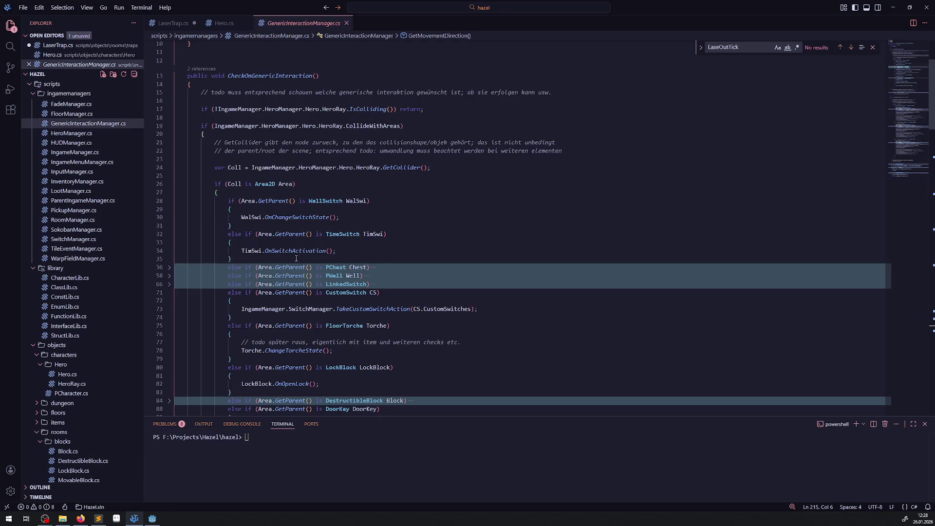
double_click(367, 109)
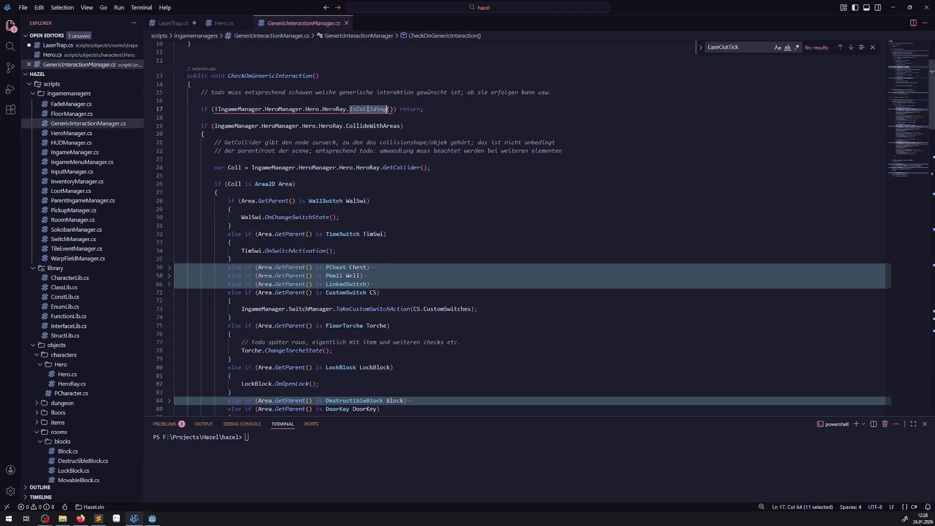
scroll(312, 186, "up", 3)
left_click(438, 177)
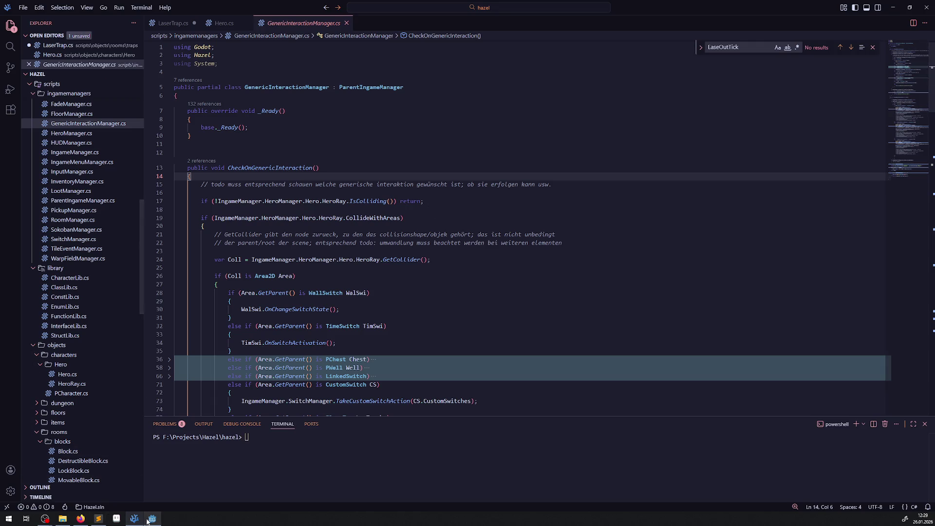
key("alt+Tab")
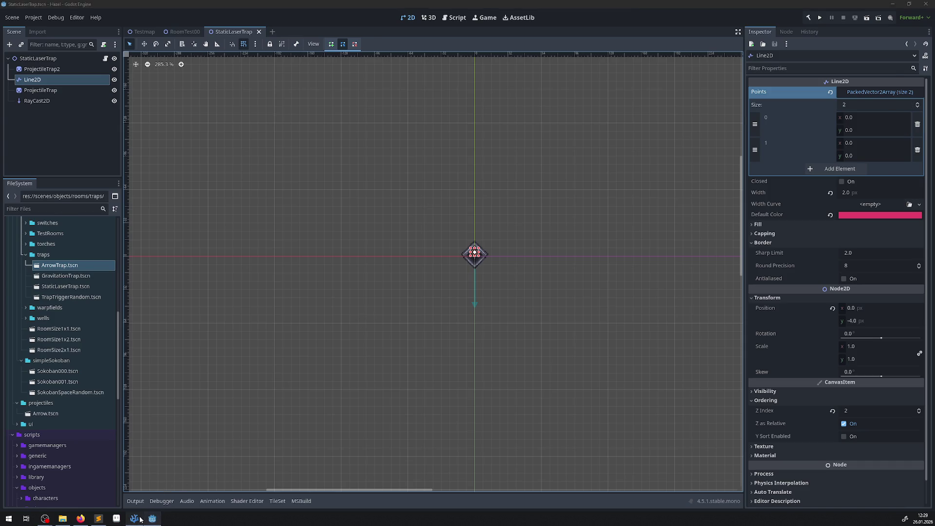
Look over Hero.cs and HeroRay.cs, then return to Godot's StaticLaserTrap scene.
left_click(136, 517)
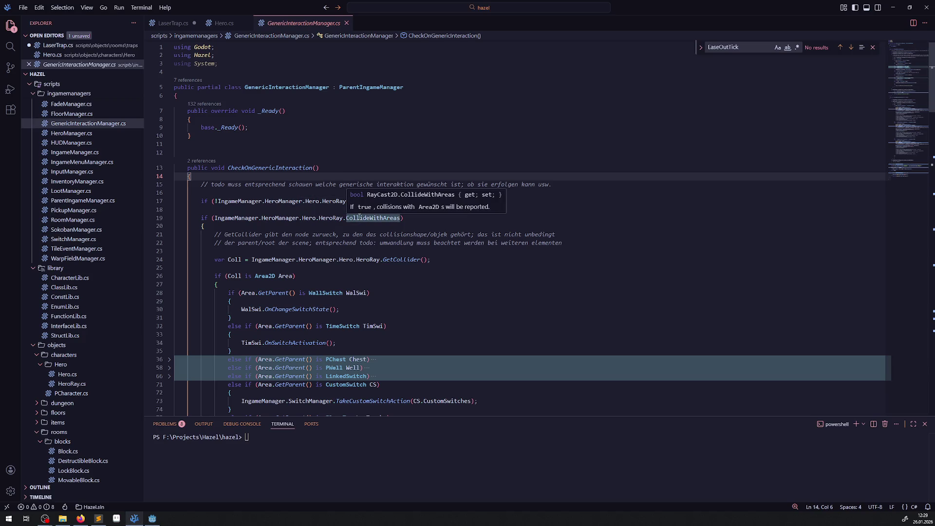
left_click(229, 25)
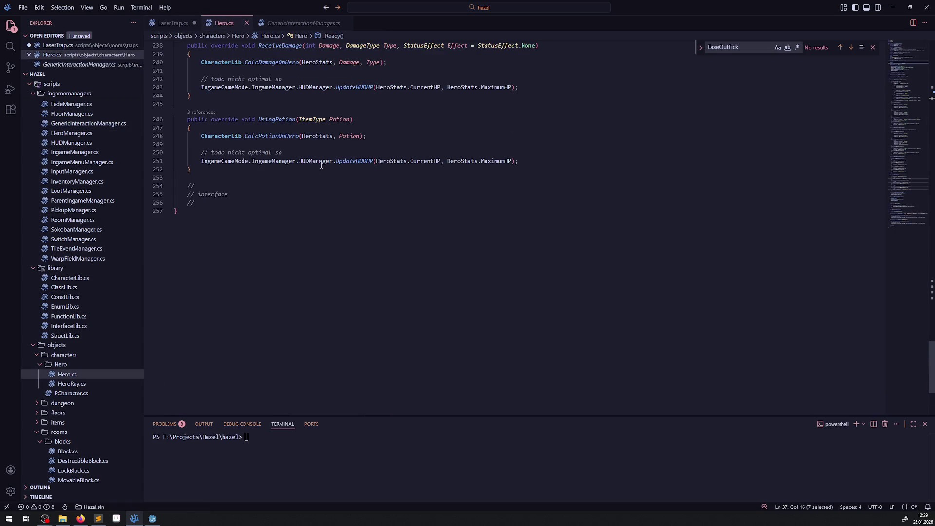
left_click(89, 382)
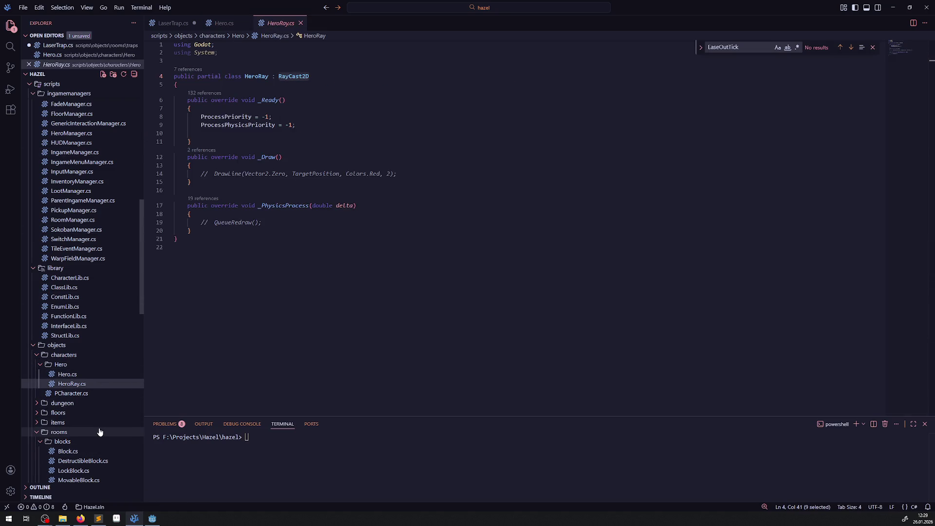
left_click(152, 519)
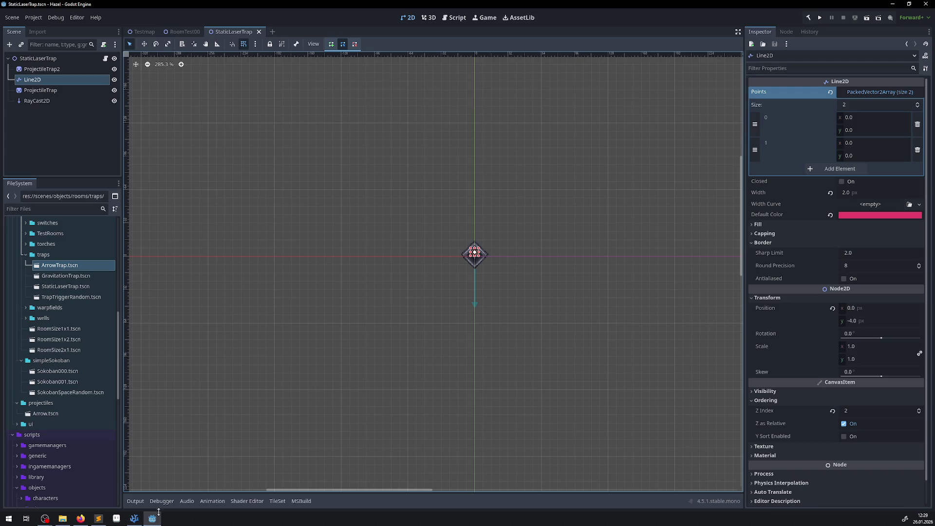
Set the RayCast2D Target Position y to 2000 and save the scene.
left_click(36, 101)
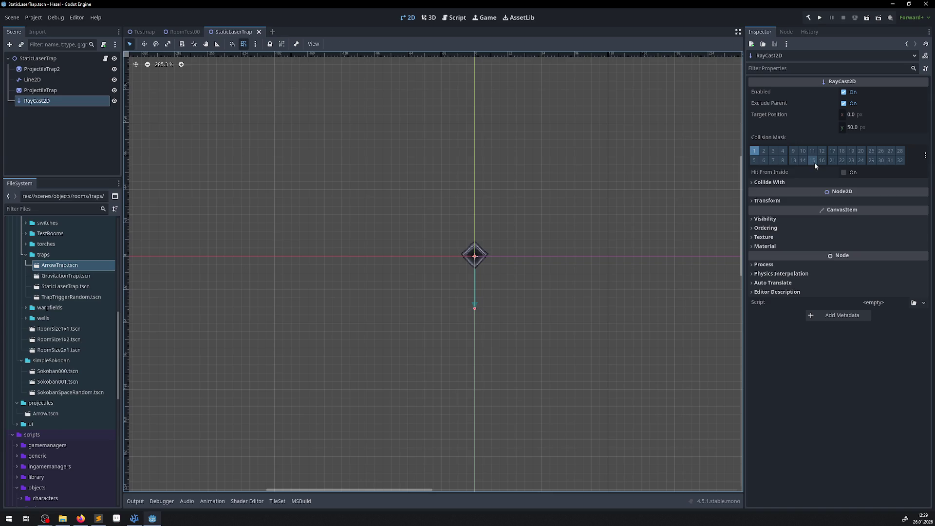
left_click(752, 183)
left_click(752, 182)
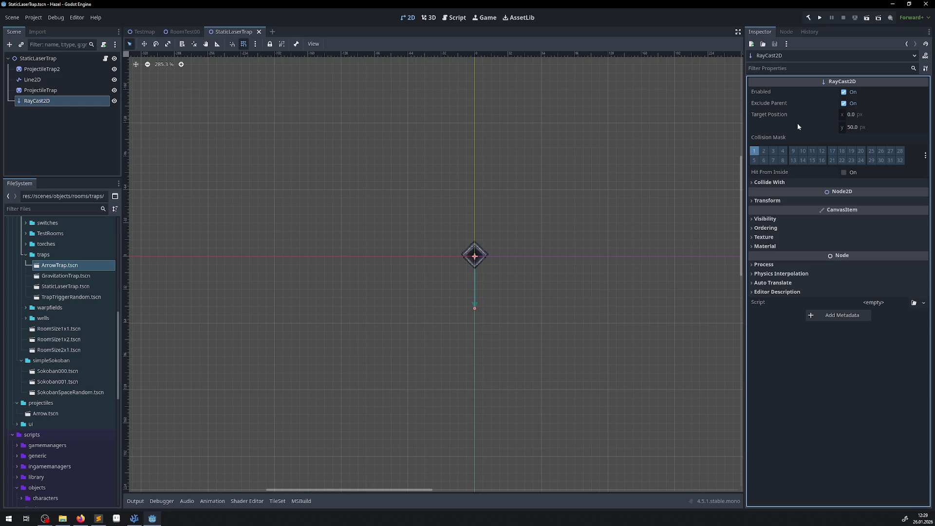
scroll(457, 313, "up", 3)
left_click(860, 127)
scroll(539, 239, "right", 3)
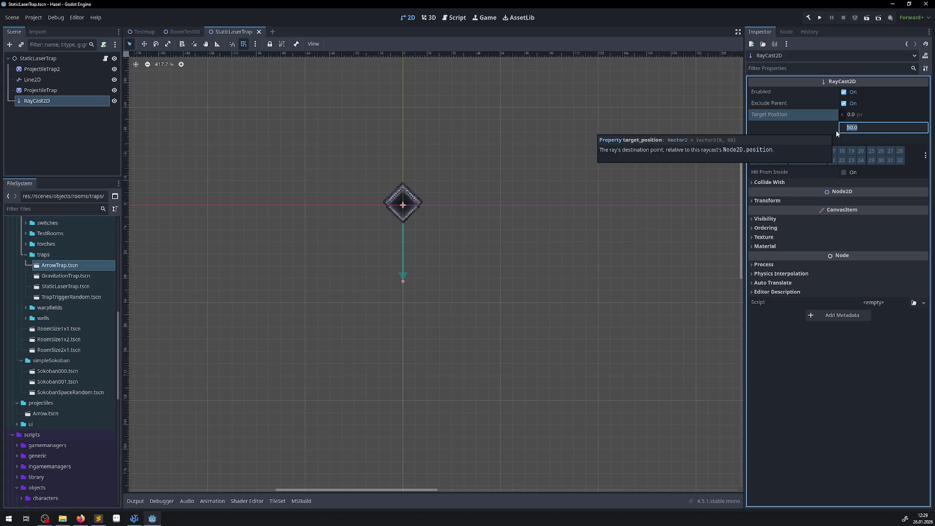
type("2000")
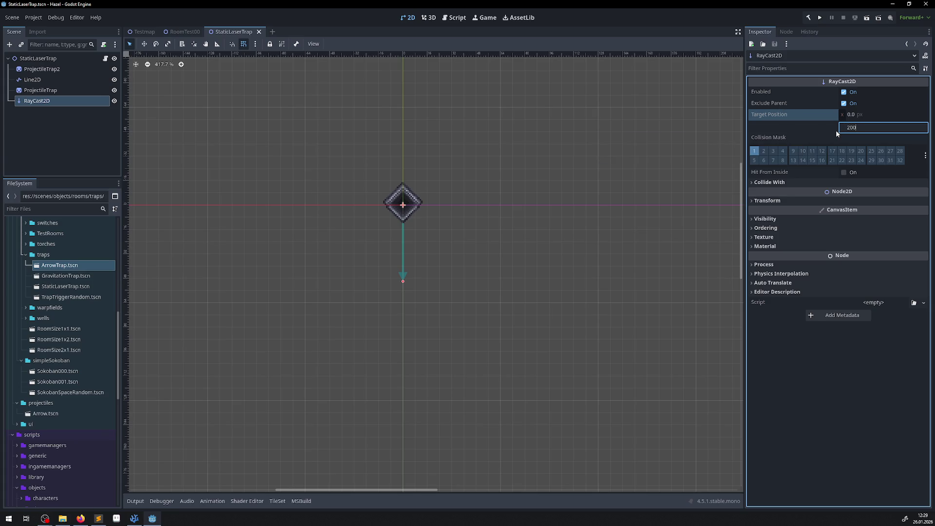
key("Return")
key("ctrl+s")
Pan the canvas to see where the 2000 px ray ends.
scroll(425, 283, "down", 3)
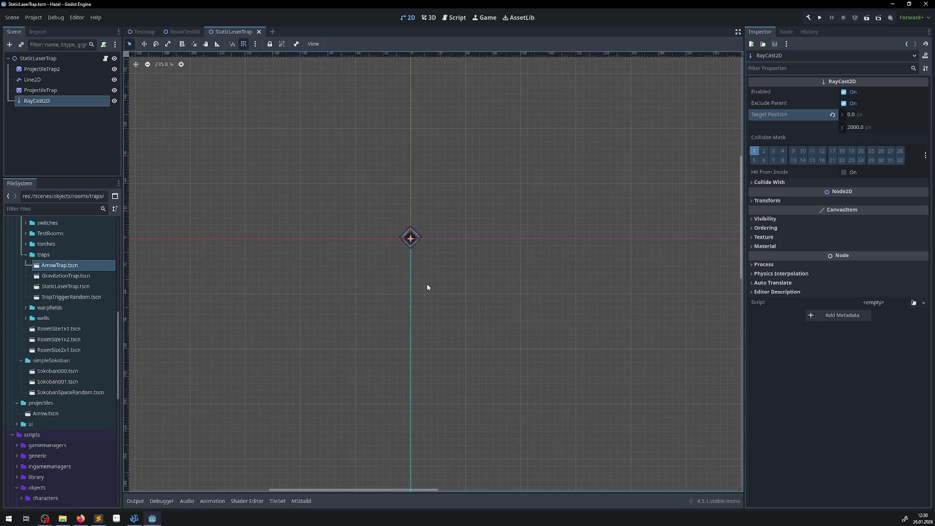
scroll(428, 373, "down", 3)
left_click_drag(428, 373, 435, 100)
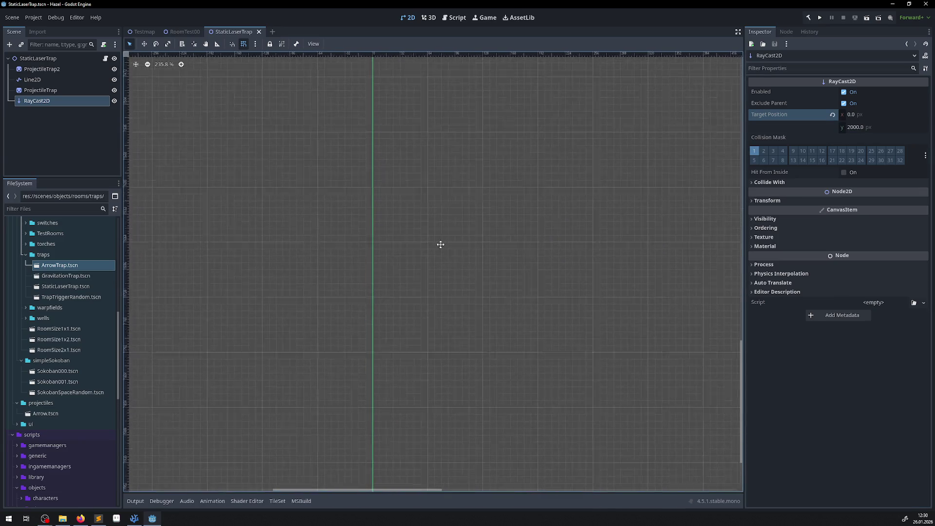
scroll(439, 263, "down", 1)
scroll(429, 282, "down", 12)
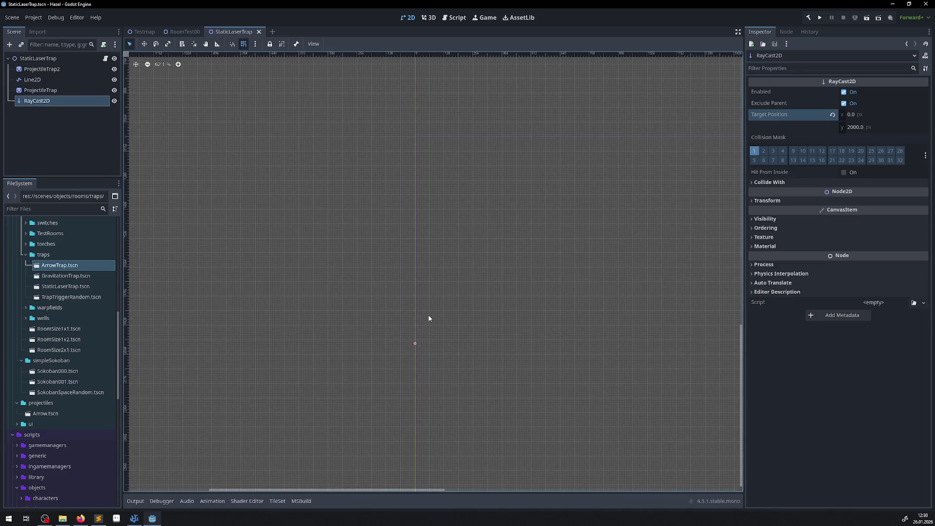
left_click(860, 128)
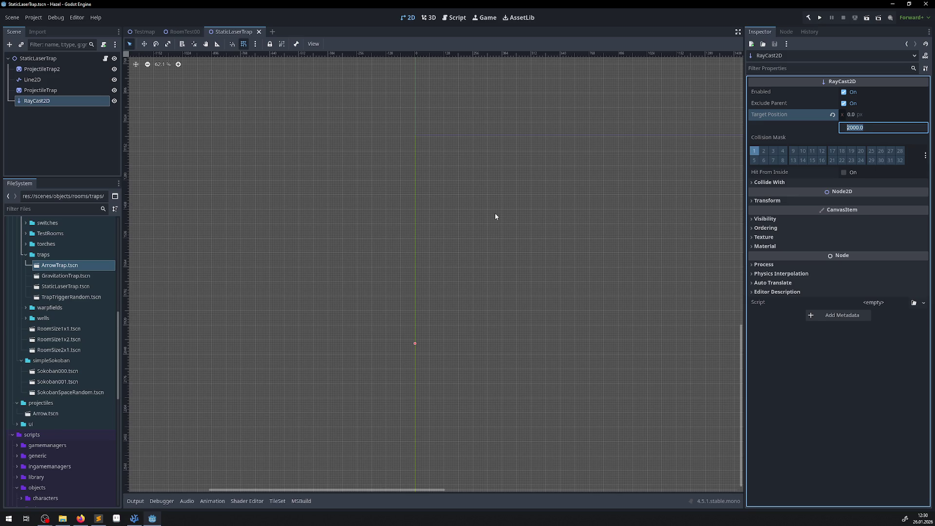
Deselect the RayCast2D and bring up LaserTrap.cs in VS Code.
left_click(350, 261)
scroll(352, 260, "up", 2)
scroll(434, 175, "right", 2)
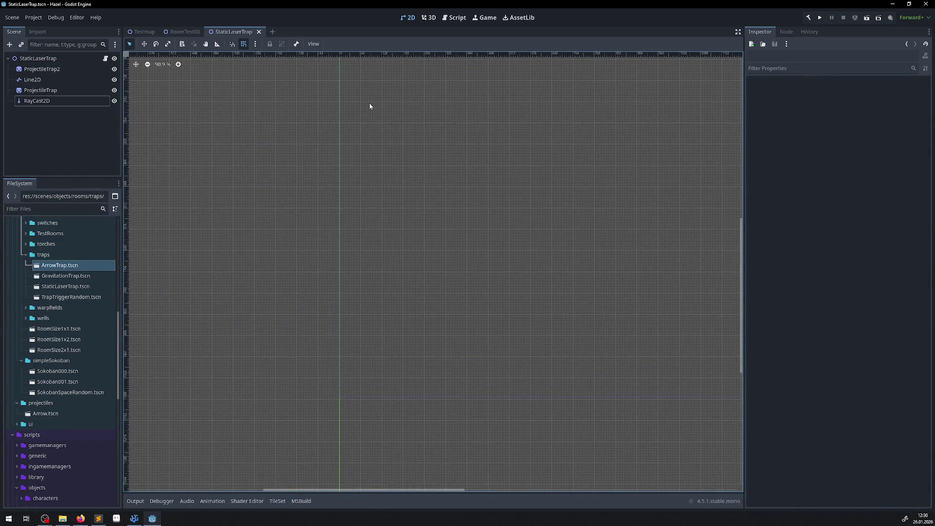
scroll(351, 403, "up", 3)
scroll(369, 292, "up", 3)
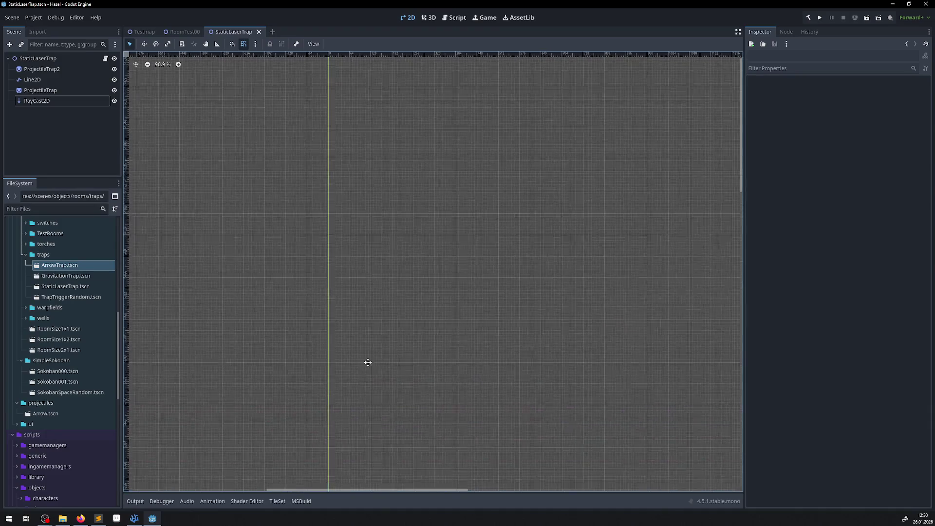
left_click(134, 519)
left_click(173, 23)
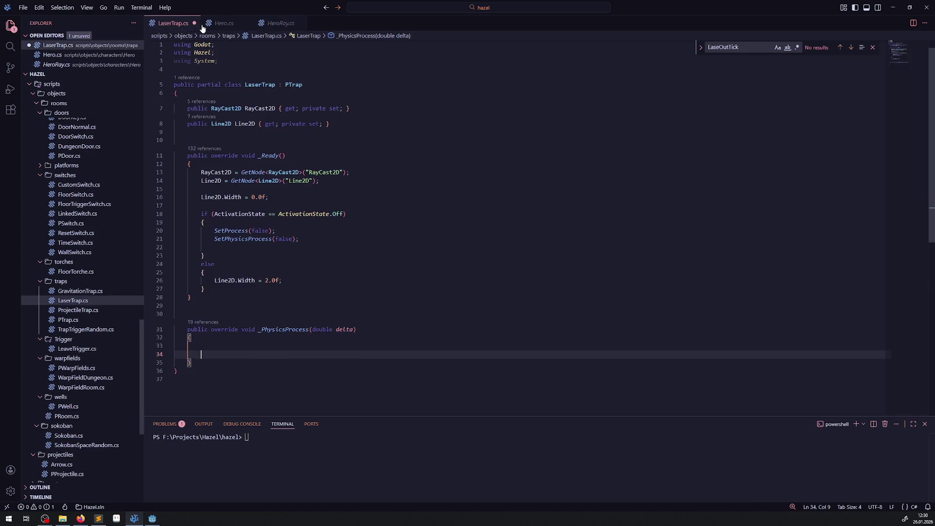
Copy the IsColliding early-return line from GenericInteractionManager.cs into _PhysicsProcess and save.
scroll(83, 216, "up", 10)
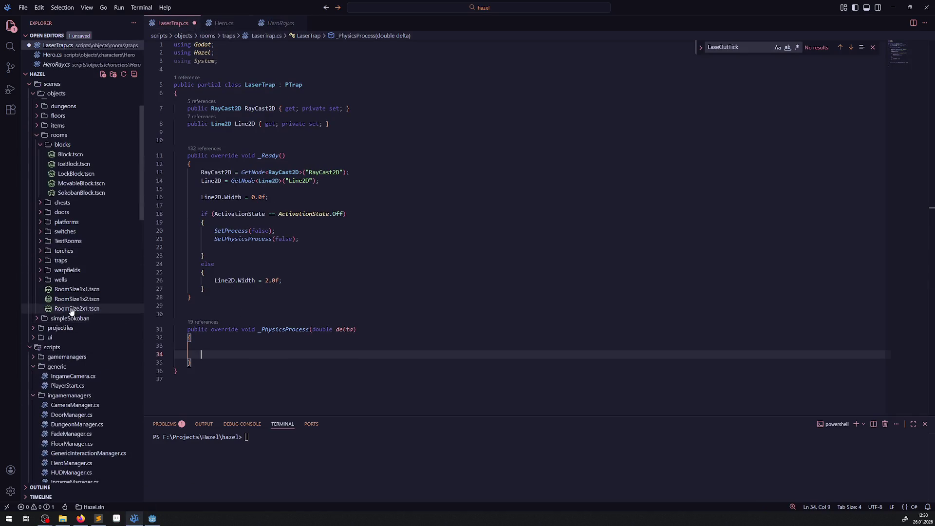
left_click(93, 363)
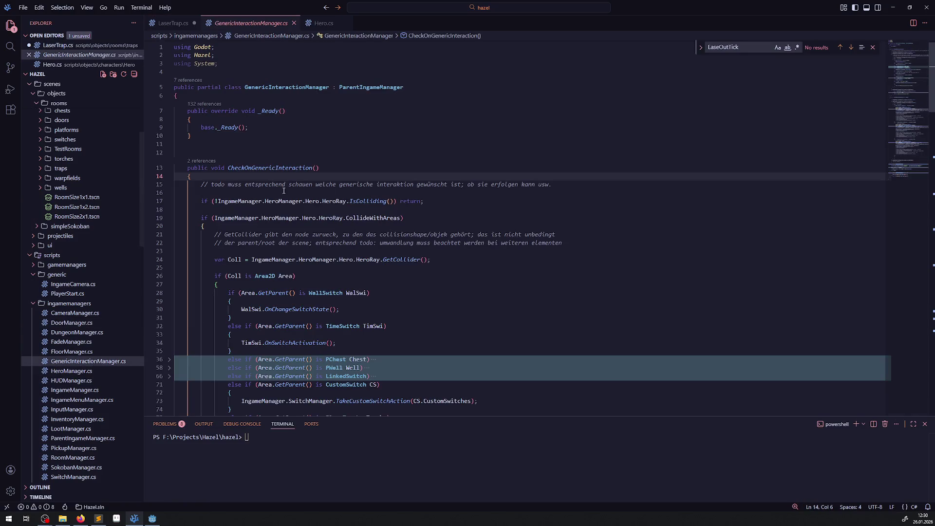
left_click(197, 201)
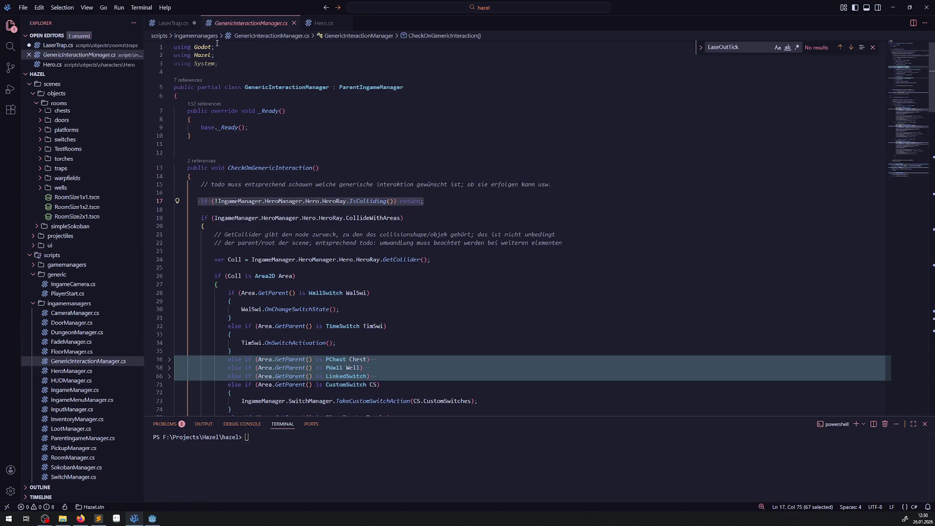
key("ctrl+Tab")
type("if (!IngameManager.HeroManager.Hero.HeroRay.IsColliding()) return;")
key("ctrl+s")
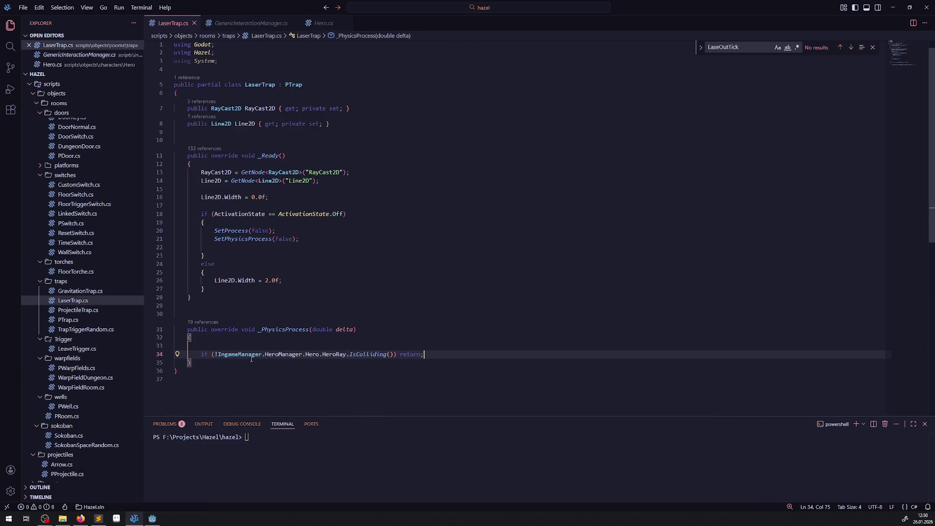
Replace the hero ray reference in the check with RayCast2D and remove the empty line.
left_click(253, 93)
double_click(258, 108)
key("ctrl+c")
left_click_drag(217, 354, 348, 354)
key("ctrl+v")
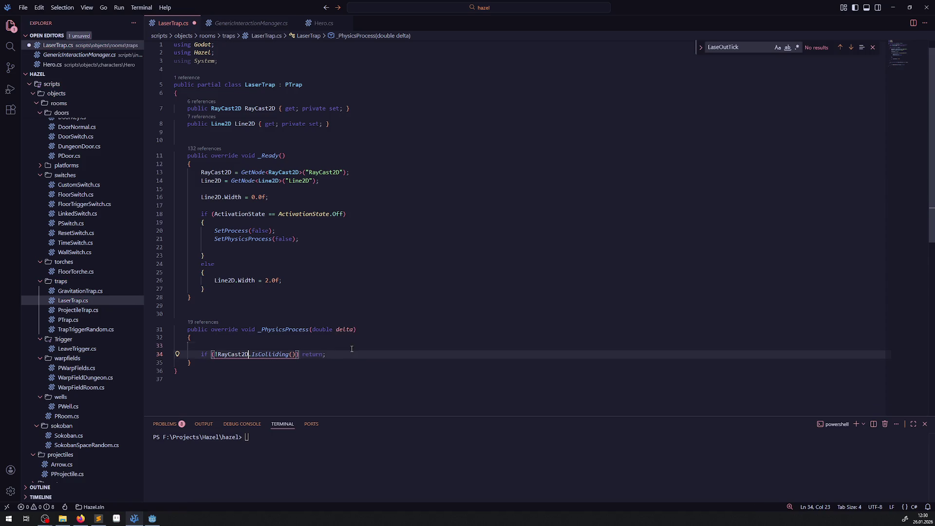
left_click(334, 350)
key("ctrl+s")
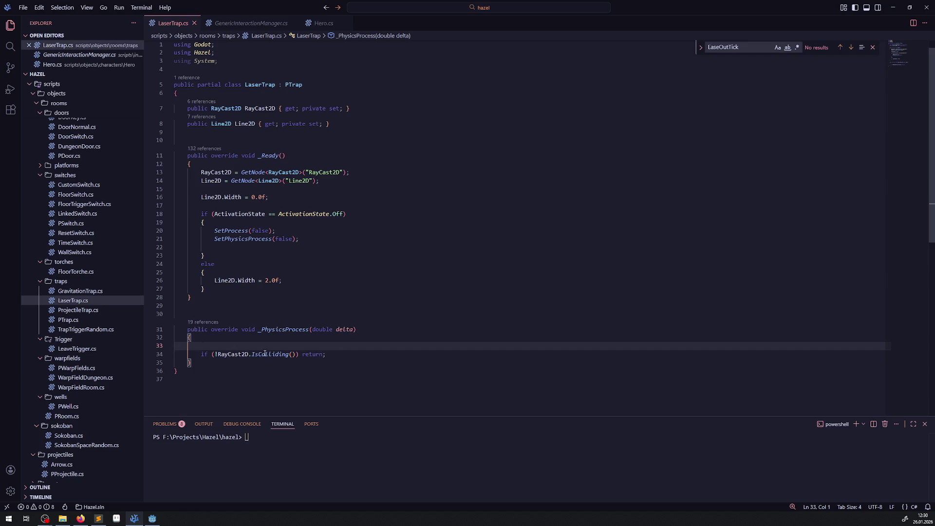
key("Delete")
Restore the ! negation so the condition reads !RayCast2D.IsColliding(), and save.
left_click(338, 347)
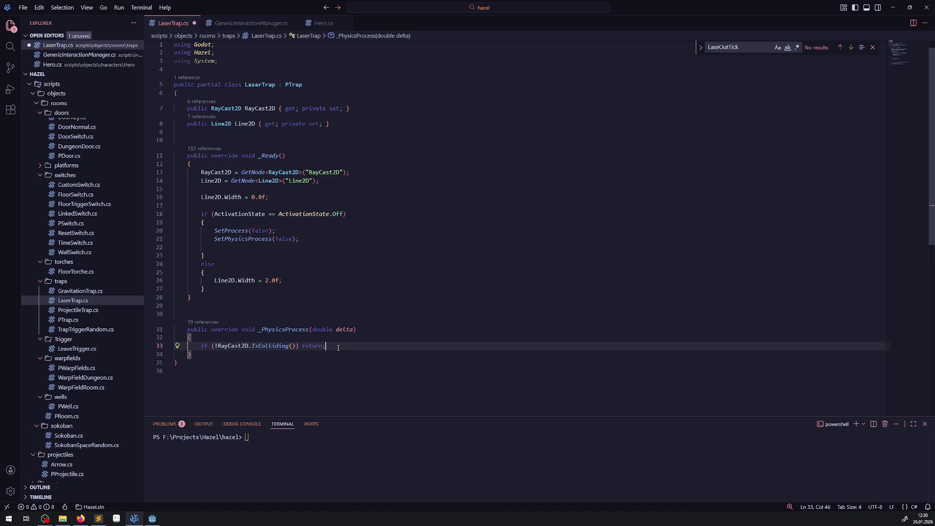
left_click(217, 346)
key("BackSpace")
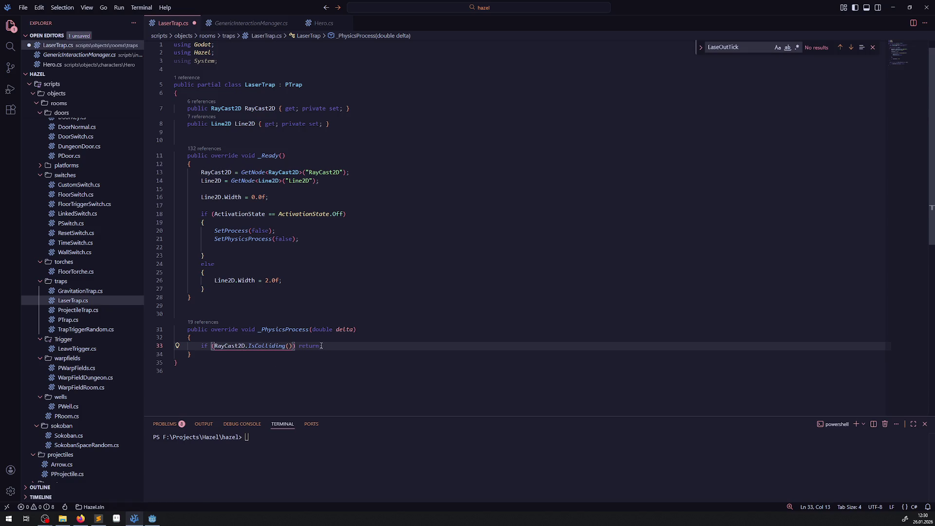
type("!")
key("ctrl+s")
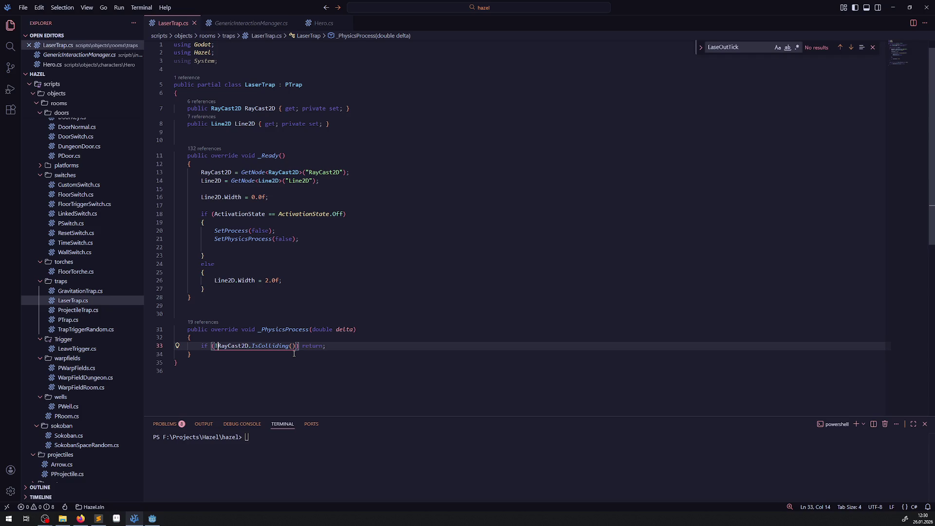
Add '// todo sollte normal immer mit etwas eine collision haben?' above the check and save.
left_click(319, 338)
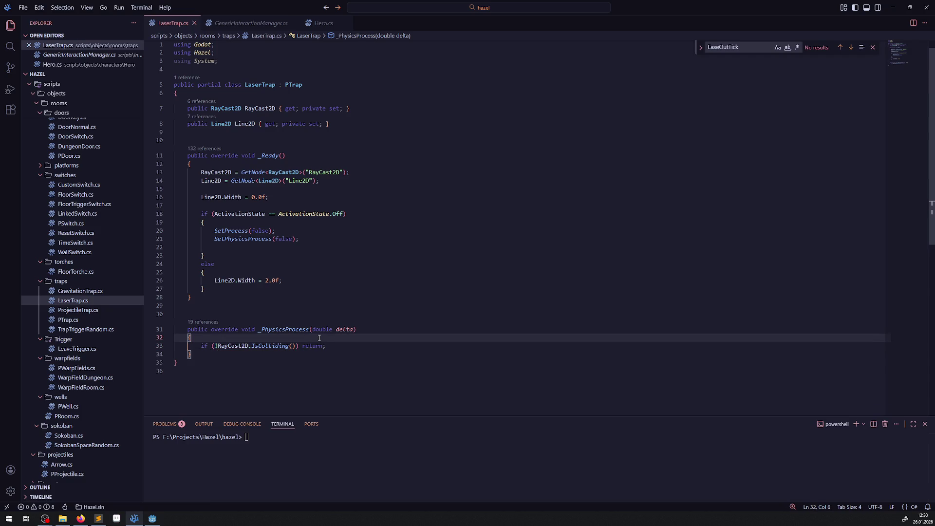
mouse_move(310, 329)
key("Return")
type("// todo sol")
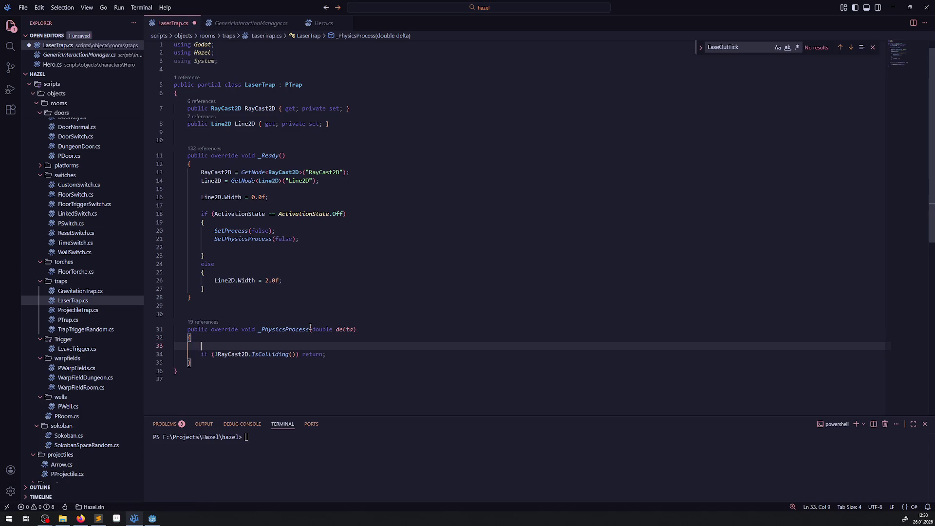
type("lte normal immer m")
type("it e")
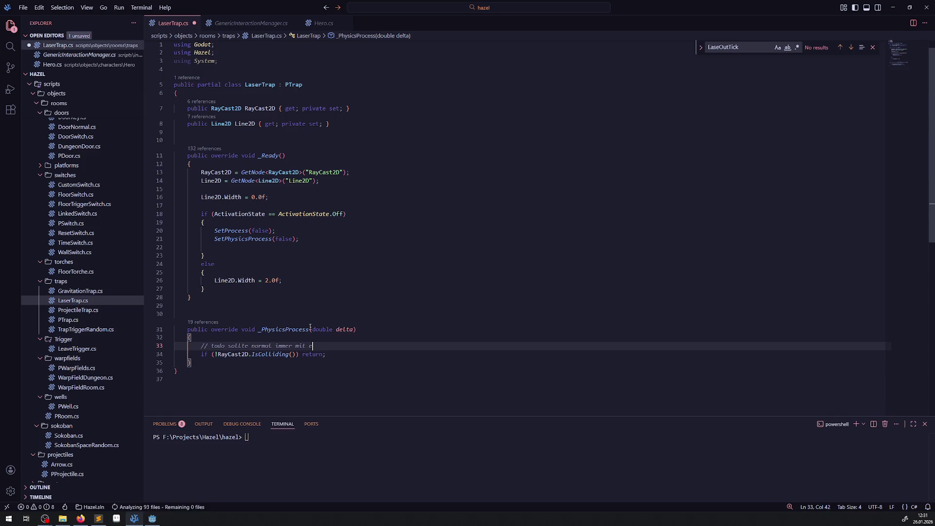
type("twas eine ")
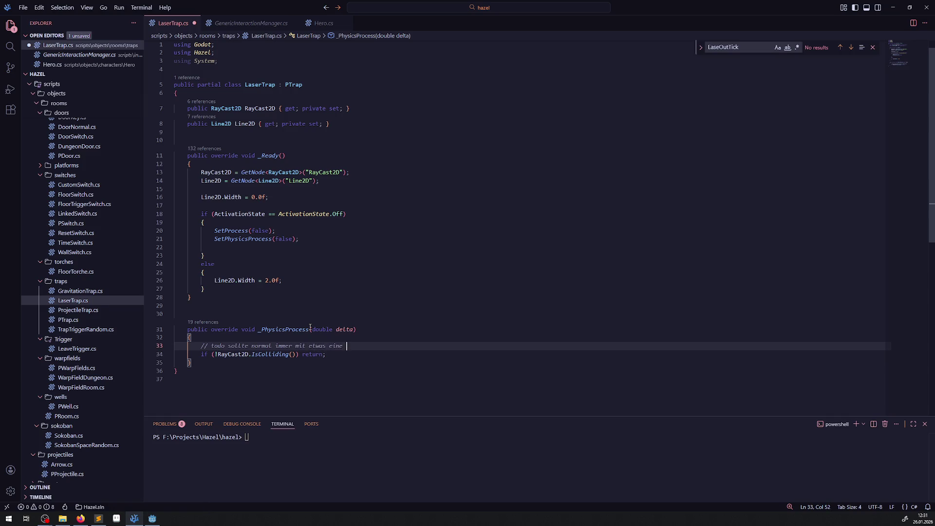
type("collision haben?")
key("ctrl+s")
Enable RayCast2D collision mask layers 2 and 3, leaving layer 4 off, then return to VS Code.
left_click(152, 518)
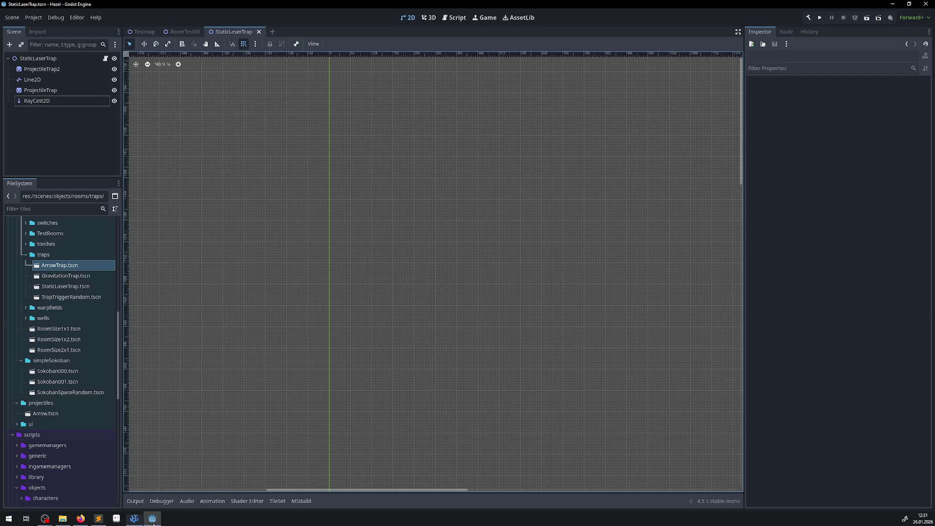
left_click(36, 101)
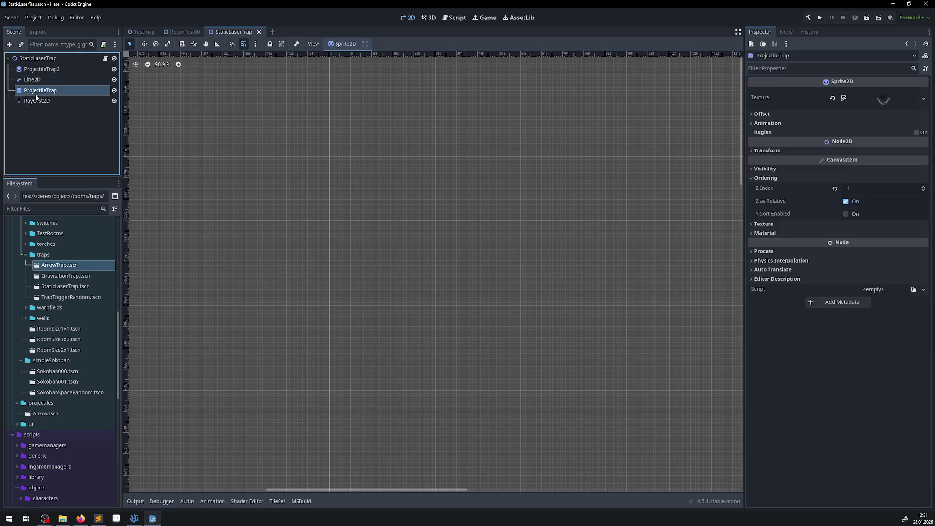
left_click(764, 150)
left_click(774, 151)
left_click(783, 151)
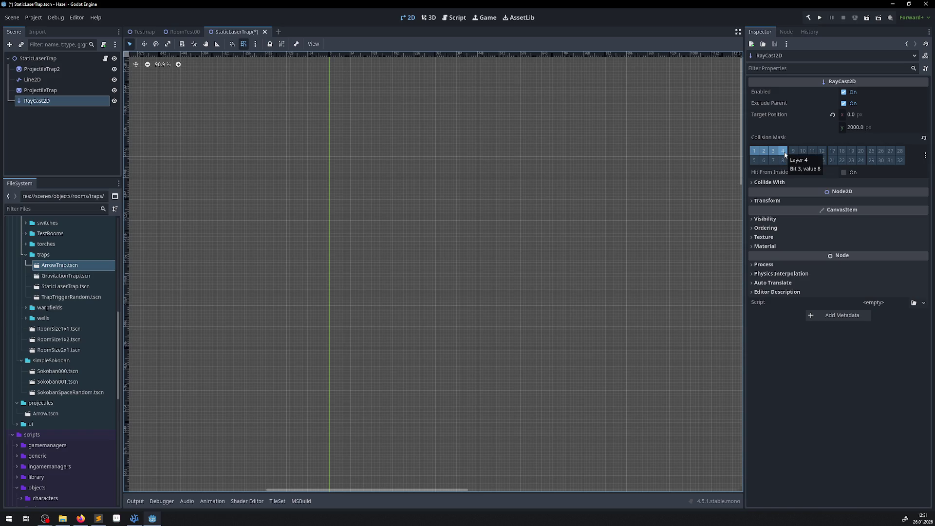
left_click(784, 152)
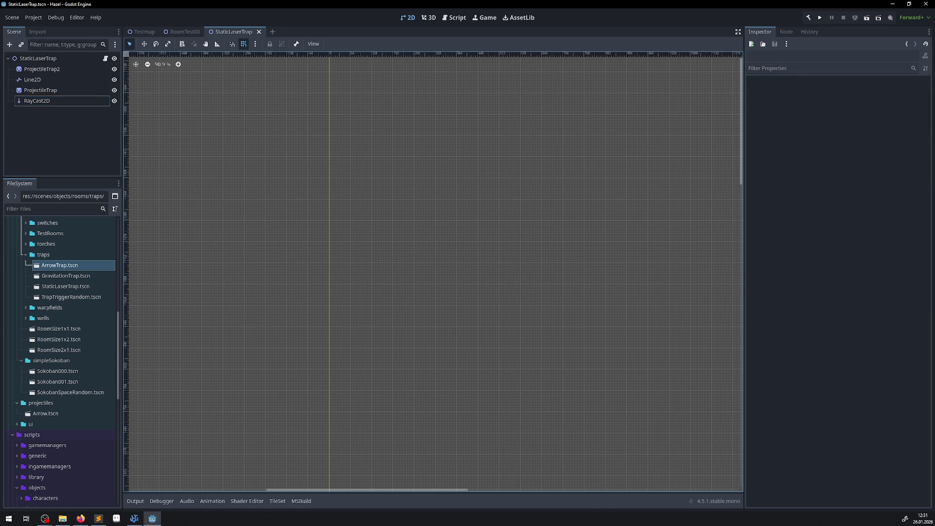
left_click(134, 519)
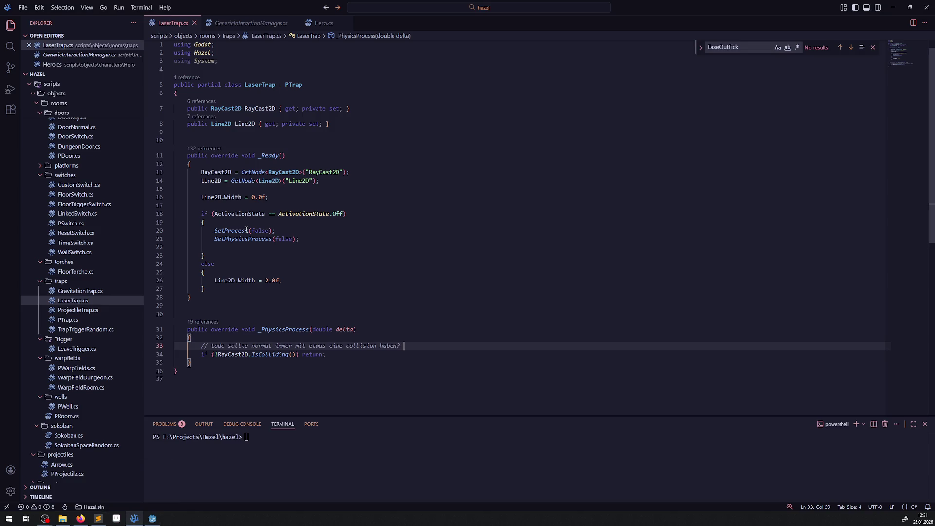
Add a new empty line below the IsColliding check in _PhysicsProcess.
left_click(241, 259)
left_click_drag(197, 196, 222, 197)
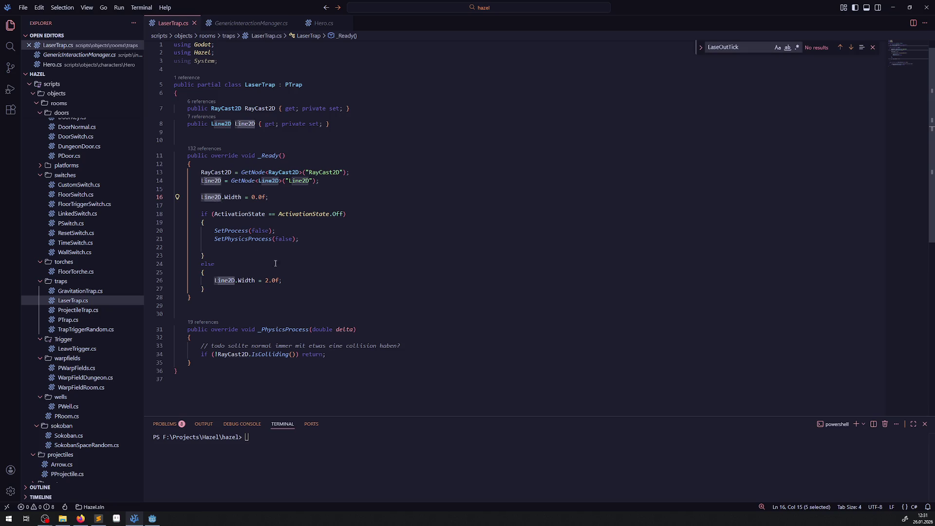
left_click(340, 354)
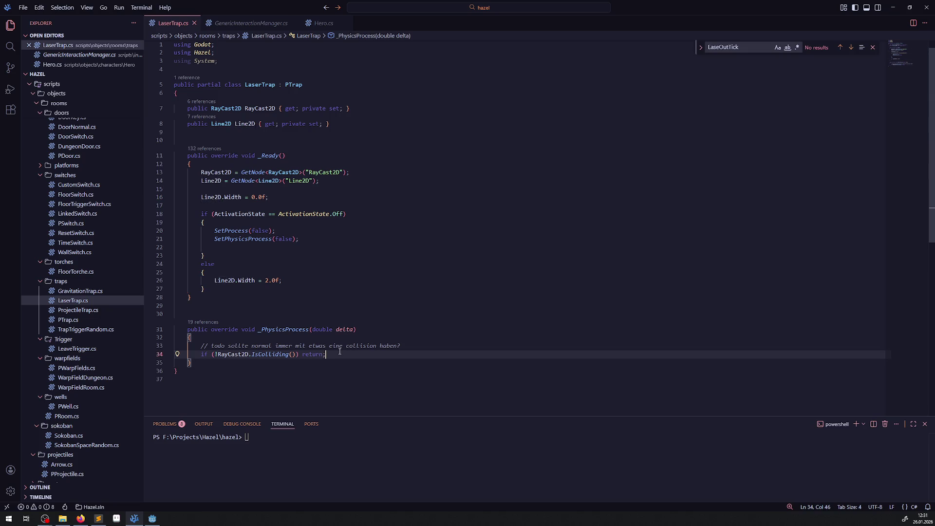
key("Return")
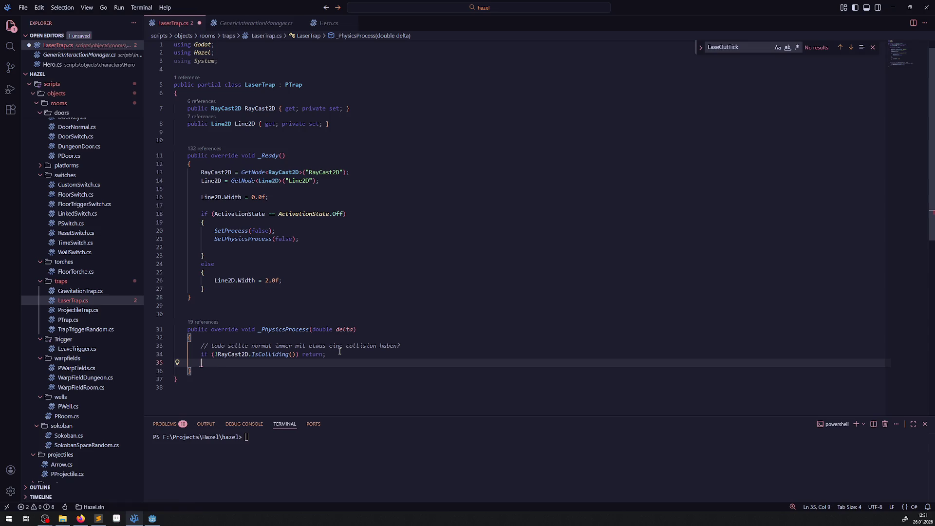
key("alt+Left")
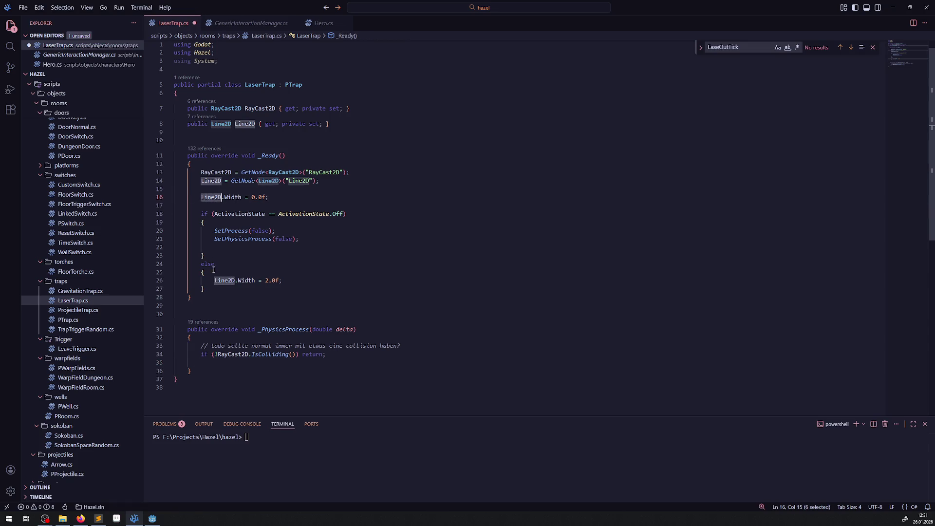
left_click(212, 363)
Start the statement 'Line2D.Points[1] =' and save, then select RayCast2D on line 34.
type("Line2D.")
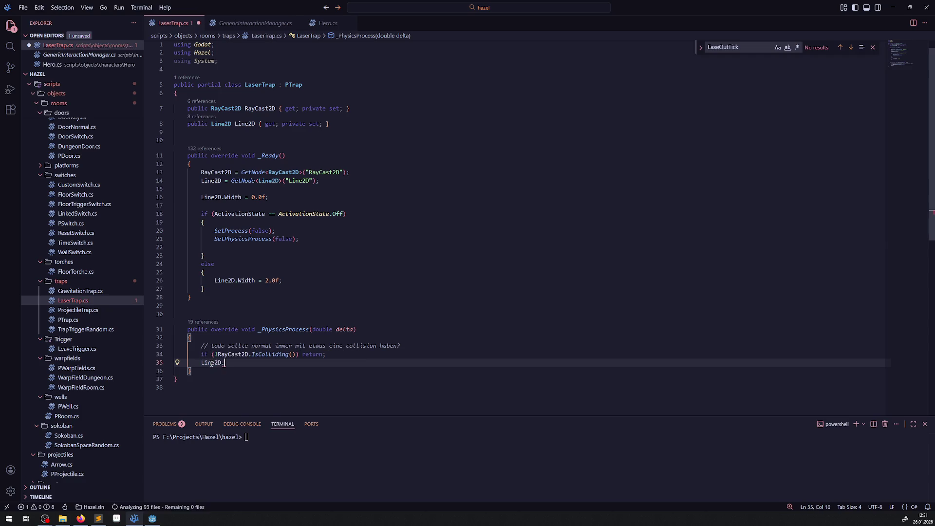
type("Poi")
key("Tab")
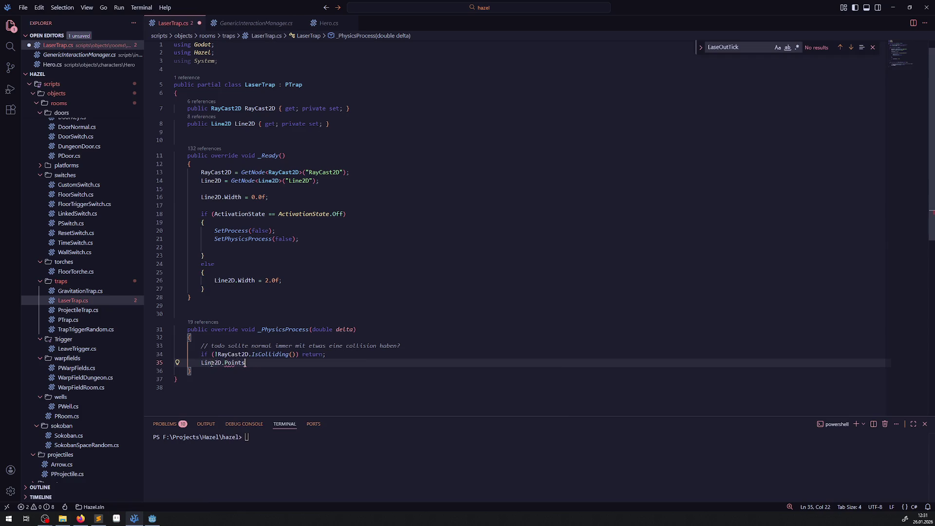
type("[")
key("Escape")
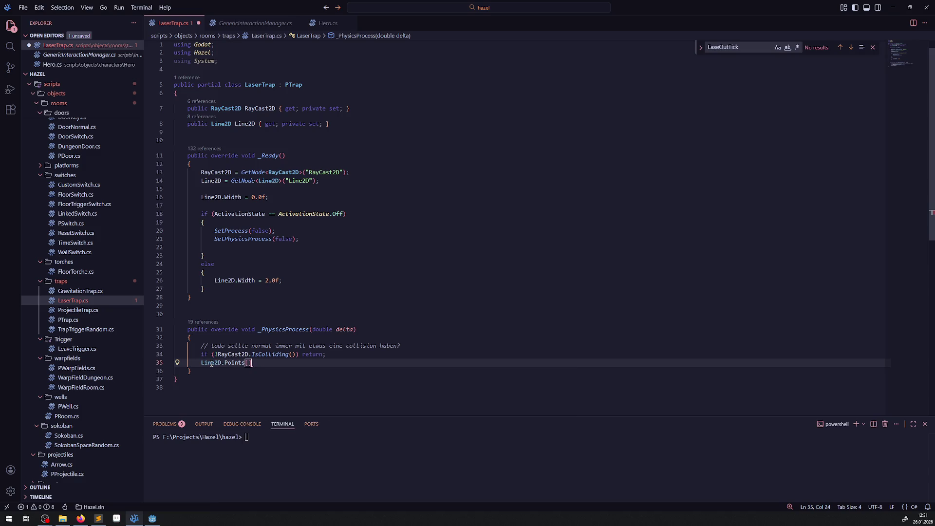
type("1] =")
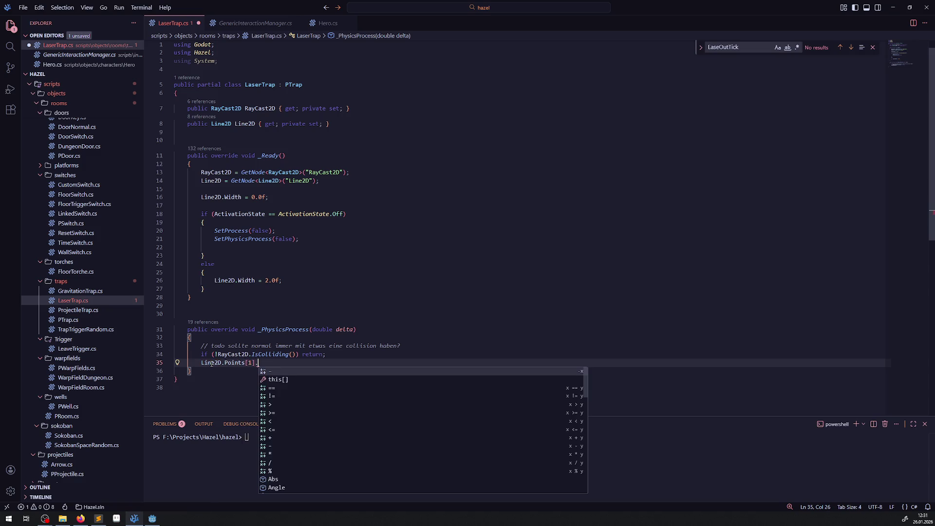
key("ctrl+s")
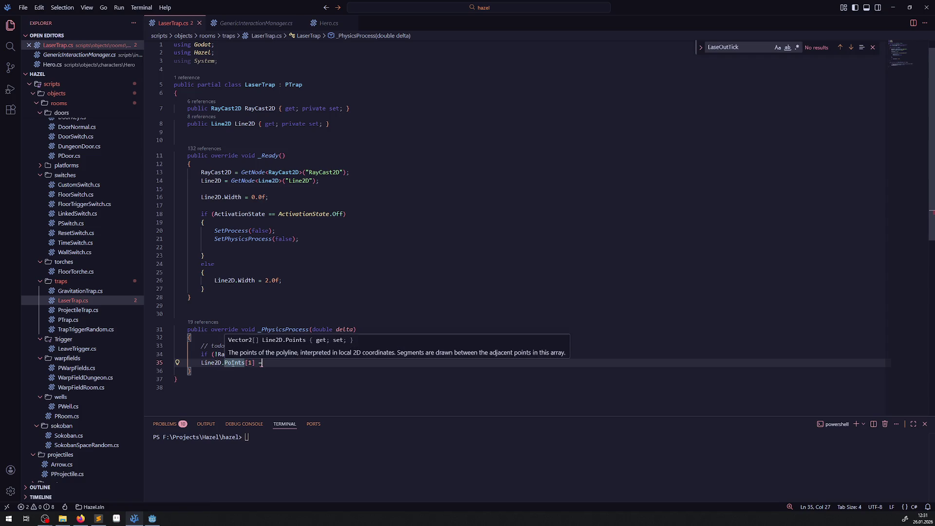
left_click(242, 303)
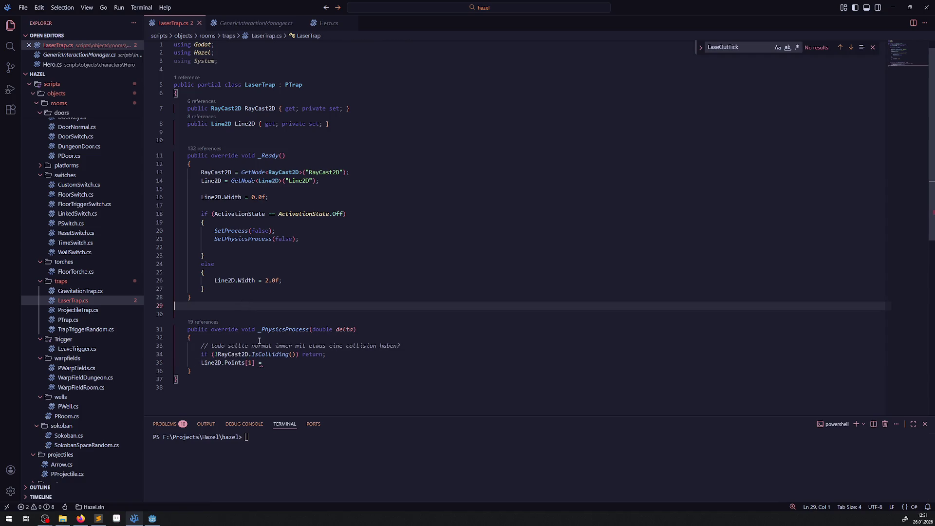
double_click(233, 355)
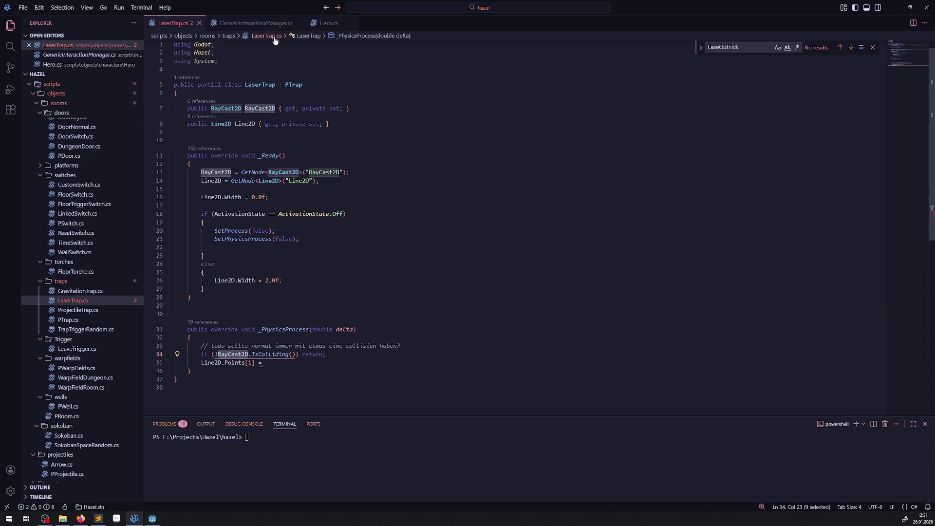
left_click(246, 23)
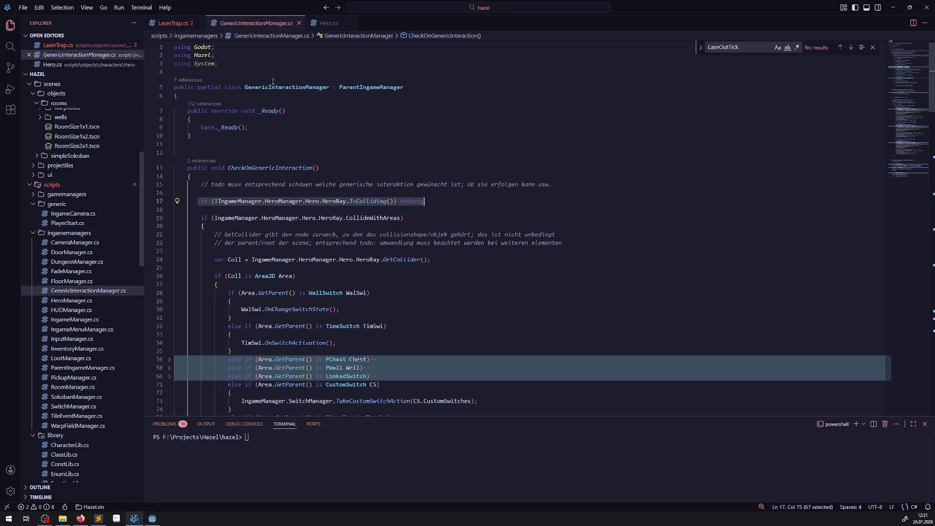
Paste the CollideWithAreas if line into LaserTrap.cs with an opening brace, and save.
left_click(199, 221)
left_click(212, 227)
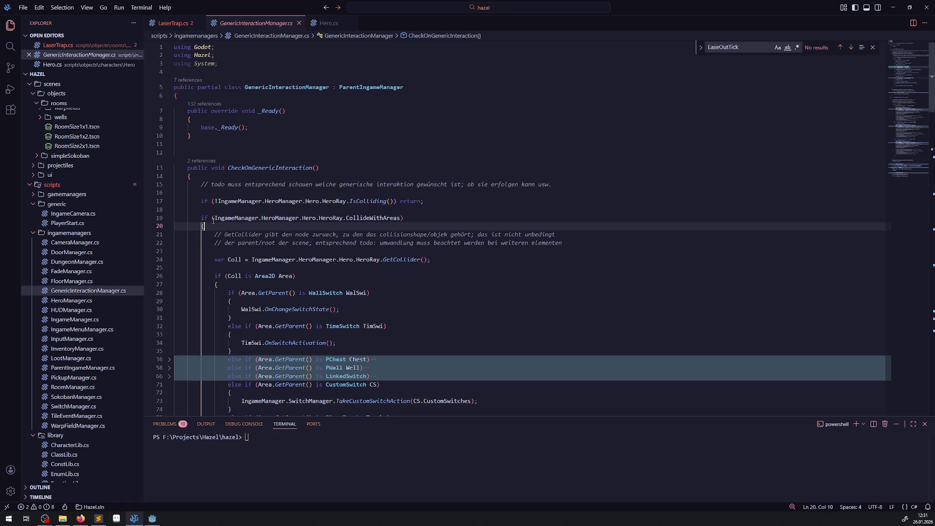
left_click_drag(201, 227, 161, 220)
key("ctrl+c")
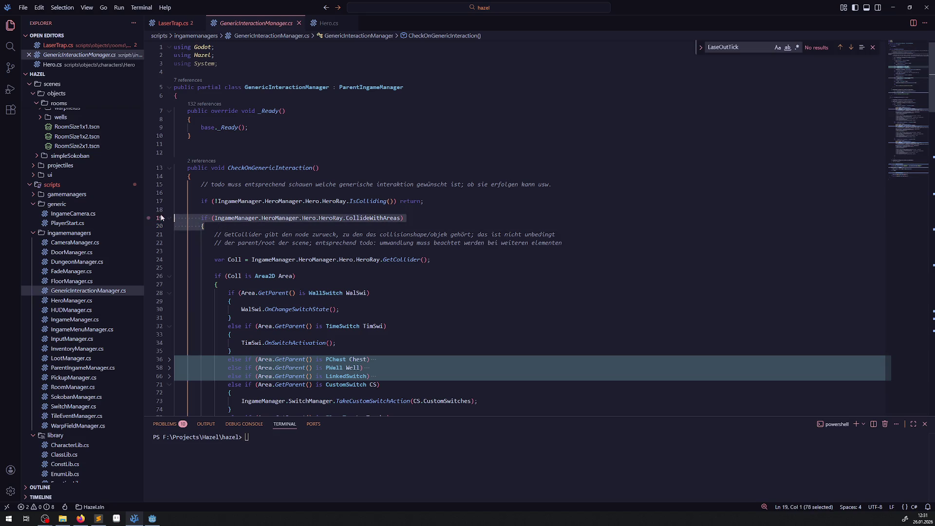
left_click(173, 23)
left_click_drag(341, 371, 201, 371)
key("BackSpace")
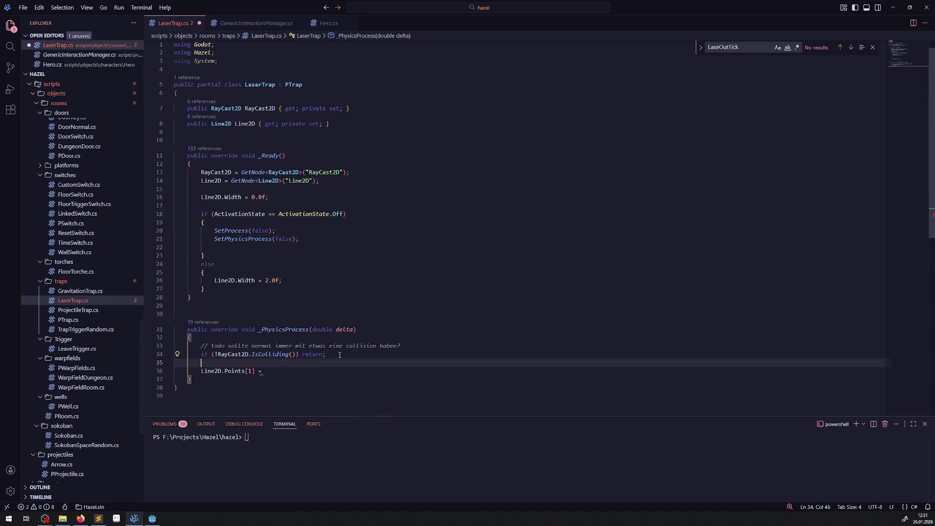
key("ctrl+v")
key("Return")
type("{")
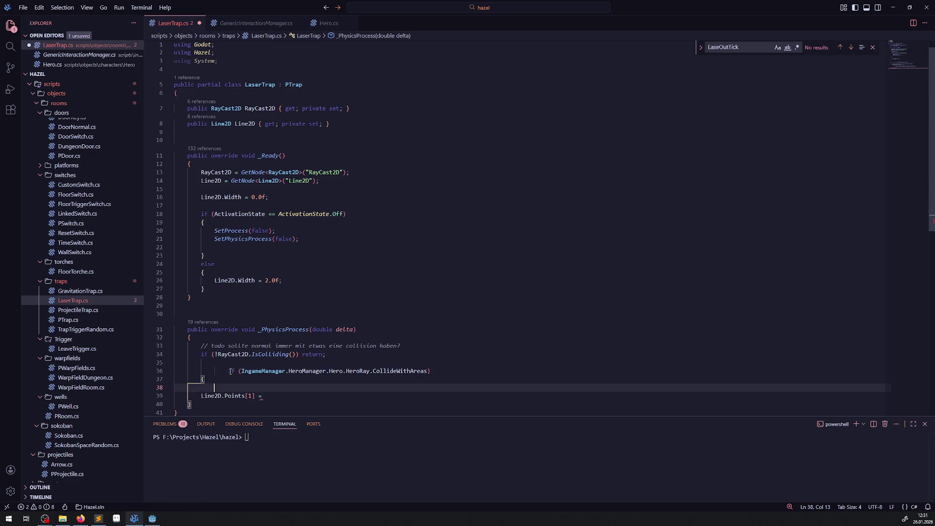
key("ctrl+s")
Replace the pasted if block with a copied 'RayCast2D'.
scroll(229, 276, "down", 1)
scroll(229, 276, "down", 2)
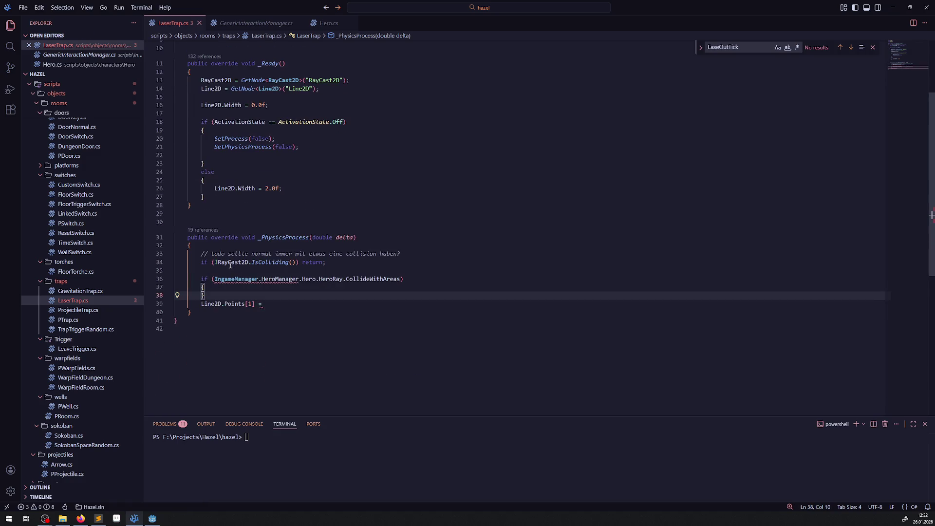
double_click(233, 262)
key("ctrl+c")
left_click_drag(213, 296, 199, 279)
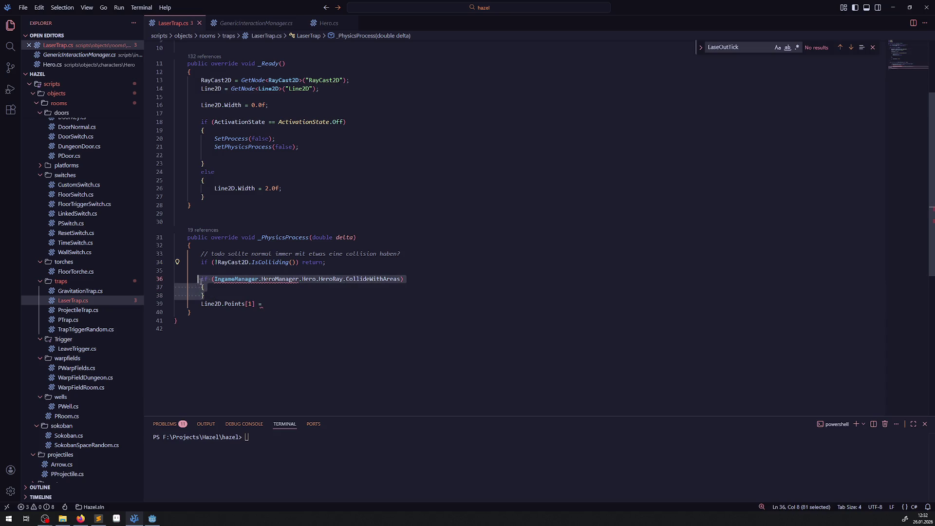
key("BackSpace")
key("ctrl+v")
Browse RayCast2D's member suggestions for a collision property.
type(".")
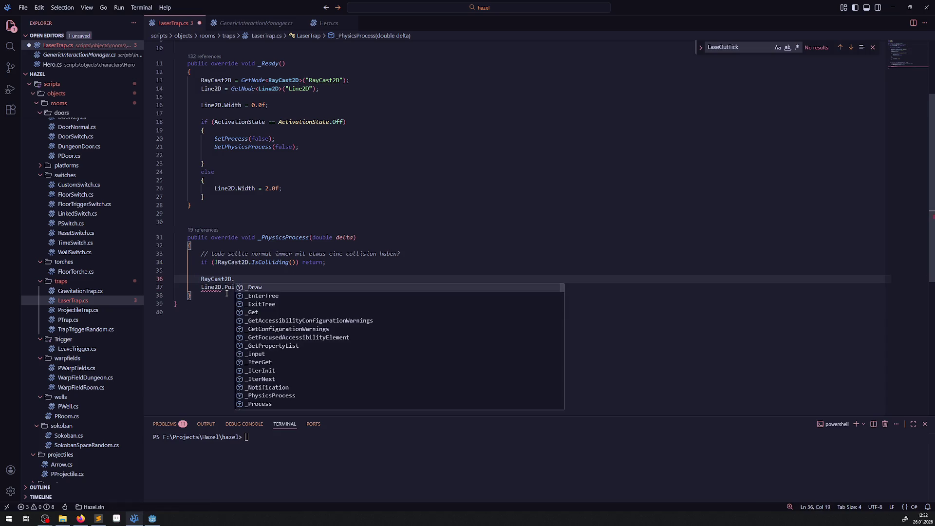
type("int")
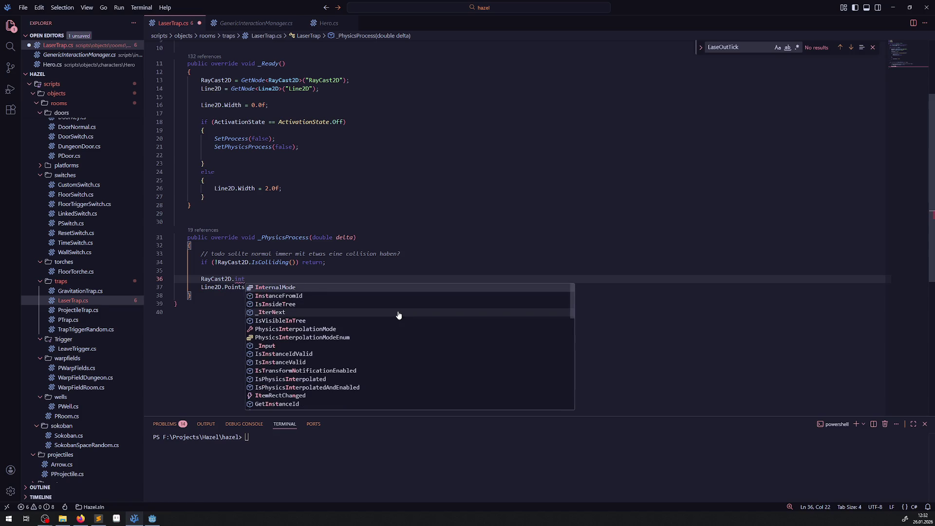
type("er")
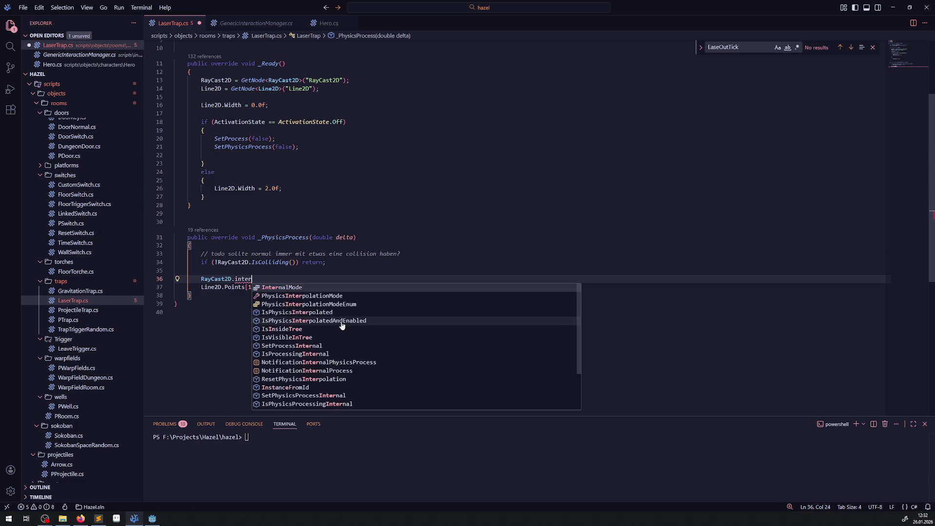
scroll(350, 334, "down", 2)
scroll(349, 335, "up", 3)
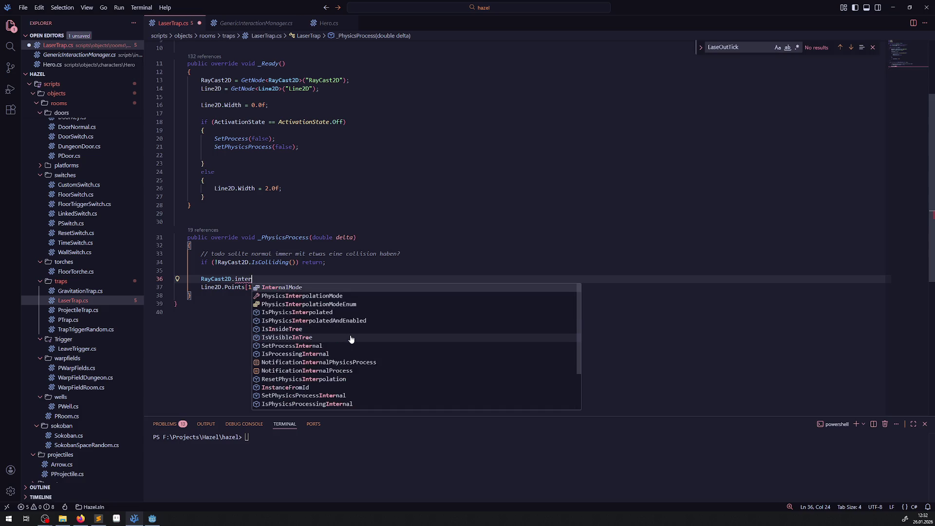
key("BackSpace")
key("BackSpace")
key("BackSpace")
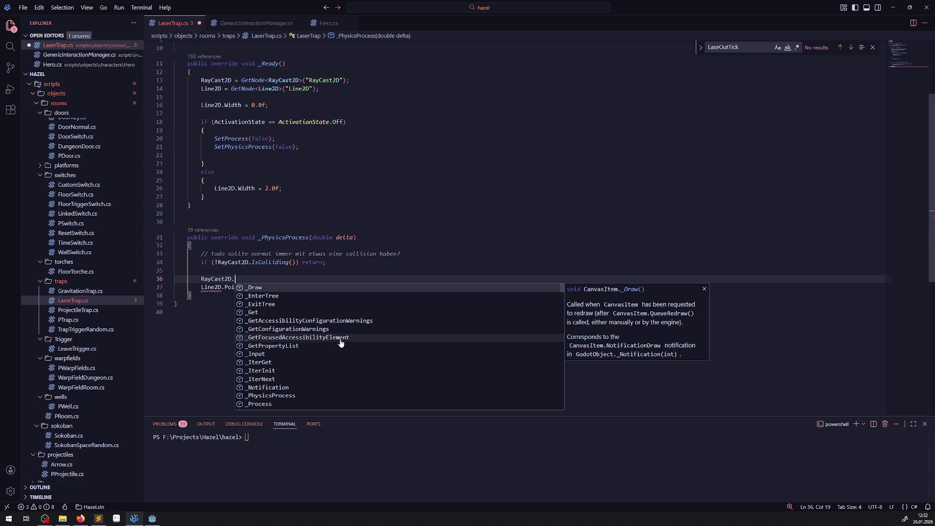
scroll(350, 338, "down", 5)
scroll(348, 338, "down", 4)
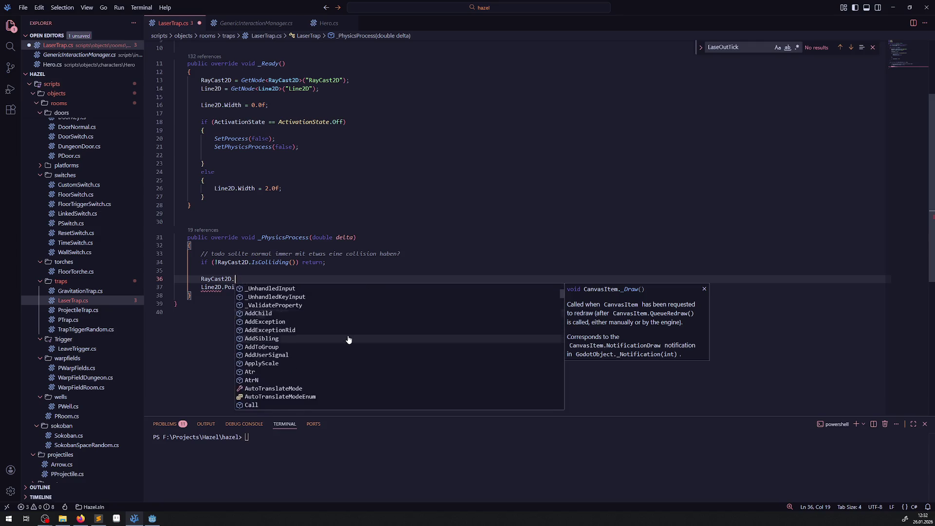
scroll(352, 337, "down", 2)
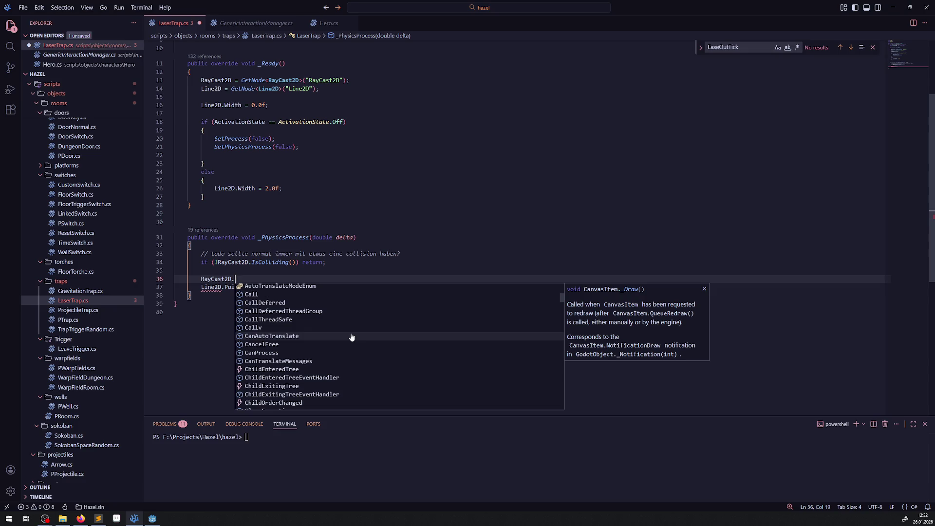
scroll(351, 338, "down", 1)
scroll(351, 338, "down", 2)
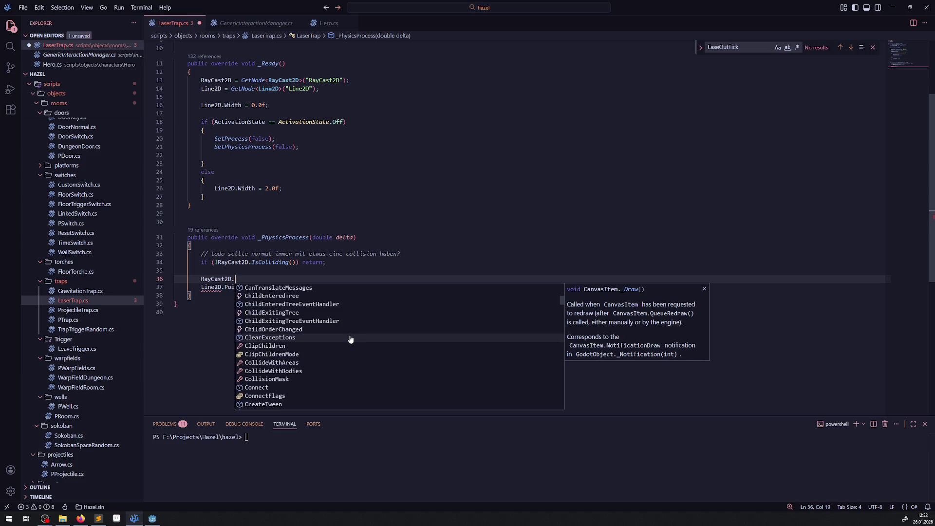
scroll(351, 340, "down", 2)
scroll(351, 339, "down", 10)
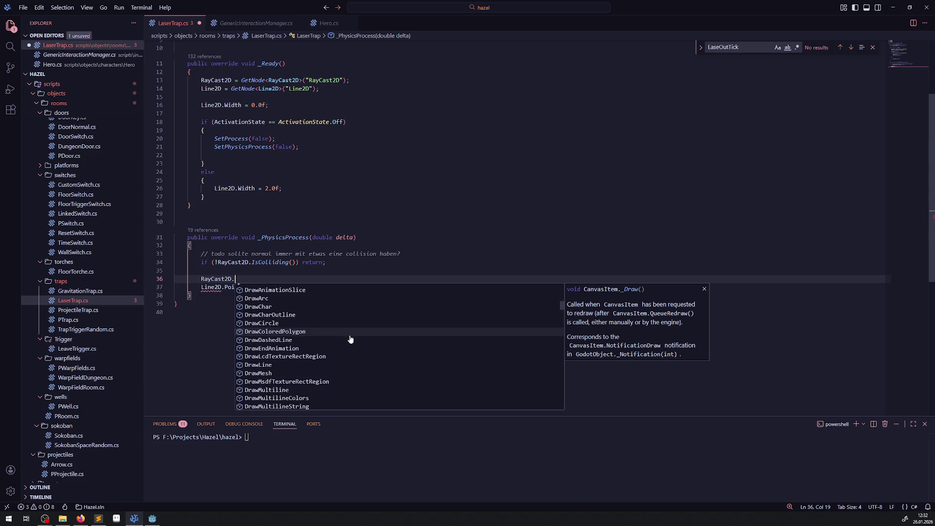
scroll(350, 340, "down", 15)
scroll(350, 341, "down", 5)
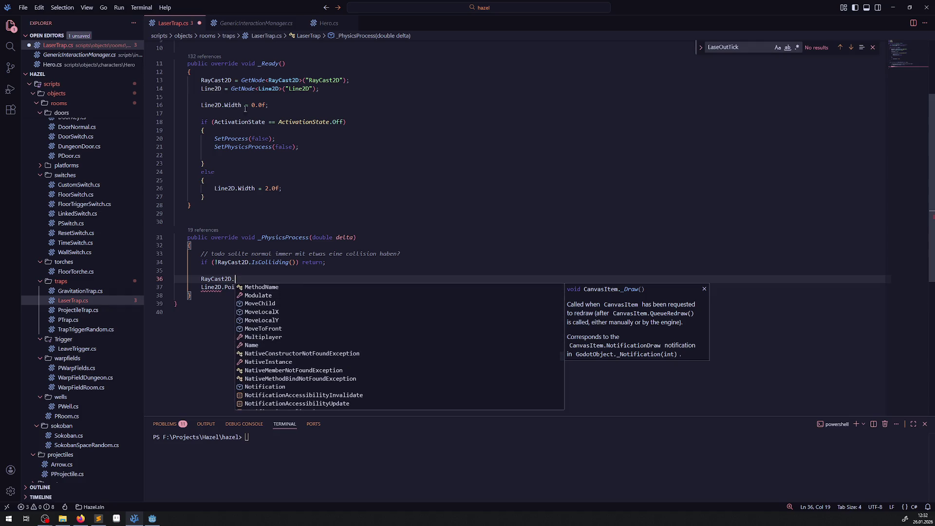
Write an if (RayCast2D.CollideWithAreas) block, copying the name from GenericInteractionManager.cs, and save.
left_click(273, 23)
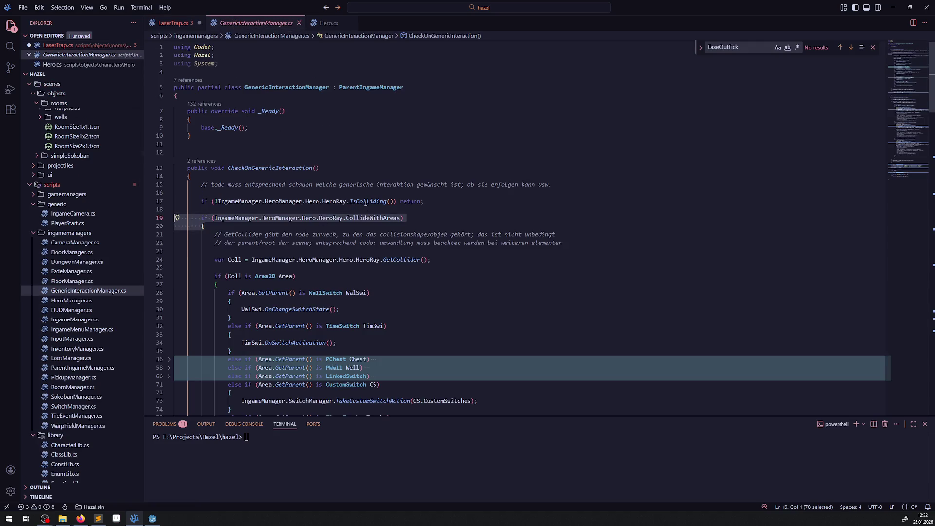
double_click(360, 219)
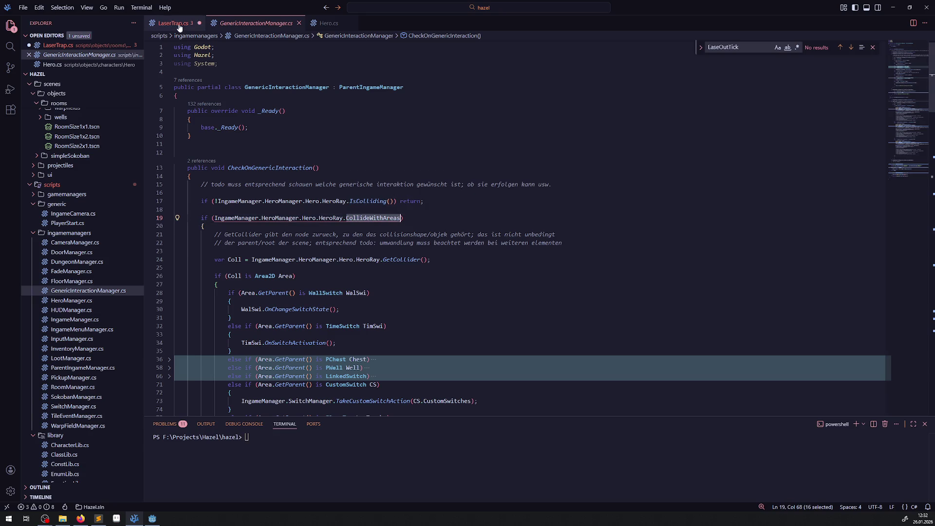
left_click(173, 23)
key("ctrl+v")
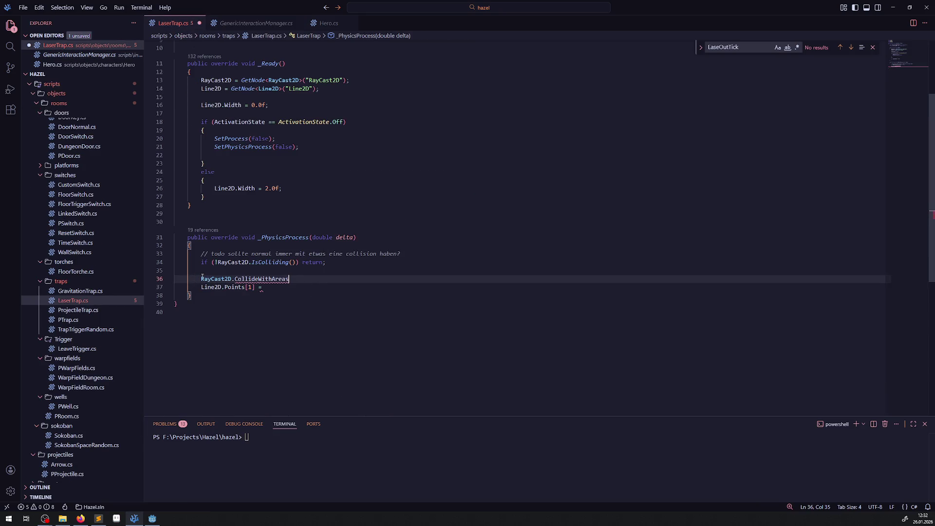
type("()")
key("Return")
type("{")
key("Return")
left_click(196, 279)
type("if (")
key("BackSpace")
key("ctrl+s")
Compare RayCast2D members with GenericInteractionManager.cs and drop the parentheses after CollideWithAreas.
key("Down")
key("Down")
key("Down")
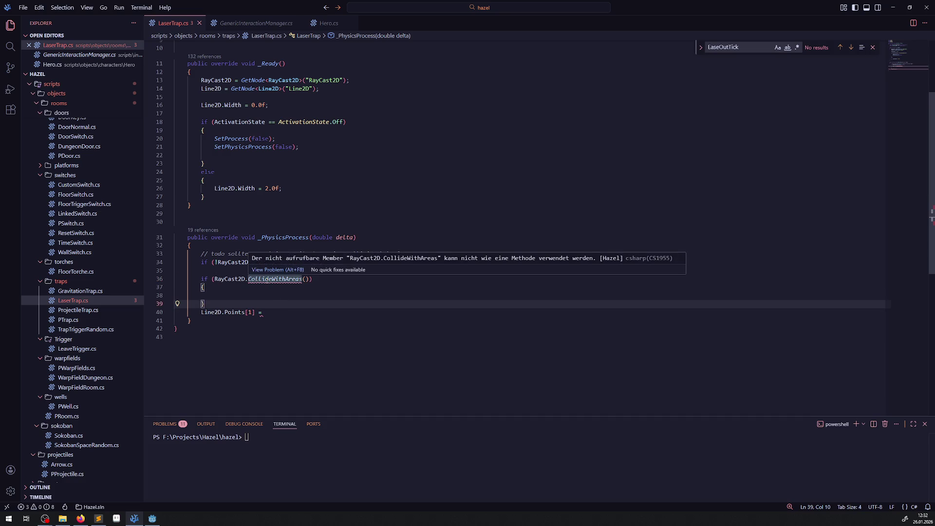
left_click(264, 279)
key("ctrl+space")
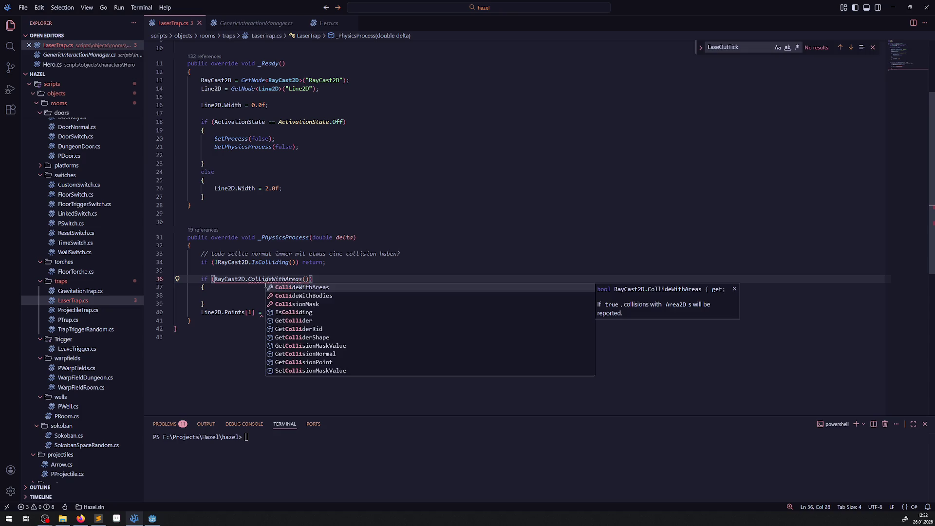
key("ctrl+Tab")
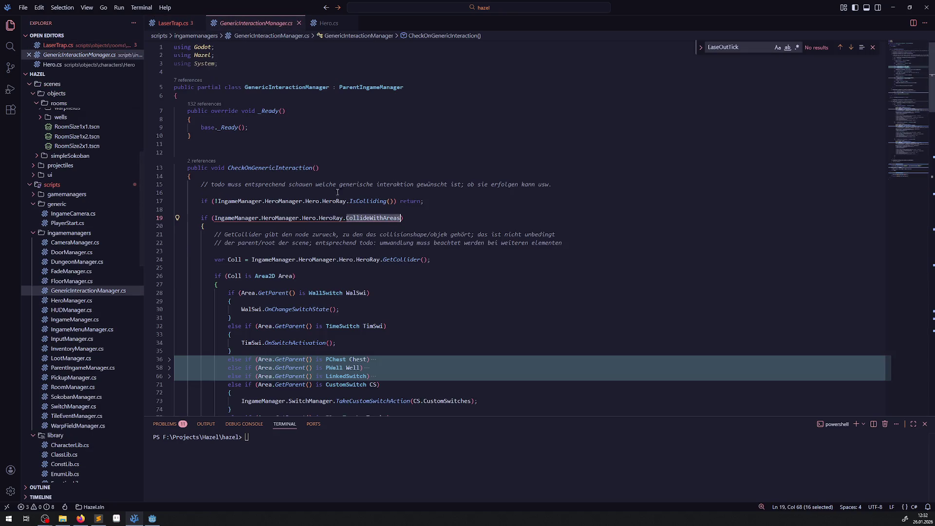
left_click(176, 23)
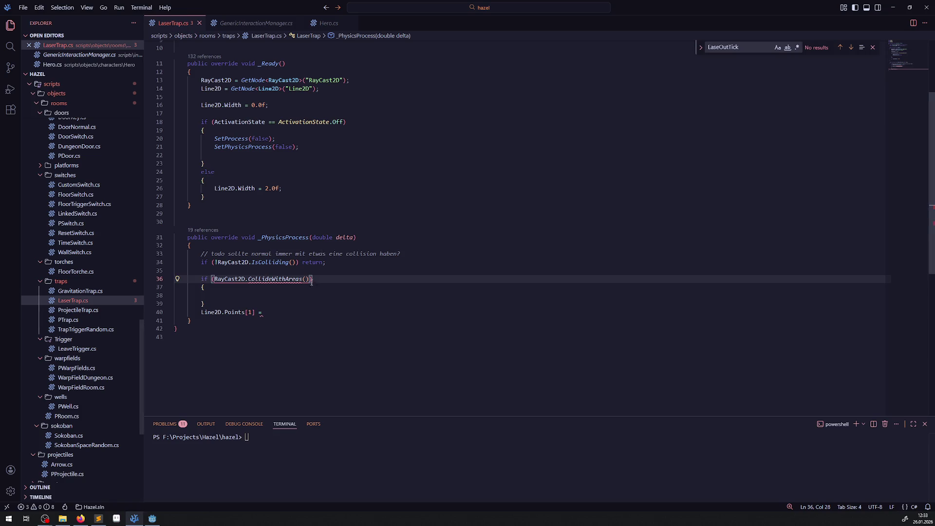
key("BackSpace")
key("BackSpace")
Add an empty else block below the if block and save.
left_click(296, 285)
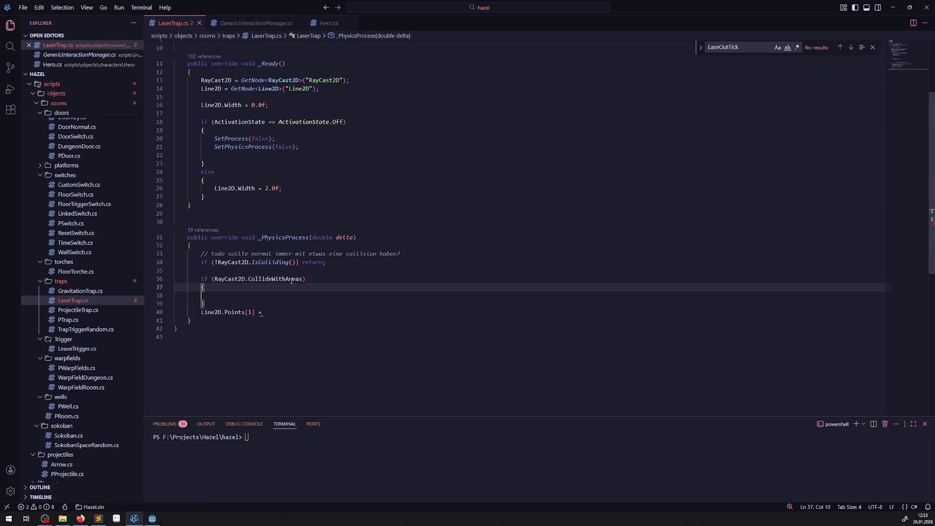
key("Down")
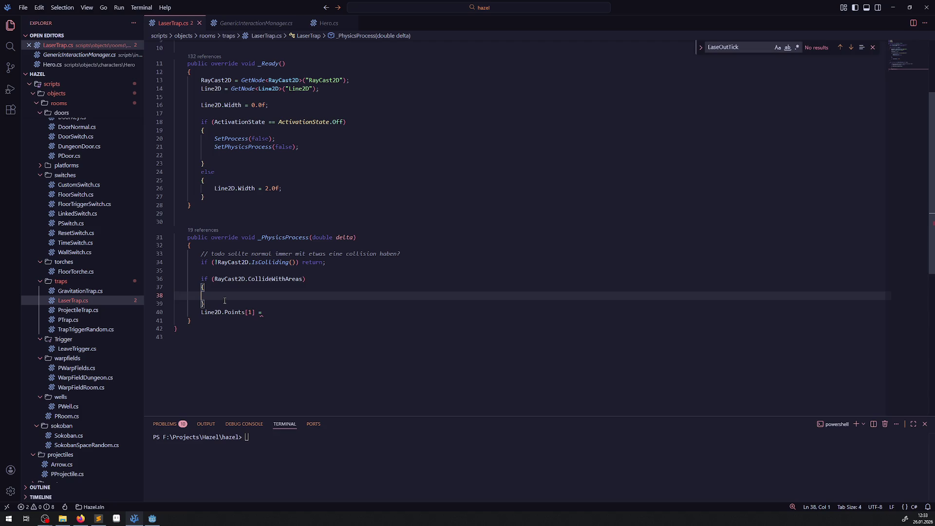
key("Down")
key("Return")
type("else")
key("Return")
type("{")
key("Return")
key("ctrl+s")
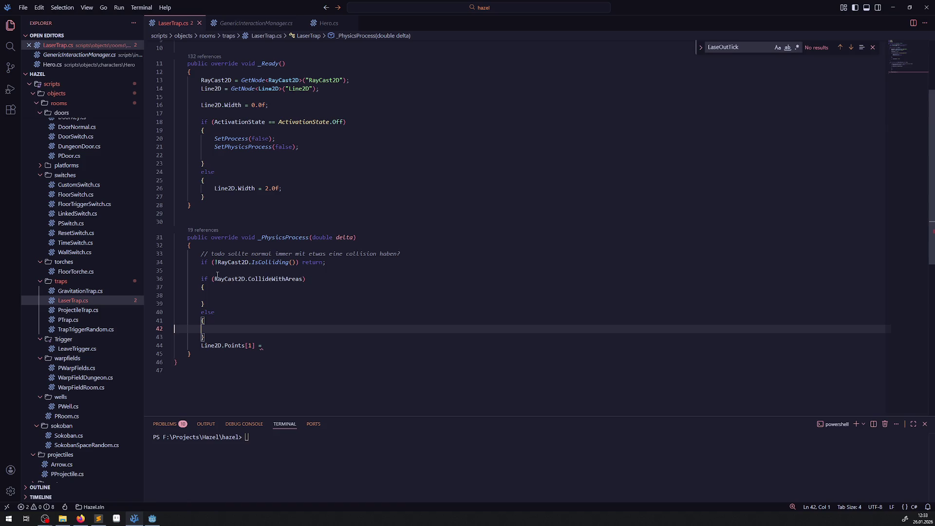
Turn the else into else if (RayCast2D.CollideWithBodies) and save.
left_click_drag(198, 279, 308, 279)
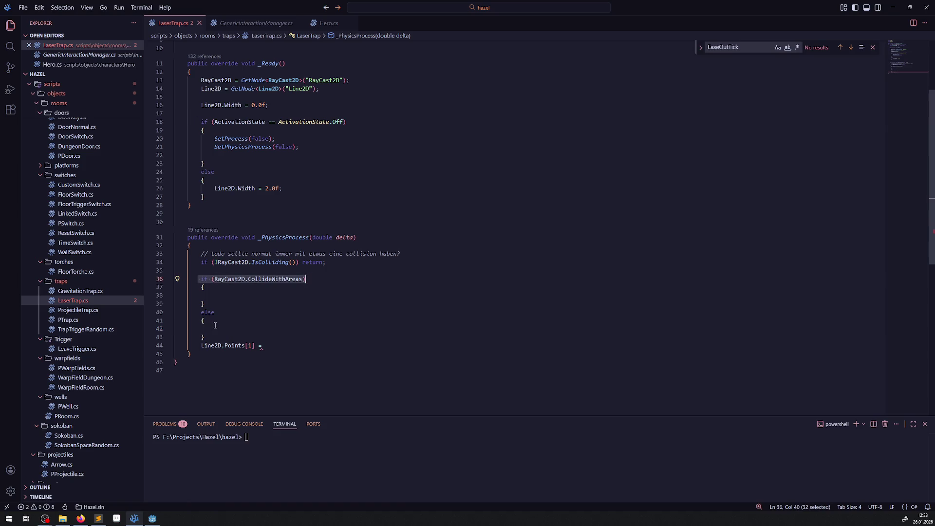
key("ctrl+c")
left_click(229, 313)
key("ctrl+v")
key("ctrl+s")
left_click_drag(302, 312, 323, 312)
type("Bo")
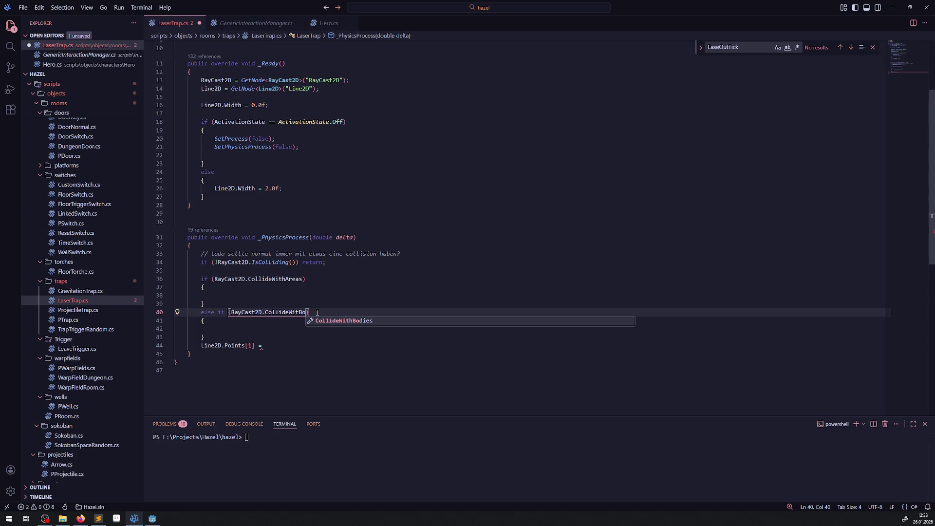
key("Tab")
key("ctrl+s")
mouse_move(283, 344)
left_mouse_down()
mouse_move(188, 345)
mouse_move(212, 331)
left_mouse_up()
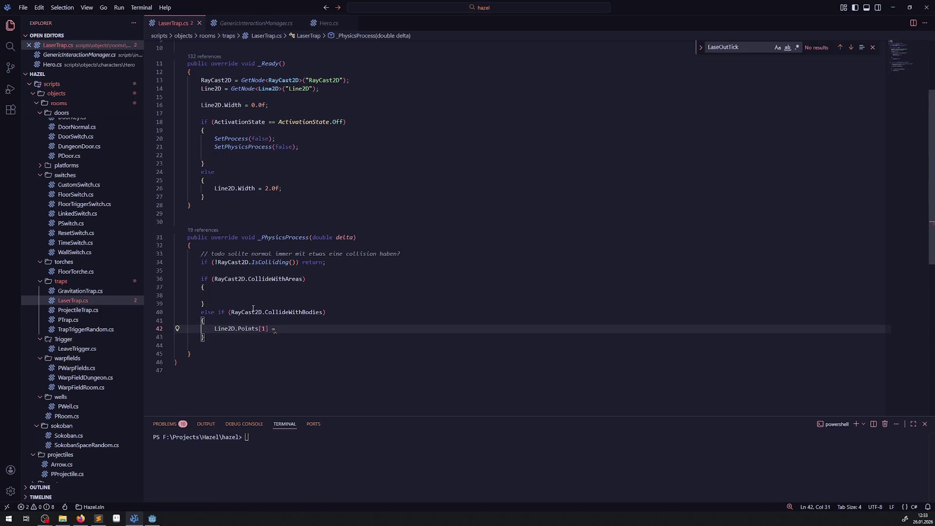
Look up how GetCollider is used in GenericInteractionManager.cs.
left_click(256, 23)
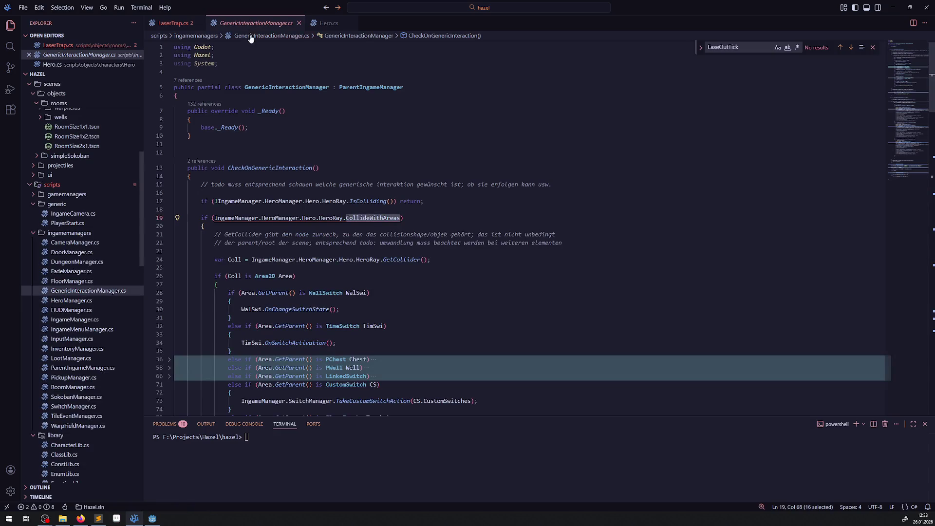
left_click(180, 23)
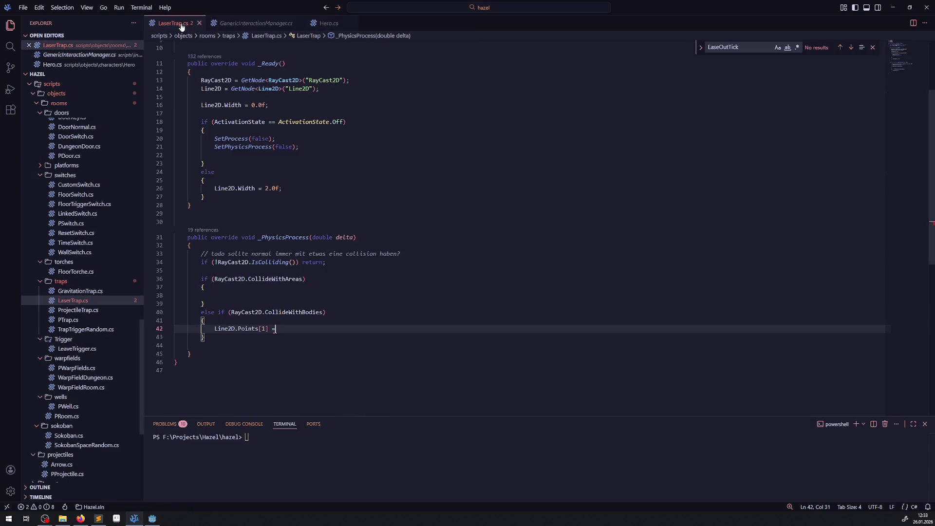
double_click(237, 266)
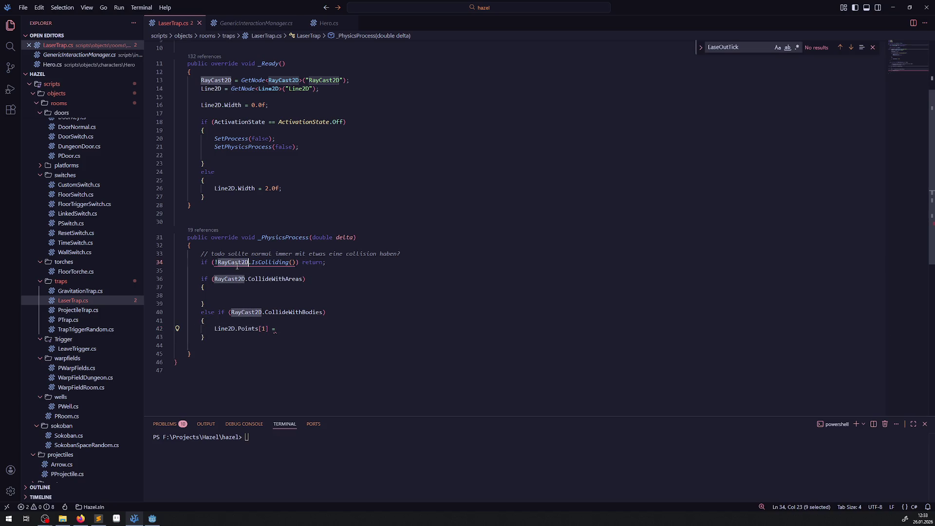
left_click(243, 25)
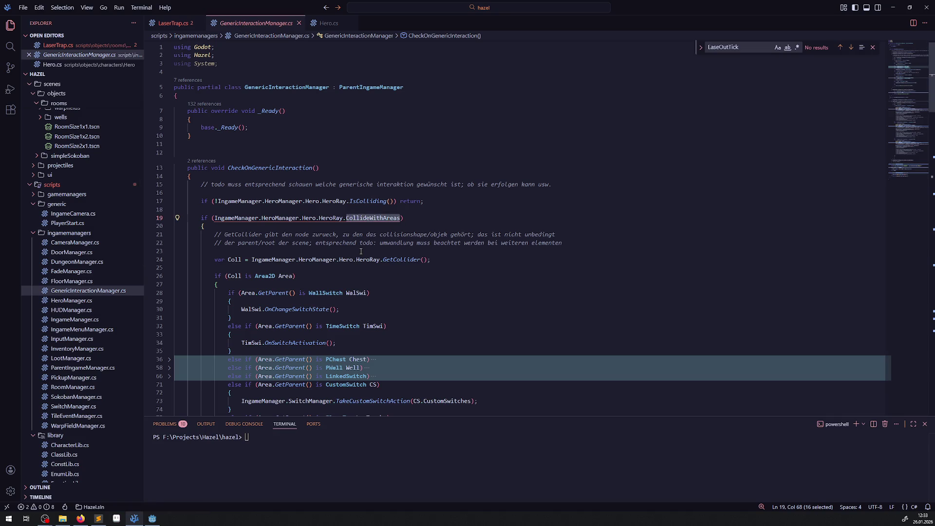
left_click(261, 267)
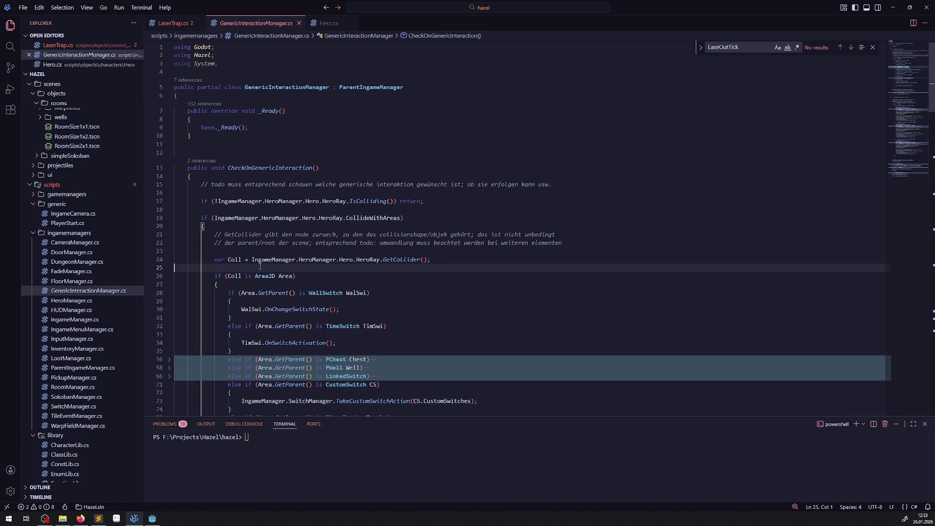
double_click(420, 261)
key("Down")
mouse_move(391, 260)
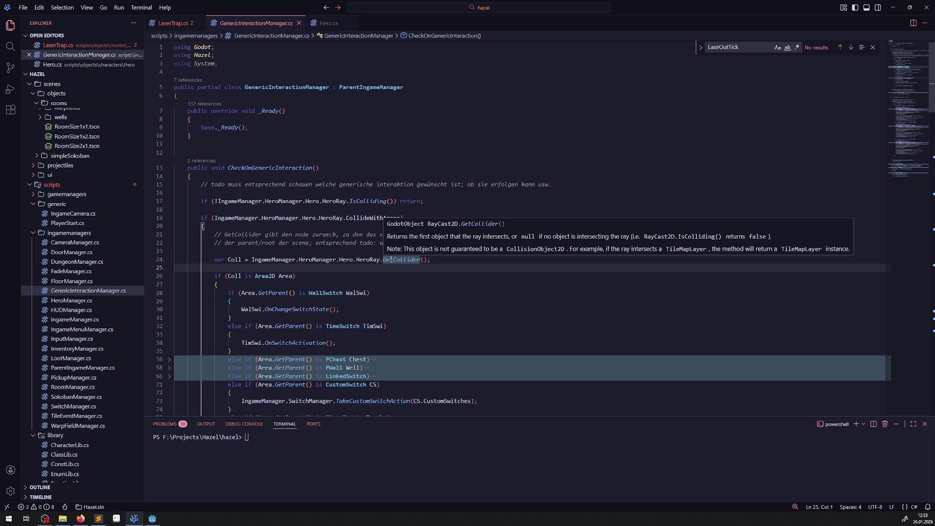
scroll(389, 316, "down", 9)
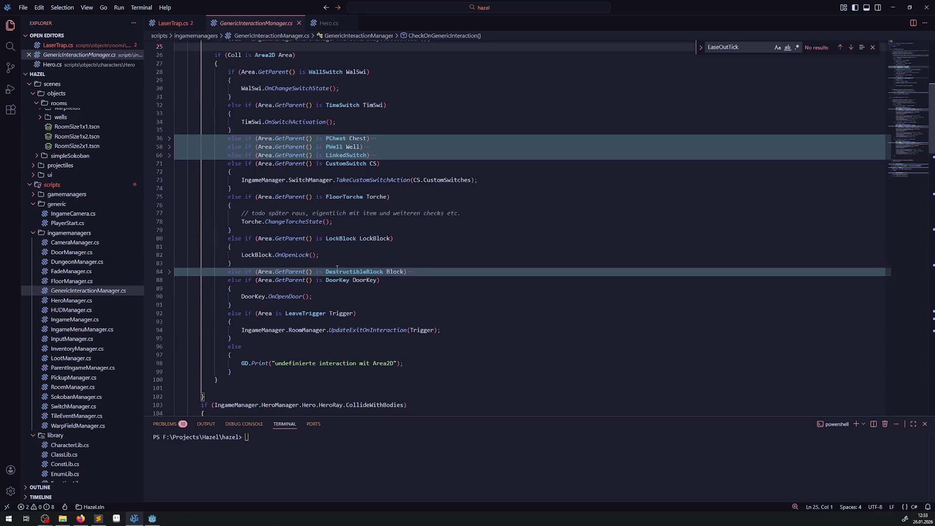
scroll(339, 282, "down", 2)
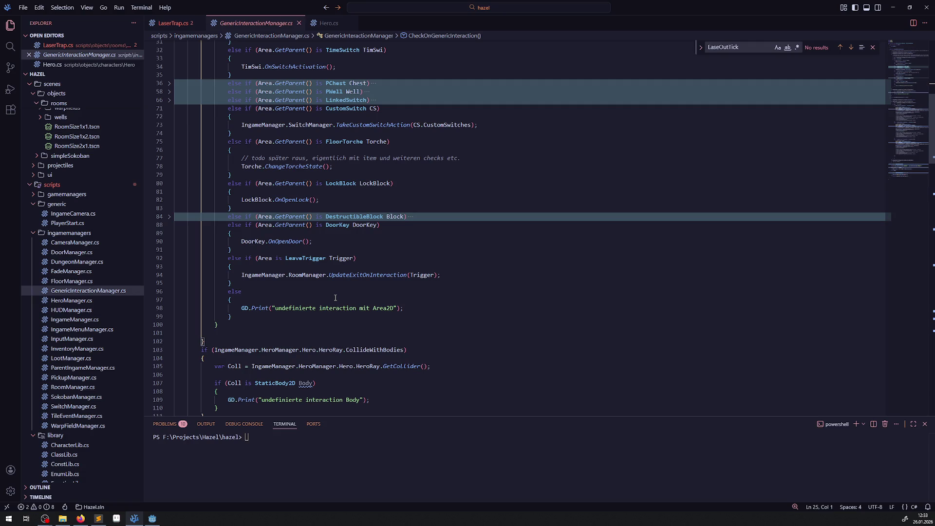
Complete the assignment as Line2D.Points[1] = RayCast2D.GetCollider();.
left_click_drag(430, 367, 380, 367)
left_click(173, 23)
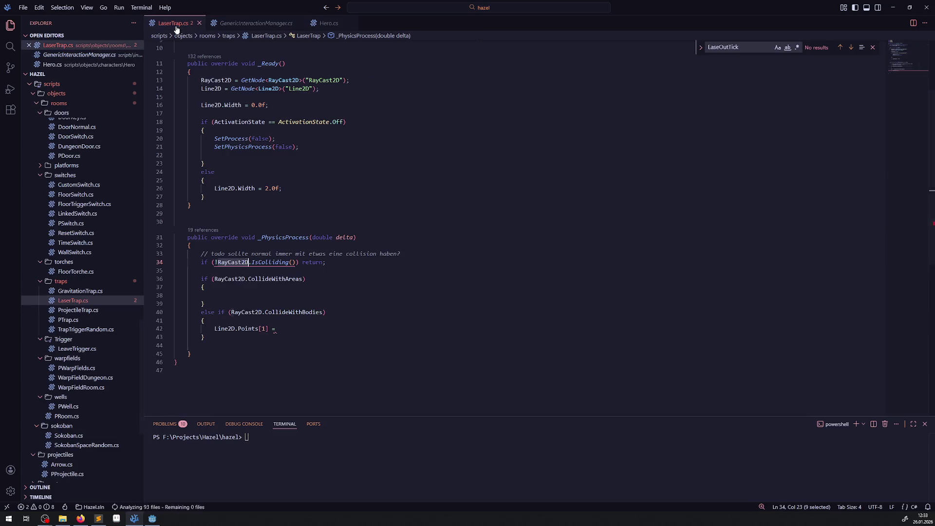
left_click(300, 322)
key("Return")
left_click(312, 337)
key("ctrl+v")
double_click(246, 313)
key("ctrl+c")
left_click(275, 337)
key("ctrl+v")
Start appending a .Position member access after GetCollider().
left_click(348, 337)
type(".Pos")
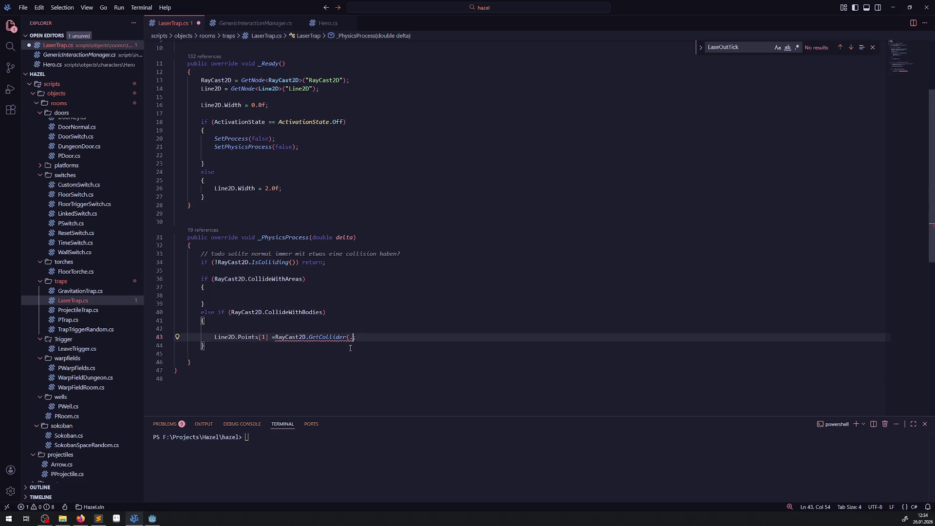
key("BackSpace")
key("BackSpace")
key("BackSpace")
type(")")
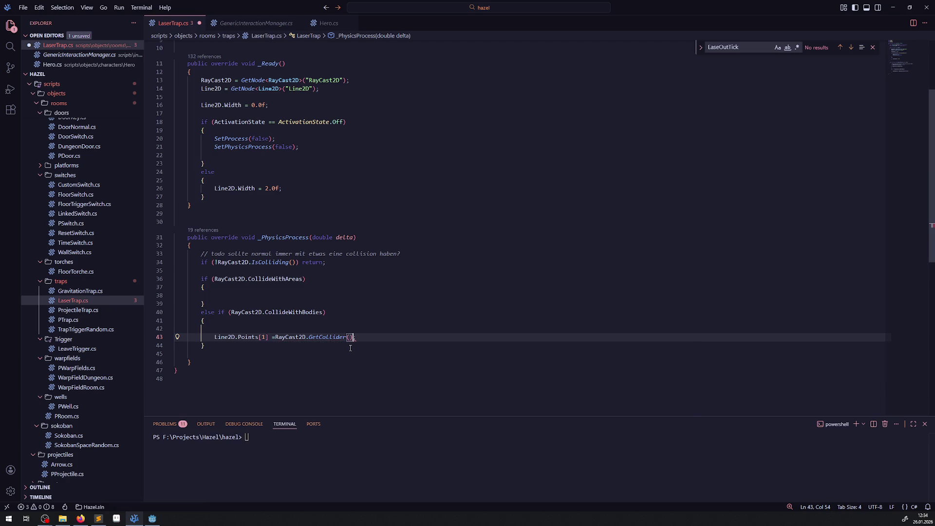
type(".Po")
type("s")
Delete the .Pos access and comment out the CollideWithAreas/CollideWithBodies branches.
key("BackSpace")
key("BackSpace")
key("BackSpace")
left_click_drag(176, 328, 190, 280)
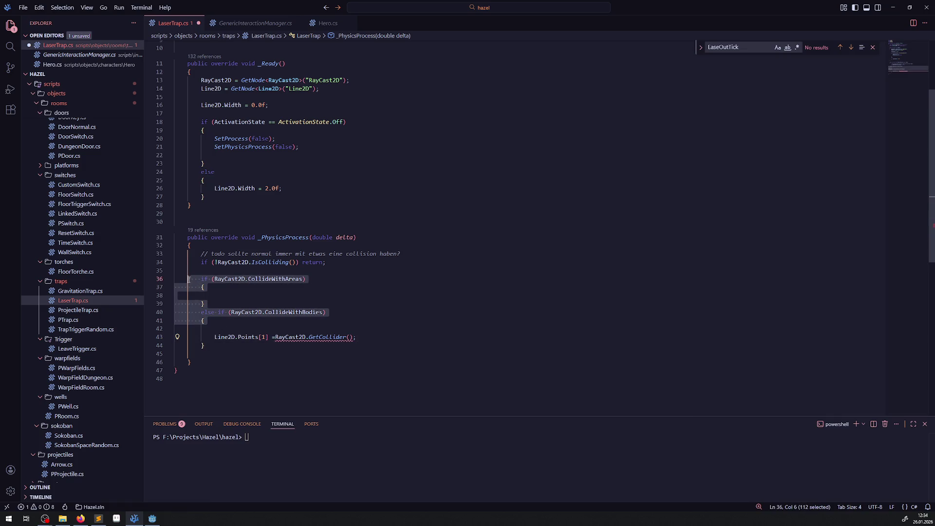
key("ctrl+slash")
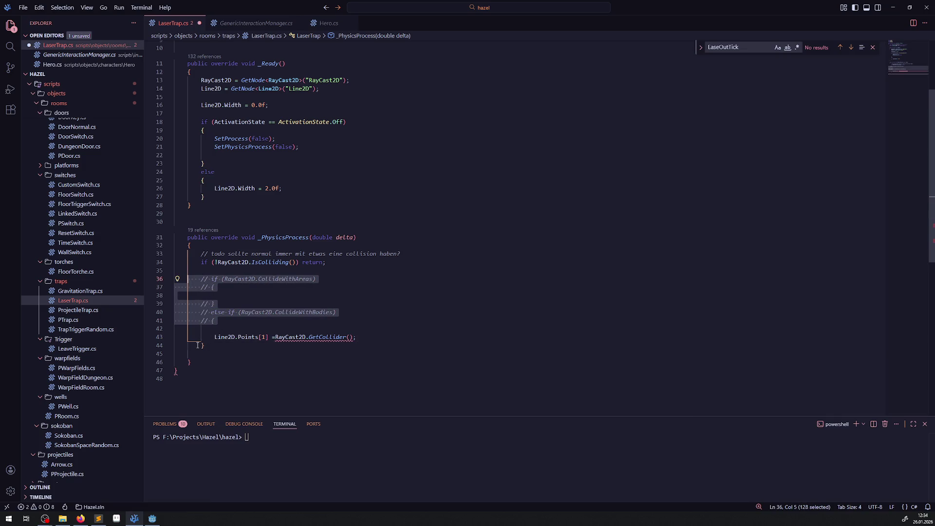
left_click(209, 346)
key("ctrl+slash")
Move the Line2D.Points[1] assignment directly below the IsColliding check and save.
left_click_drag(213, 337, 350, 337)
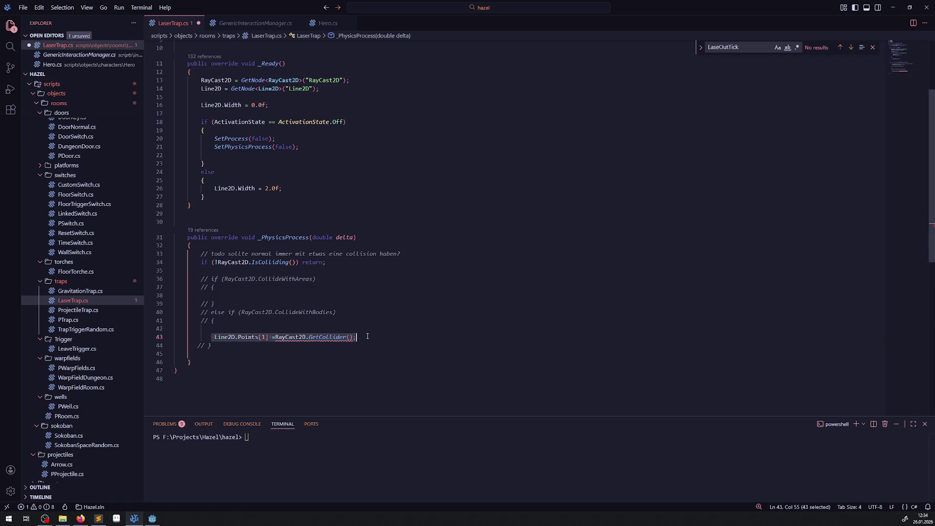
key("Down")
left_click_drag(204, 336, 390, 339)
key("ctrl+x")
left_click(348, 264)
key("Return")
key("Return")
key("ctrl+v")
key("ctrl+s")
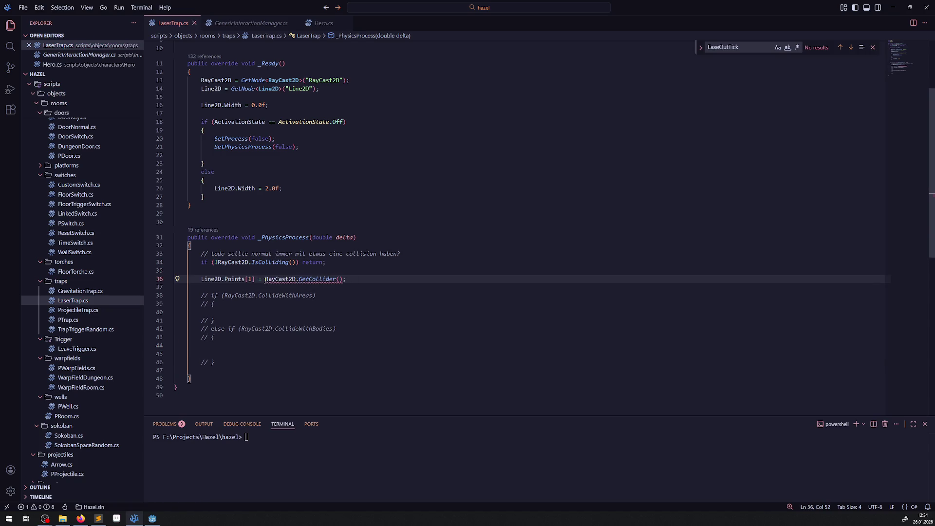
Recheck GenericInteractionManager.cs, then cut RayCast2D.GetCollider() out of the assignment.
mouse_move(319, 282)
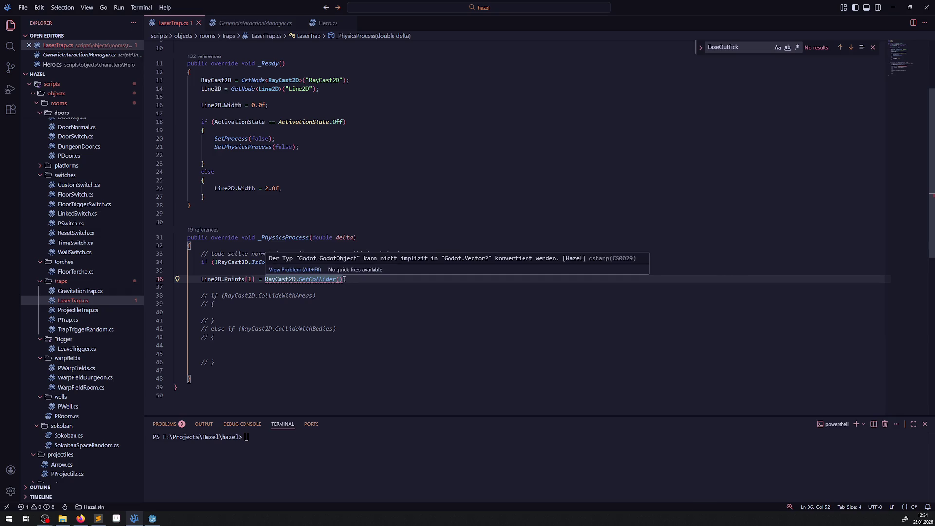
left_click(261, 23)
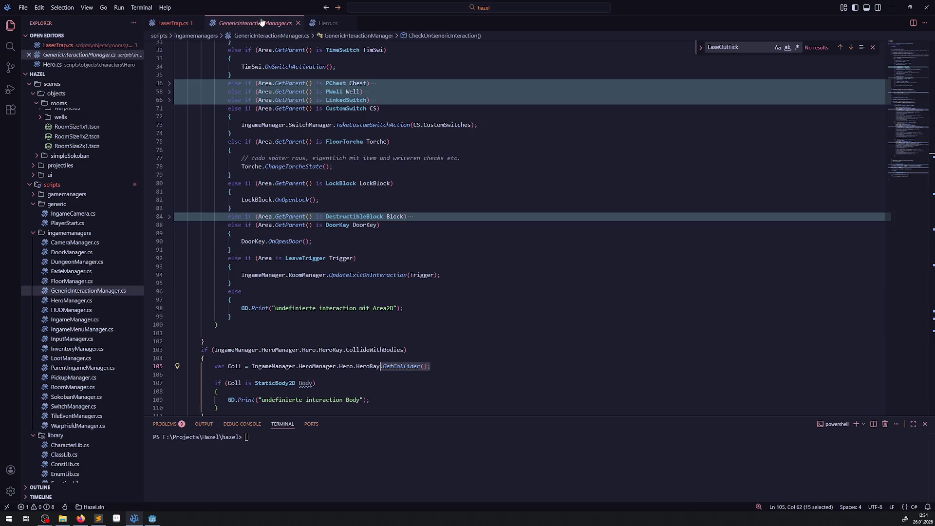
scroll(344, 236, "up", 5)
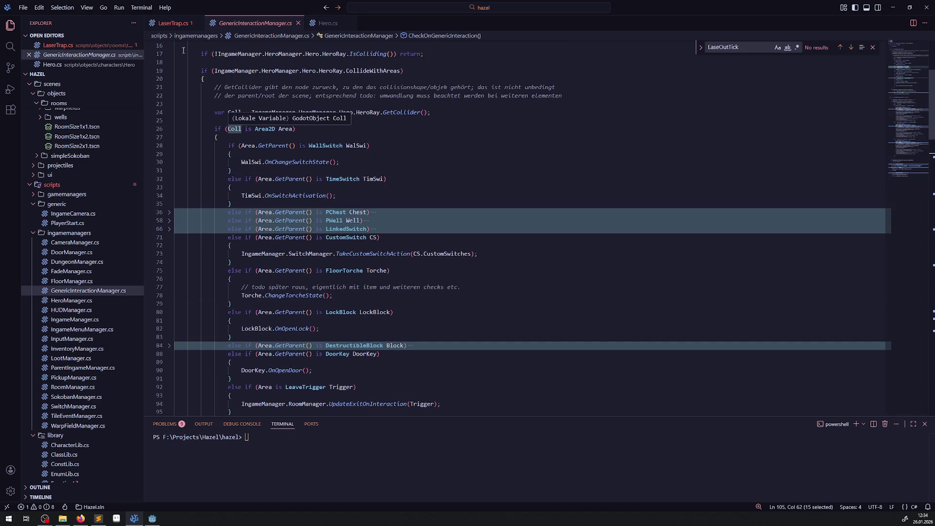
left_click(173, 23)
left_click(290, 295)
left_click_drag(265, 278, 344, 278)
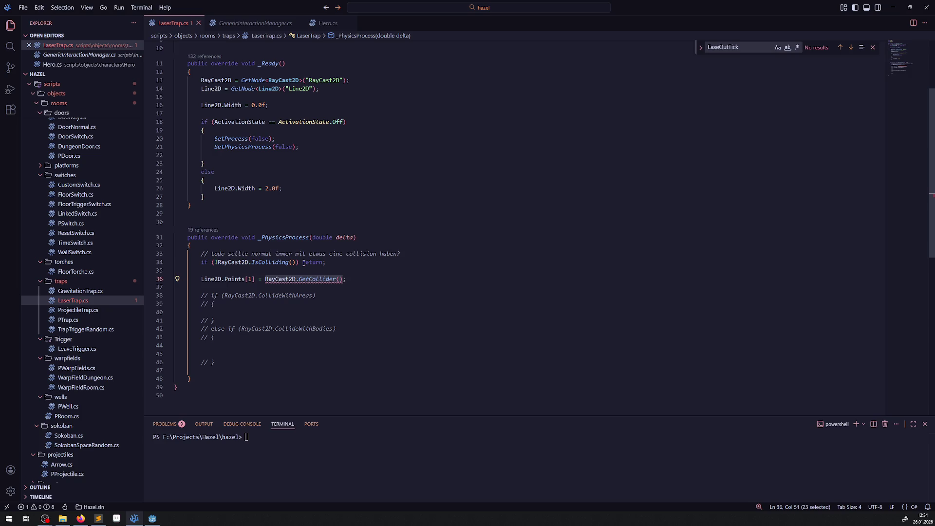
key("ctrl+x")
Store RayCast2D.GetCollider() in a new variable CollObj on its own line.
key("ctrl+shift+Return")
key("ctrl+shift+Return")
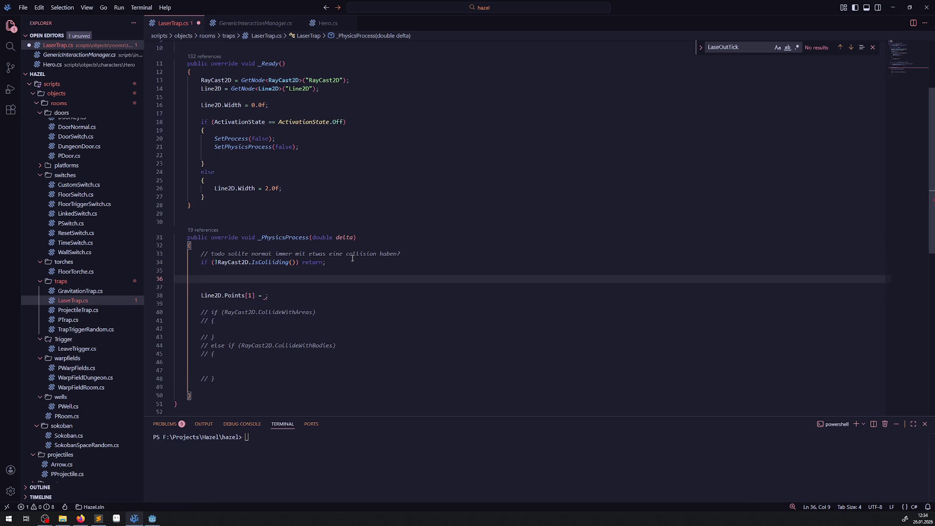
key("ctrl+v")
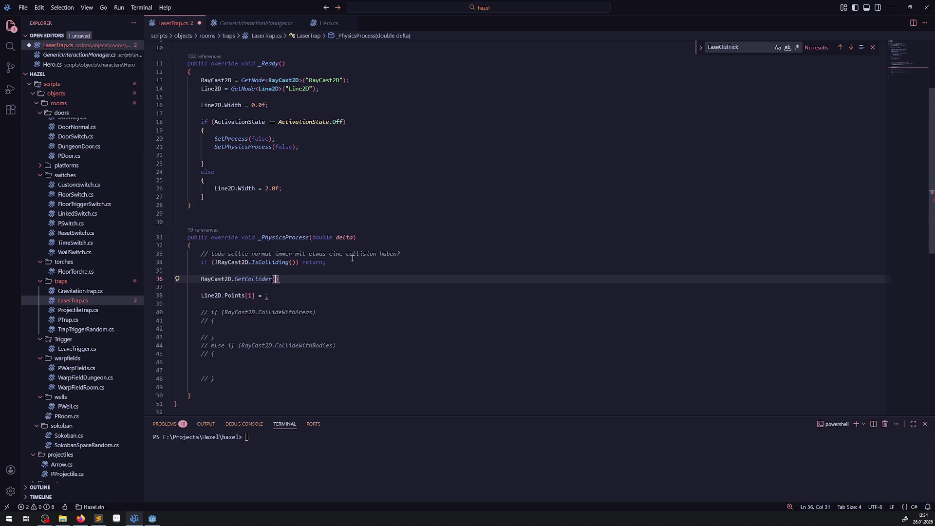
type(";")
key("Home")
type("var CollObj =")
Add an if (CollObj is Node2D Nod2D) condition below it.
left_click(377, 274)
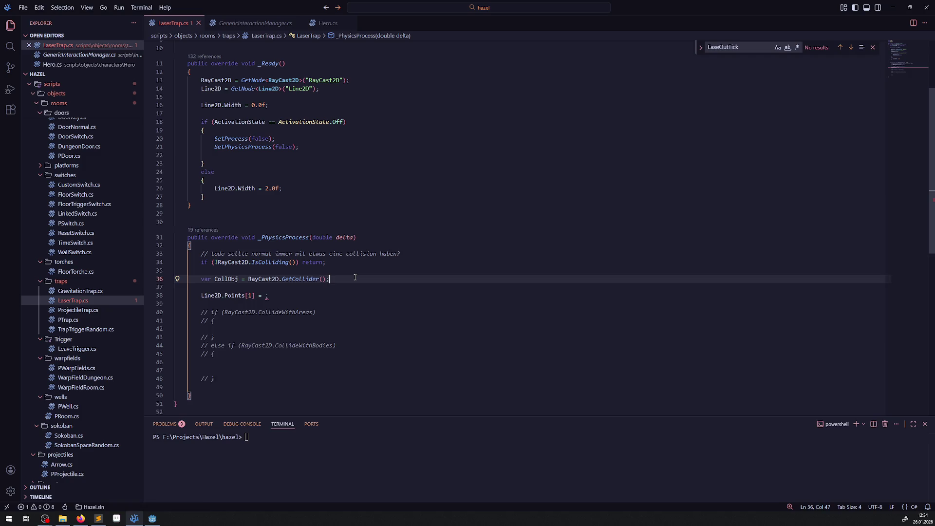
key("Return")
key("Return")
type("if(")
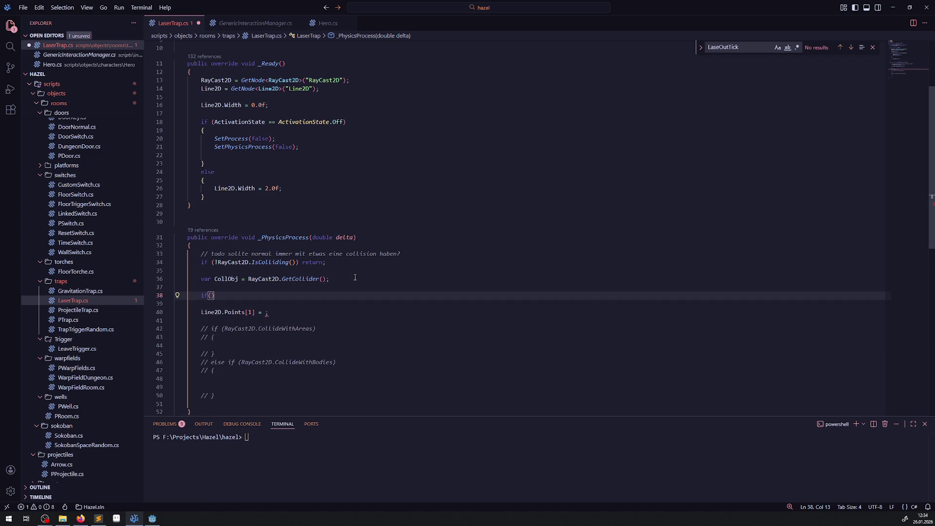
double_click(226, 279)
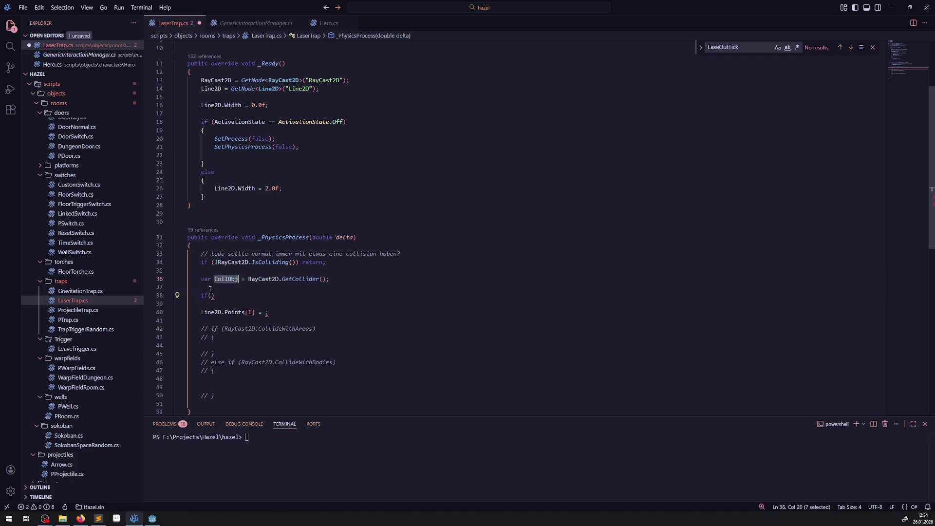
key("ctrl+c")
left_click(211, 295)
key("ctrl+v")
type("is N")
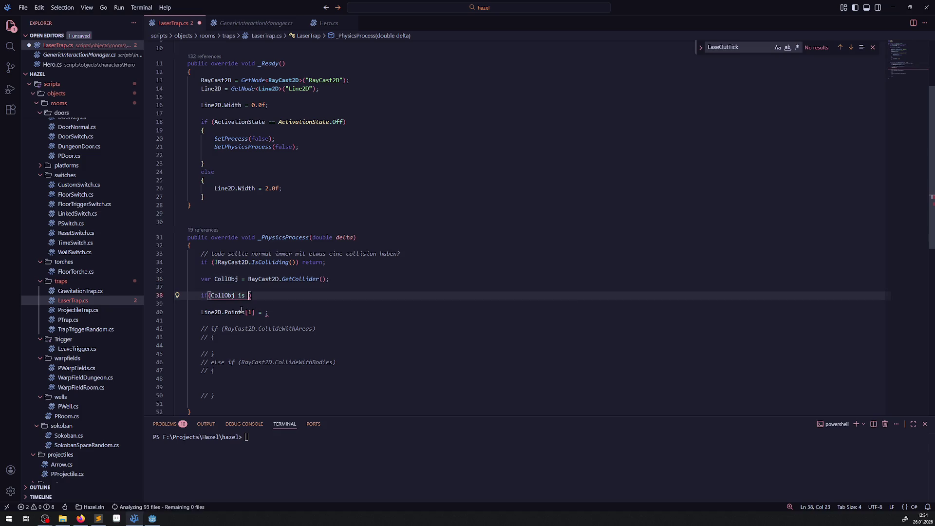
type("ode2")
type("D No")
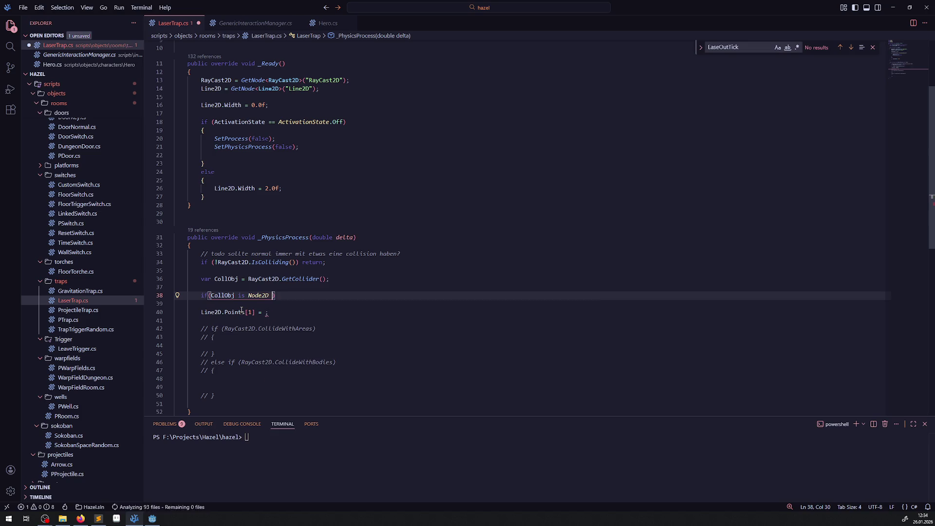
type("de")
key("BackSpace")
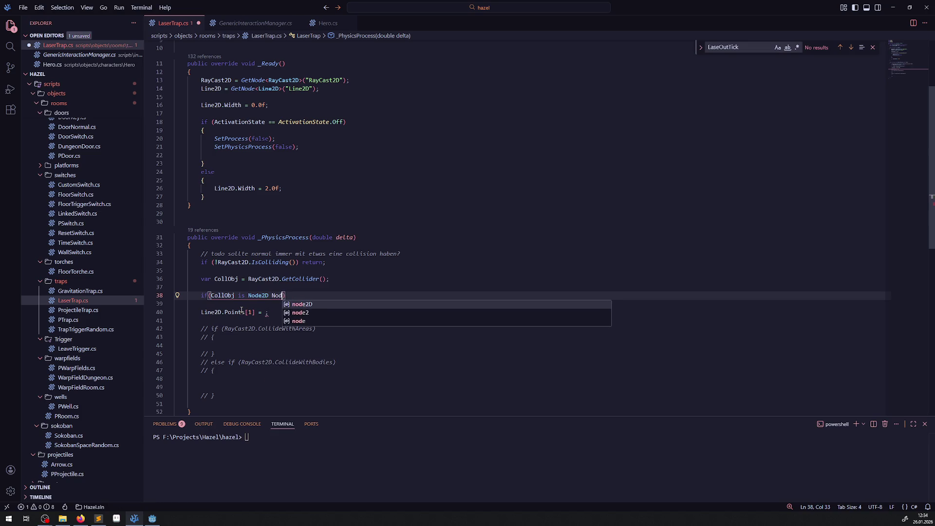
type("2D)")
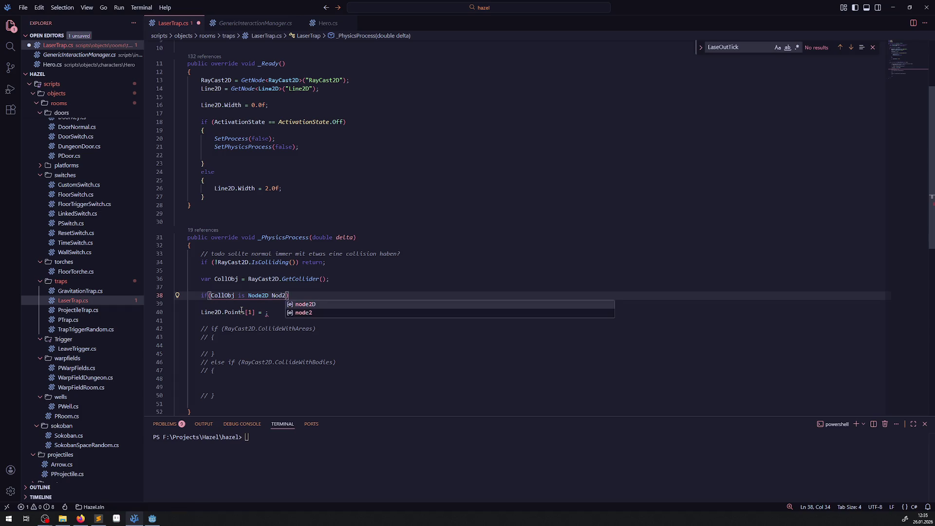
Inside the if block, set Line2D.Points[1] = Nod2D.Position; and save.
key("Return")
type("{")
key("Return")
key("ctrl+s")
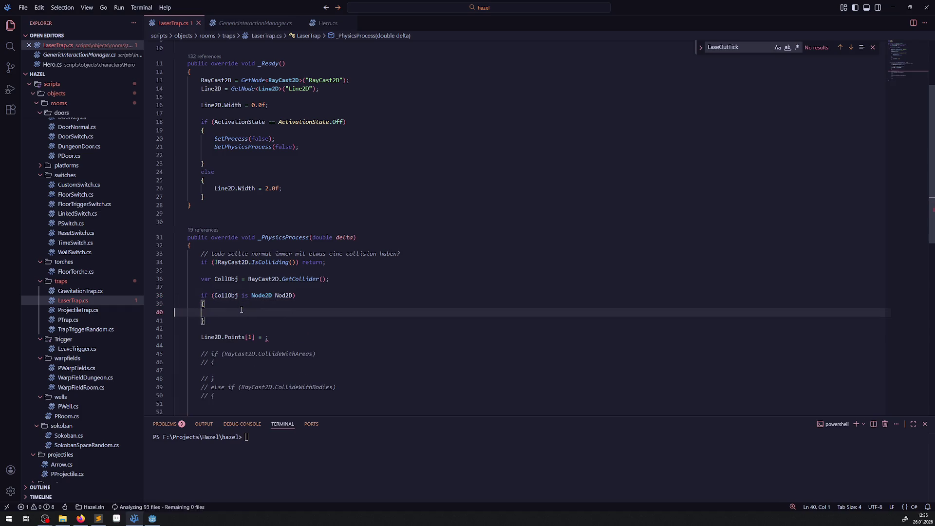
mouse_move(293, 337)
left_mouse_down()
mouse_move(172, 341)
mouse_move(243, 314)
left_mouse_up()
double_click(283, 296)
left_click(279, 312)
key("ctrl+v")
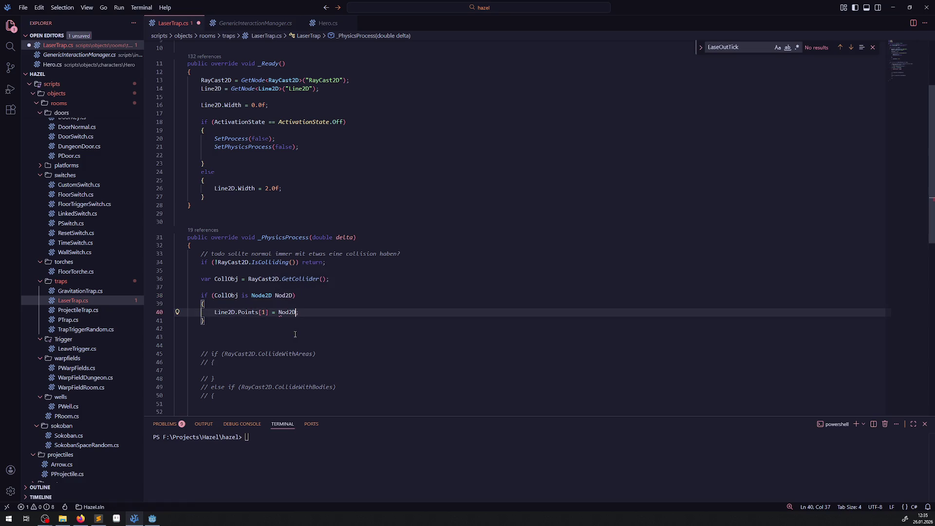
type(".Pos")
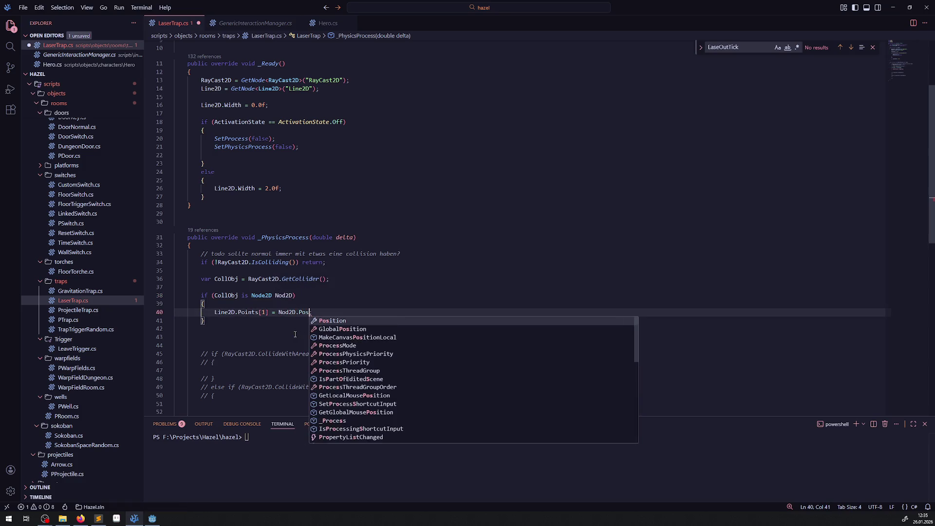
key("Tab")
key("ctrl+s")
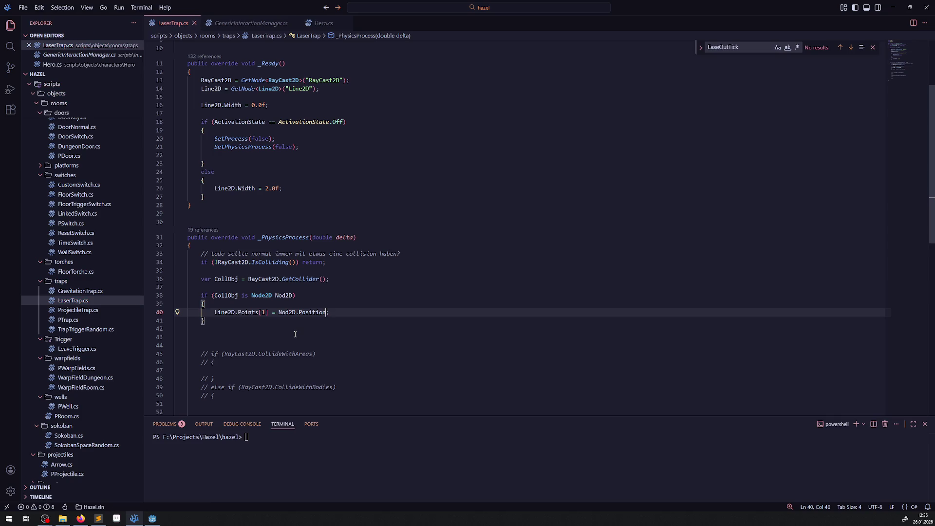
left_click(328, 289)
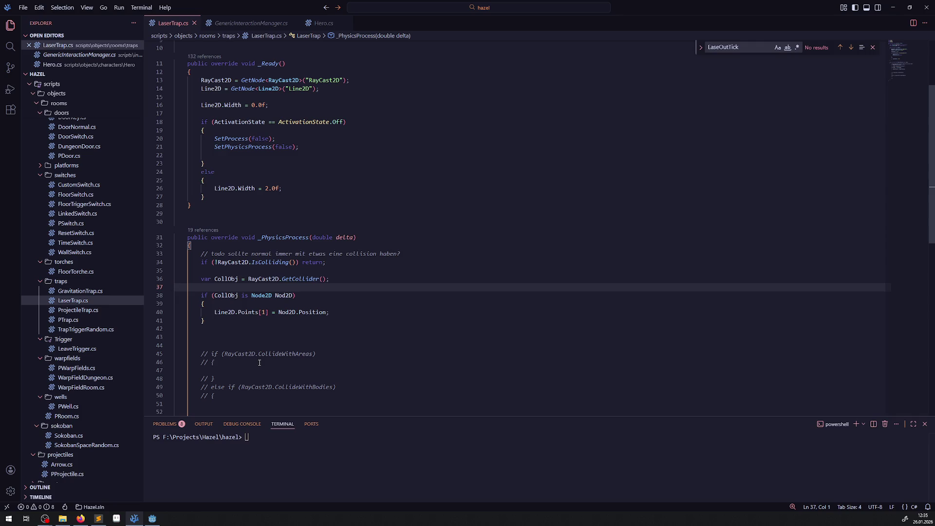
Build and run the game in Godot, walking the player up, left, down and right past the trap.
left_click(152, 518)
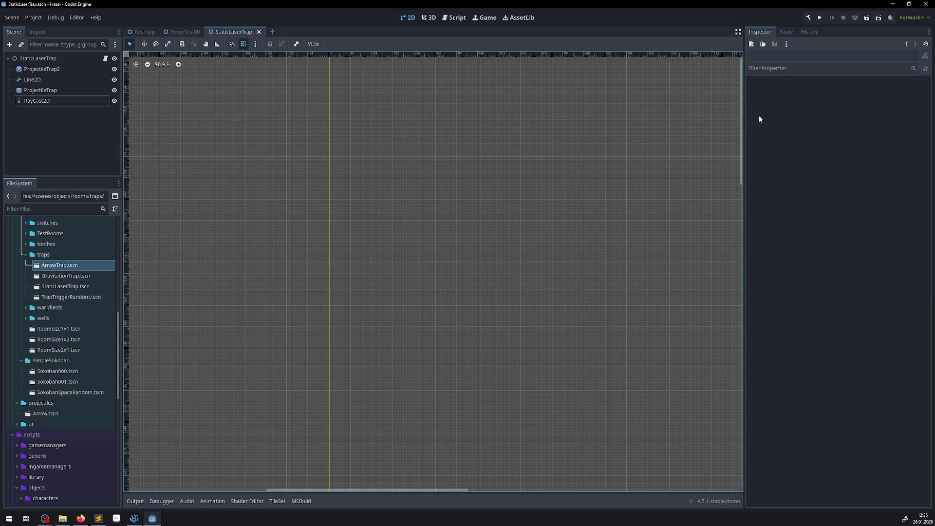
left_click(807, 19)
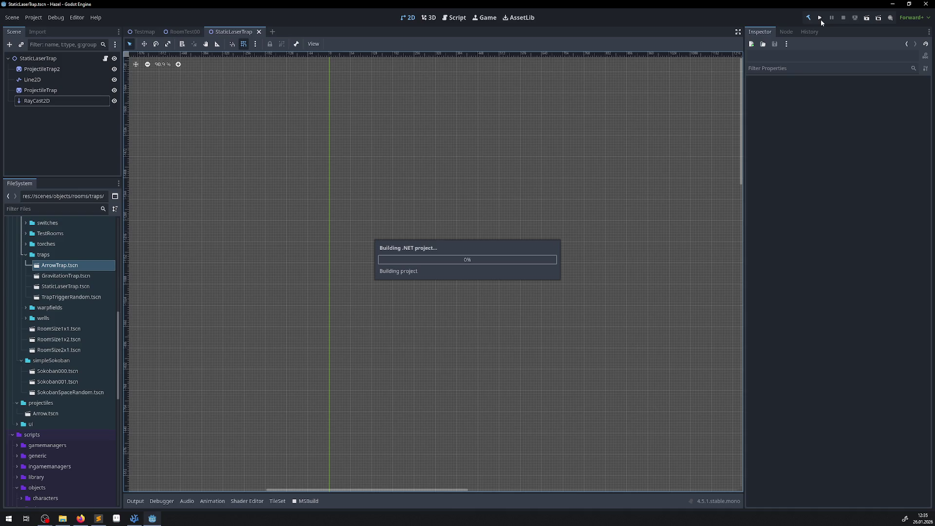
left_click(820, 20)
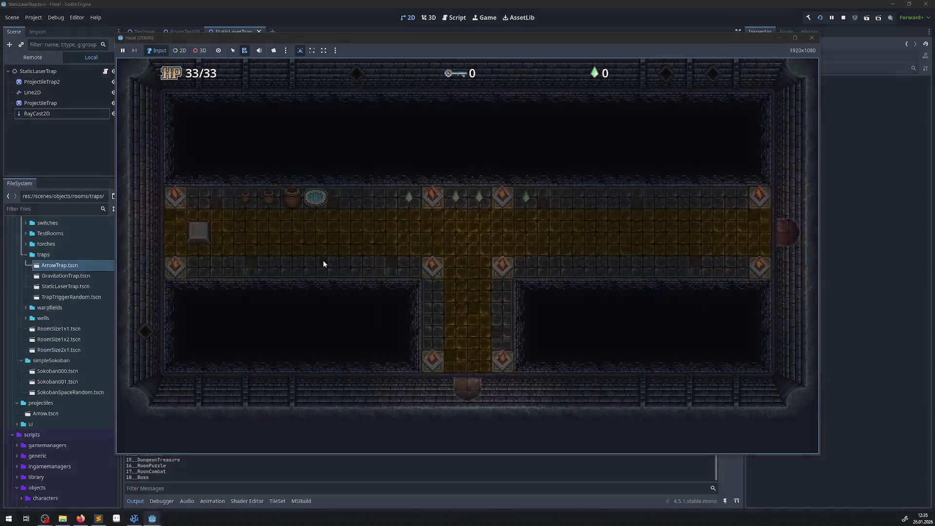
key("Up")
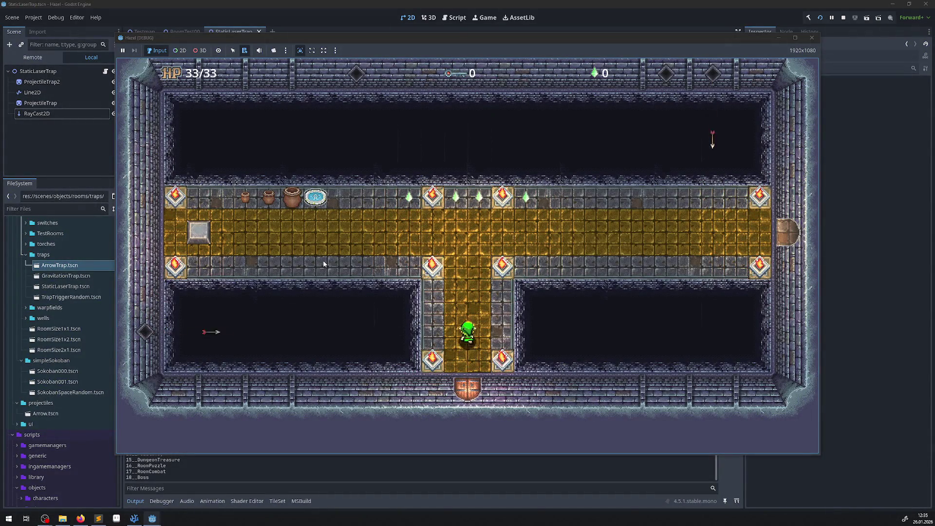
key("Left")
key("Down")
key("Up")
key("Right")
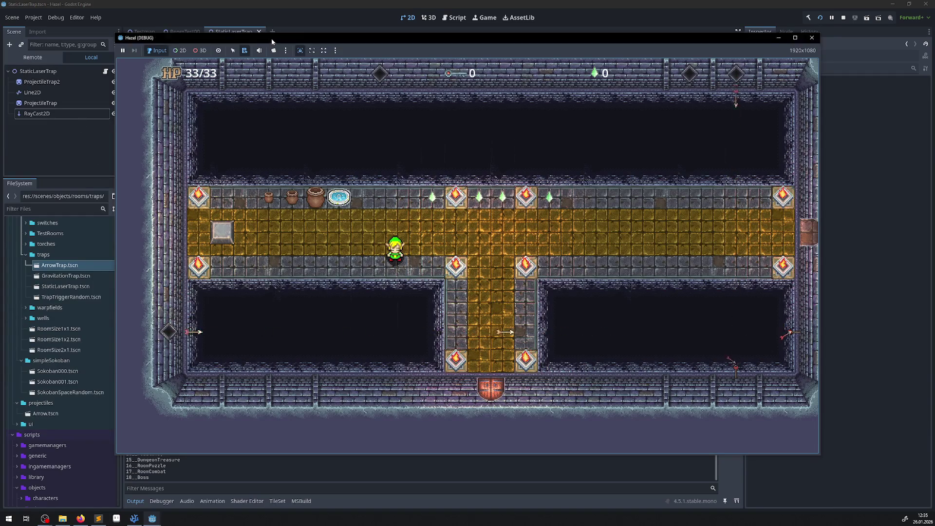
key("F8")
left_click(33, 57)
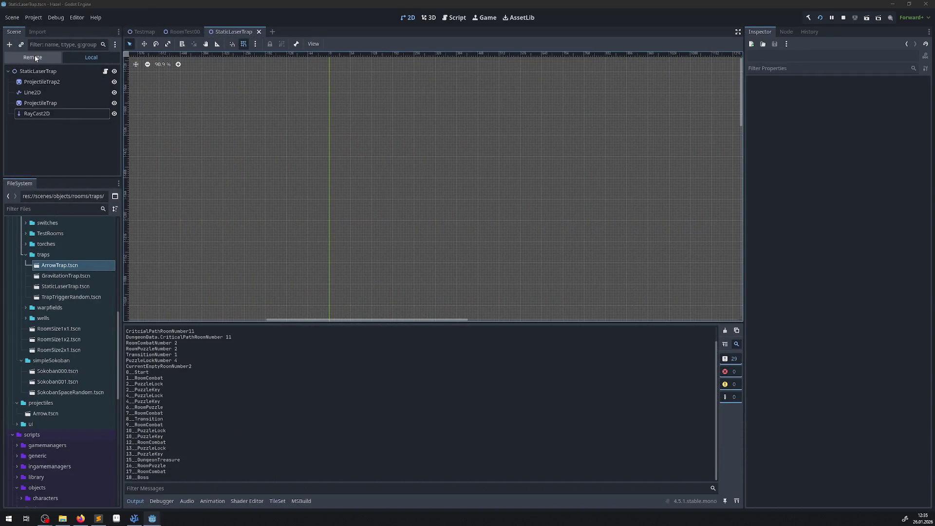
Expand the live tree from GameModeNode down to Room_0 and select StaticLaserTrap.
left_click(12, 92)
left_click(17, 103)
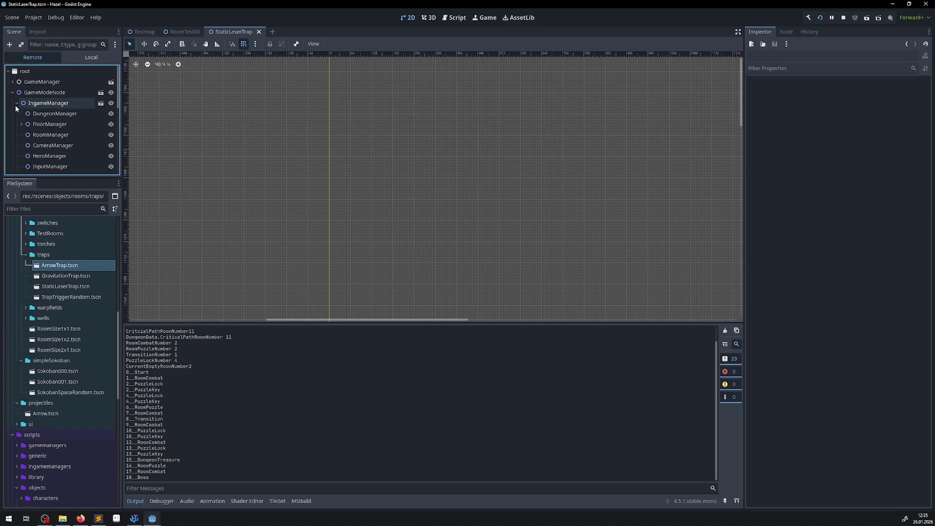
left_click(21, 124)
left_click(26, 135)
left_click(30, 145)
scroll(73, 141, "down", 3)
scroll(74, 142, "down", 5)
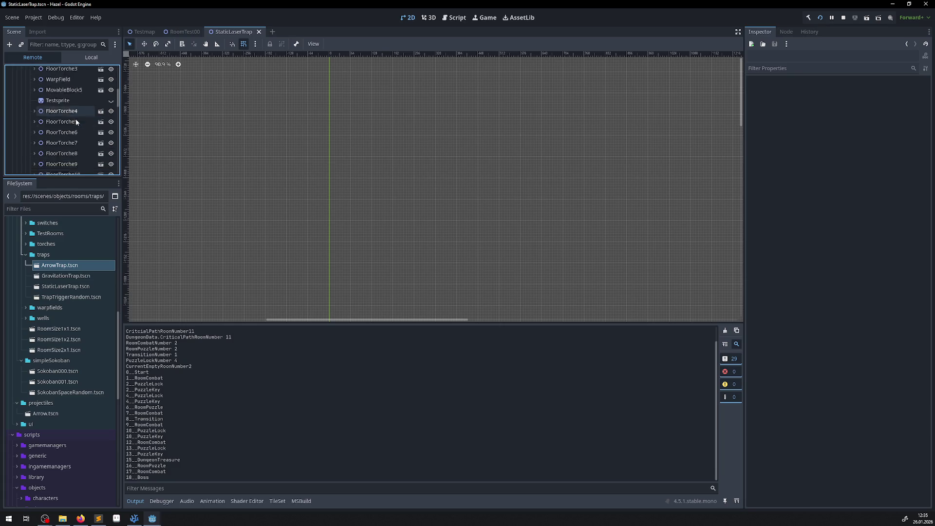
scroll(72, 127, "down", 3)
left_click(67, 139)
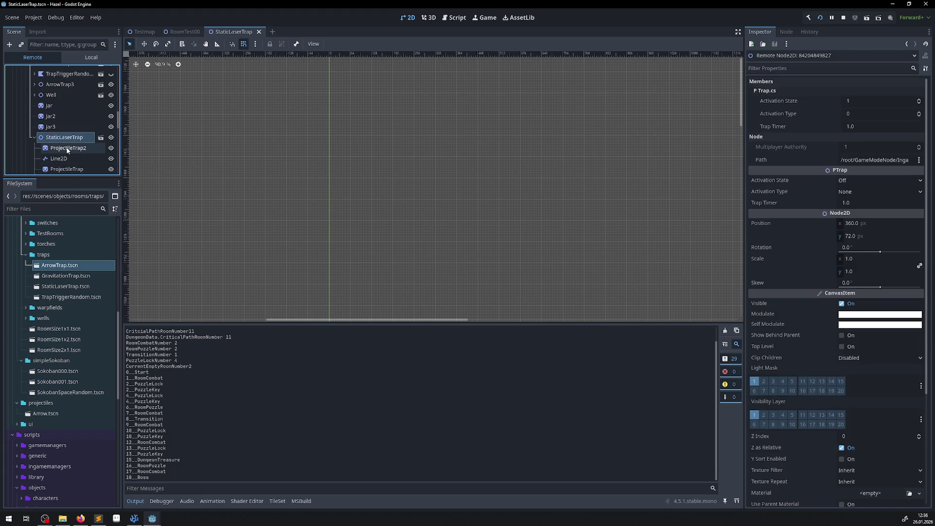
Inspect the live Line2D's Points, both still at 0,0, then stop the game.
scroll(72, 157, "down", 1)
left_click(64, 145)
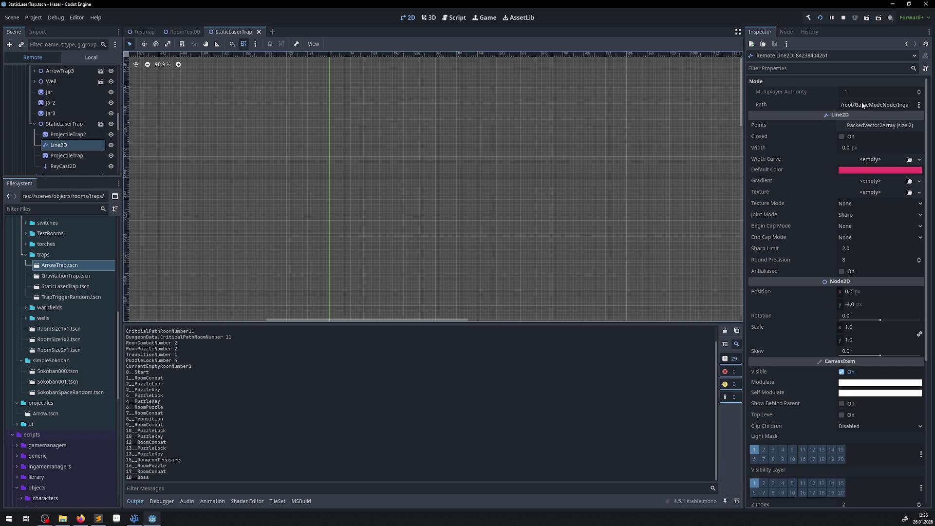
left_click(863, 125)
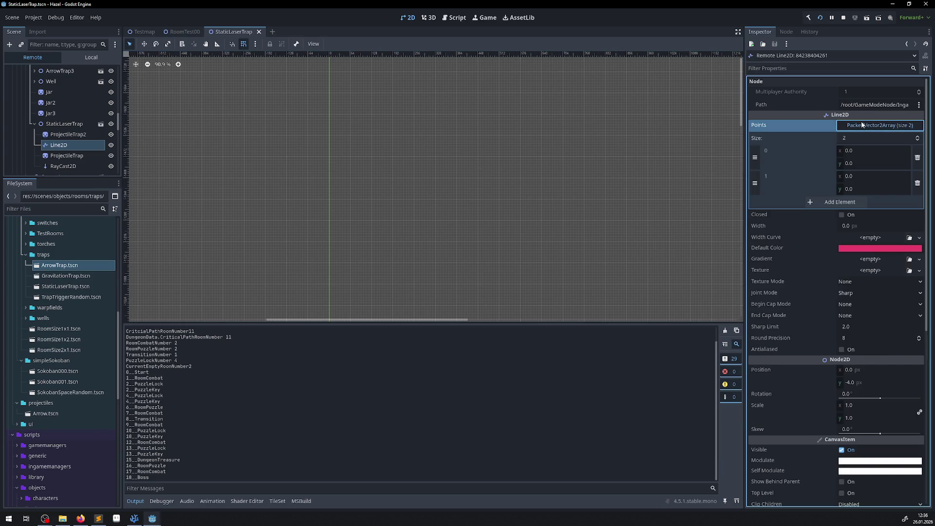
left_click(844, 18)
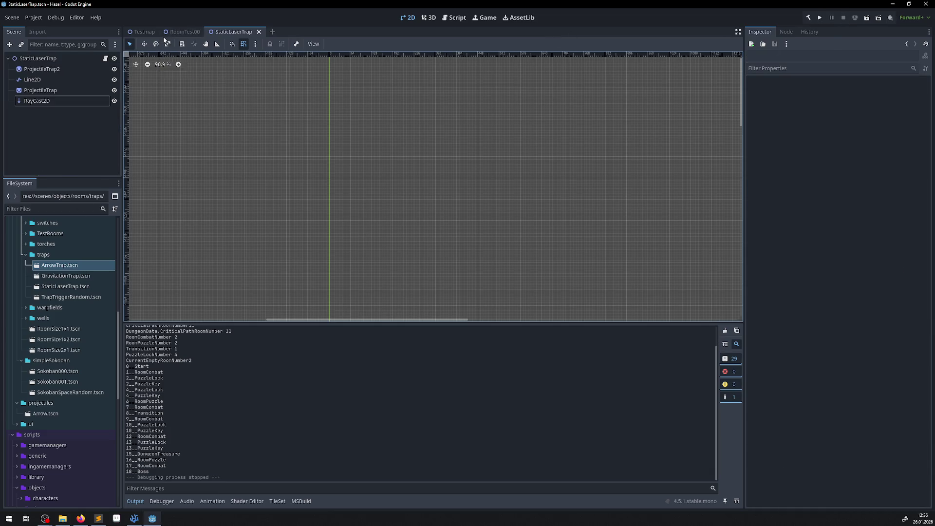
Set the StaticLaserTrap's Activation State to On in RoomTest00 and save the scene.
left_click(181, 32)
scroll(276, 98, "down", 2)
left_click(269, 98)
left_click(852, 92)
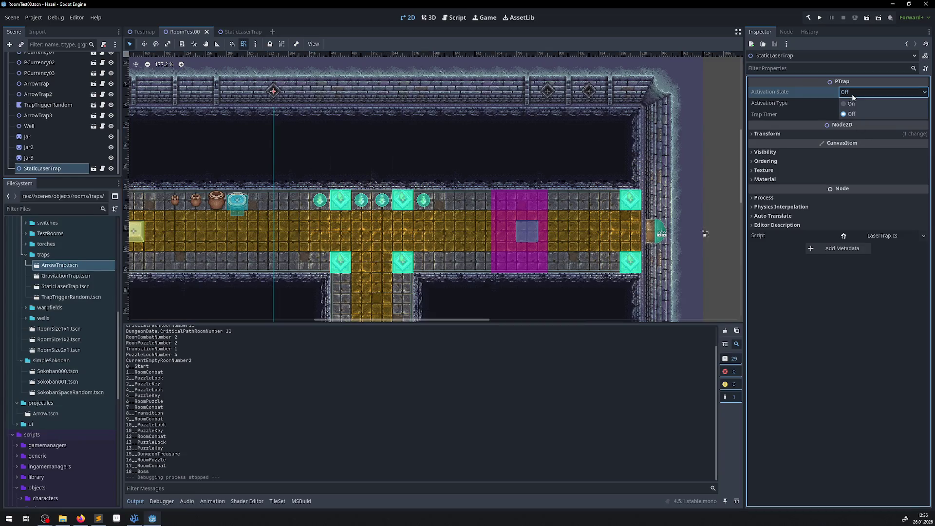
left_click(852, 110)
key("ctrl+s")
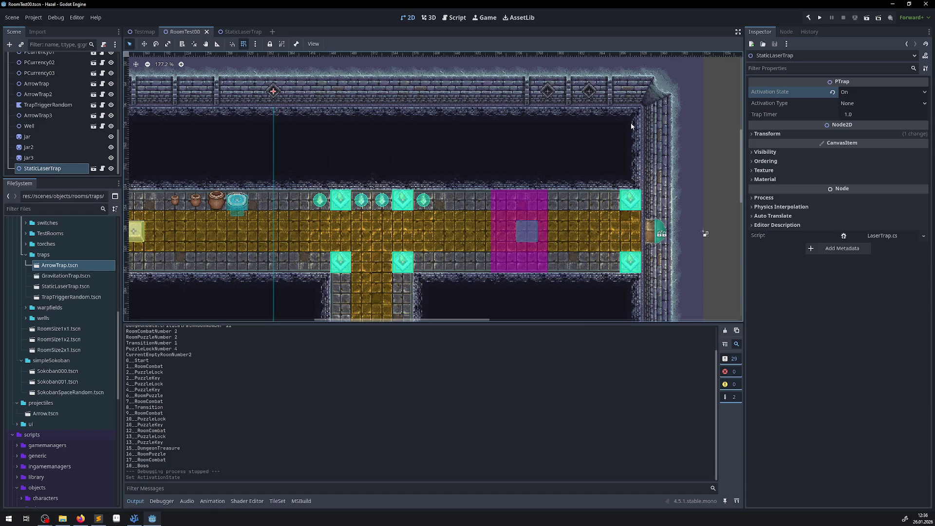
Run the game again and walk the player into the trap room.
left_click(820, 18)
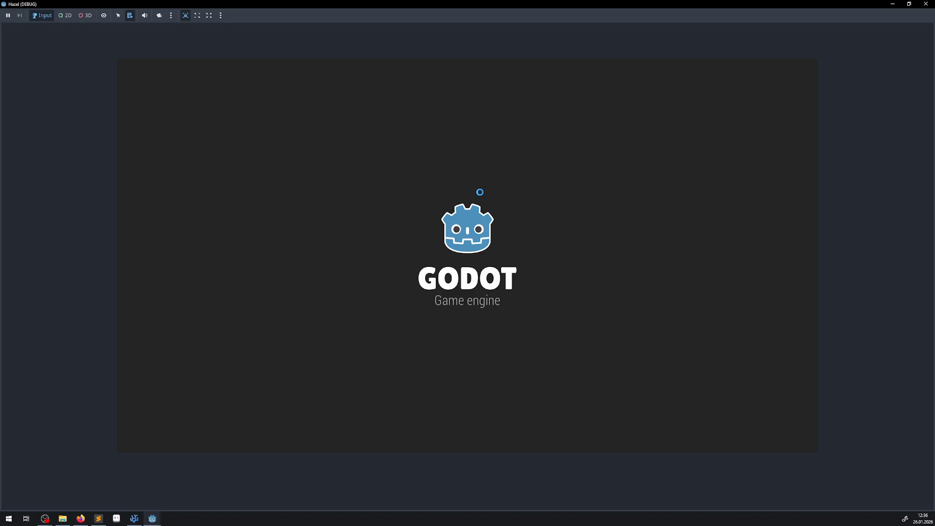
key("Up")
key("Left")
key("Right")
key("Up")
key("Left")
key("Down")
key("Left")
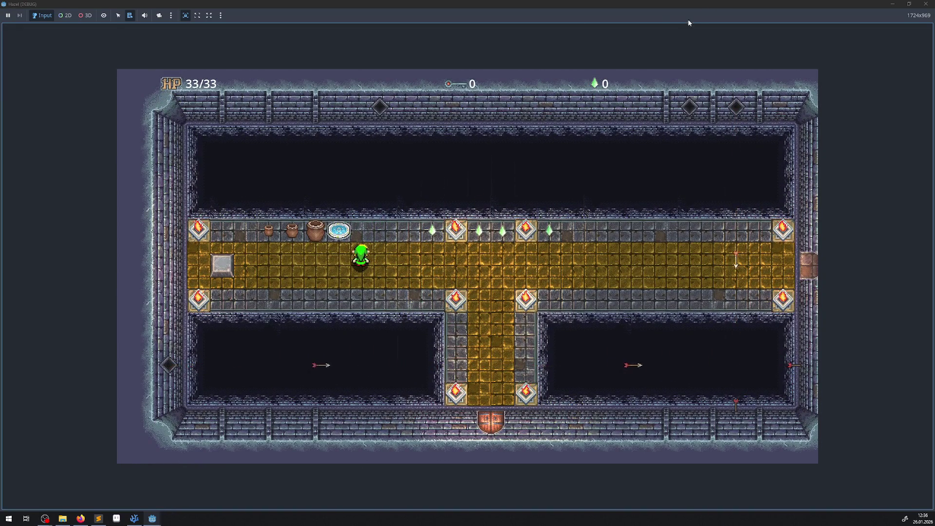
left_click(544, 5)
Move the game window mostly off-screen and show the running game's live scene tree.
left_click_drag(543, 4, 539, 200)
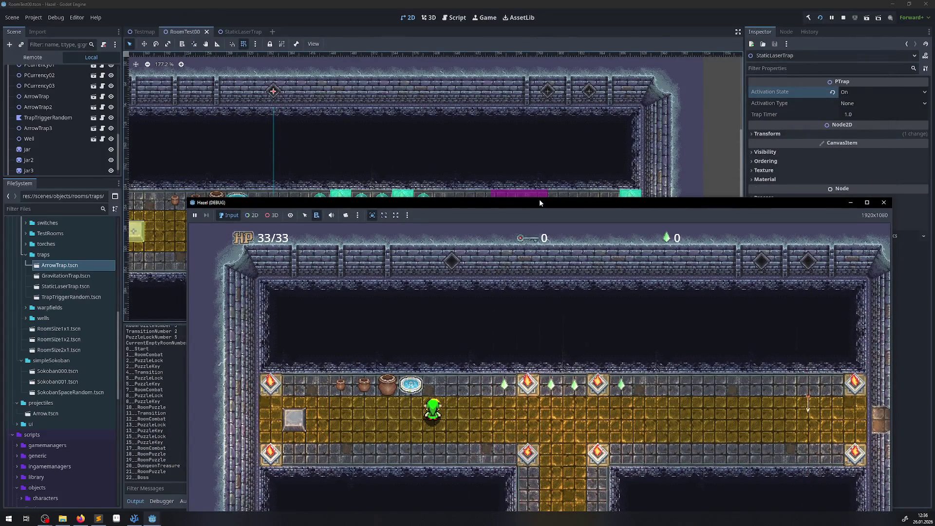
left_click_drag(828, 202, 33, 7)
left_click(706, 234)
left_click(34, 58)
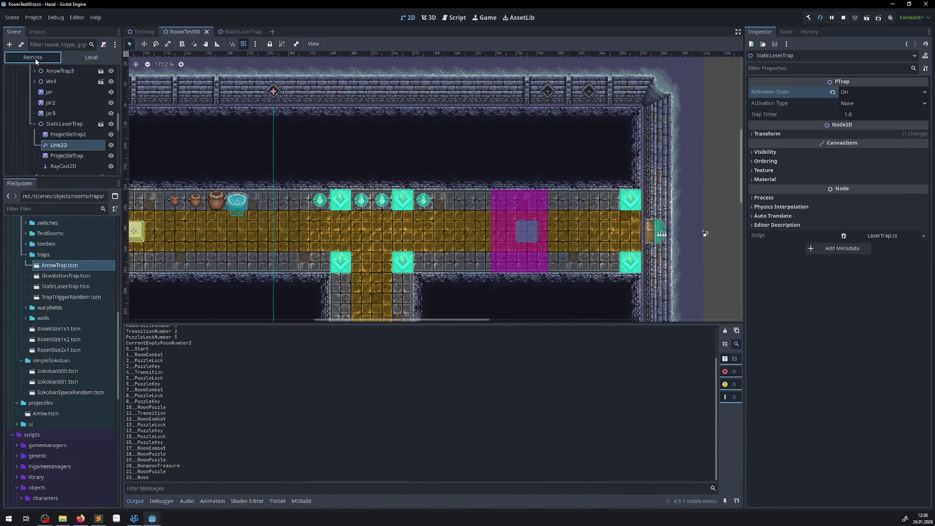
scroll(63, 126, "up", 10)
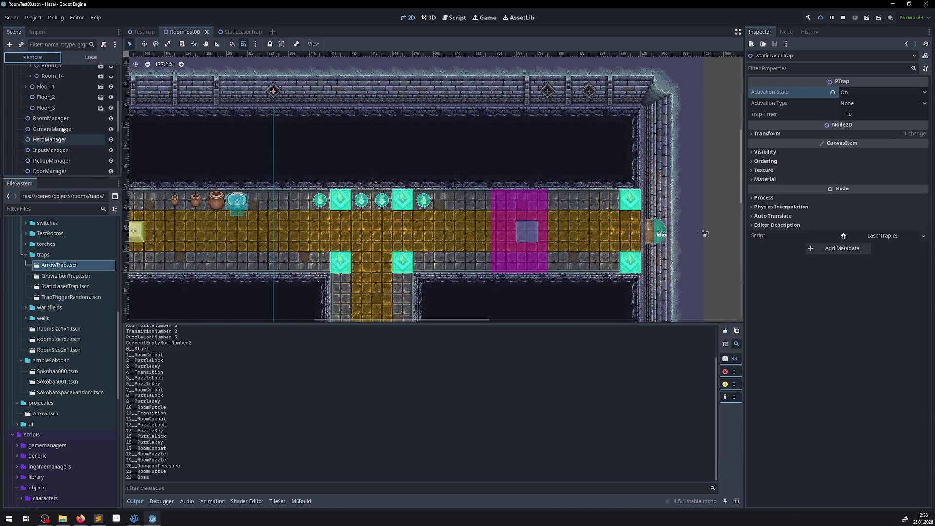
left_click(60, 121)
Select the live StaticLaserTrap's Line2D and edit Points element 1, committing y 0.0.
scroll(66, 122, "down", 5)
scroll(69, 121, "down", 5)
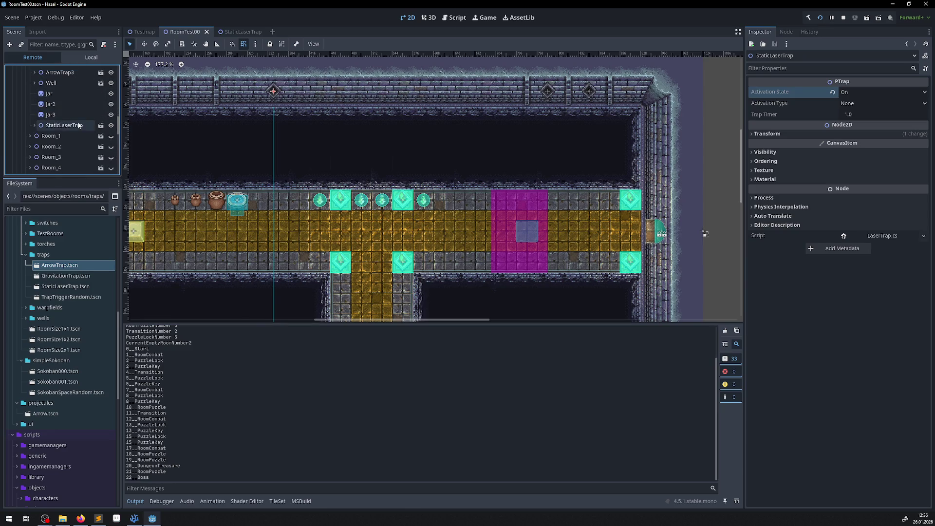
left_click(79, 126)
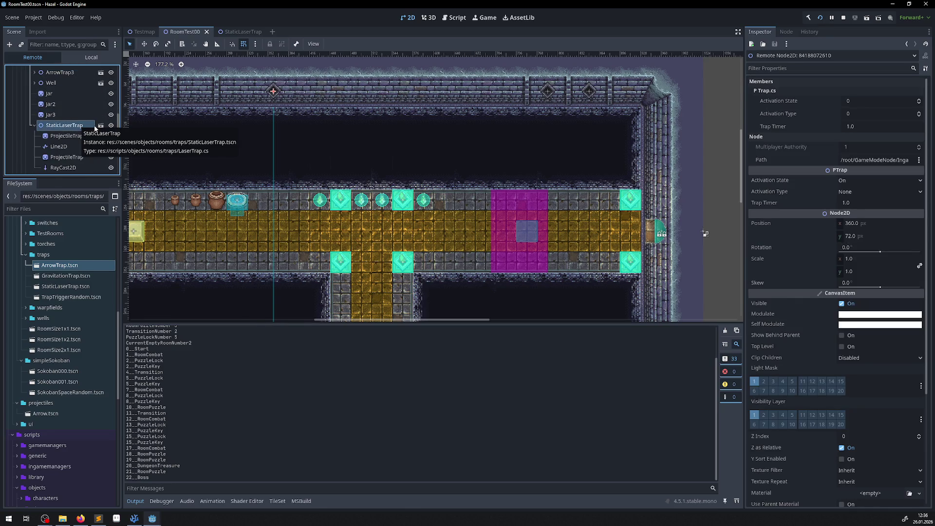
left_click(67, 148)
left_click(804, 82)
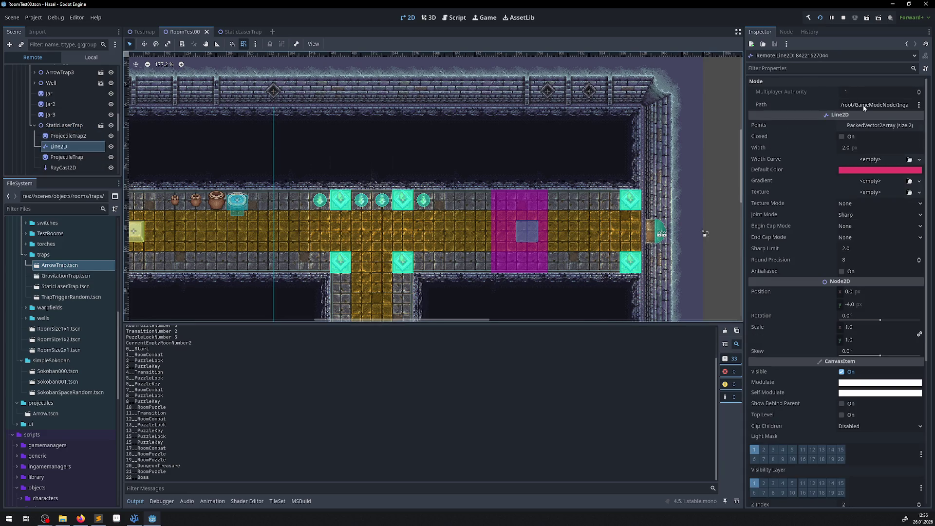
left_click(867, 125)
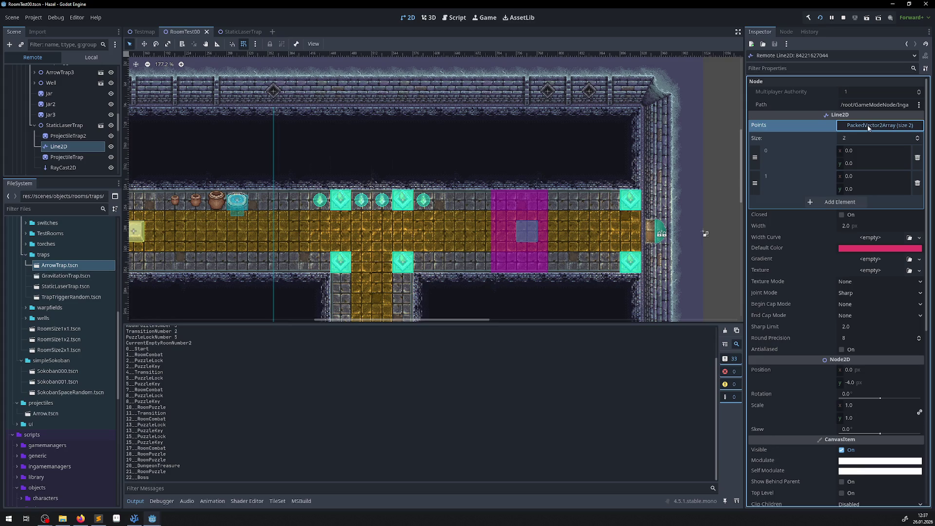
left_click(853, 178)
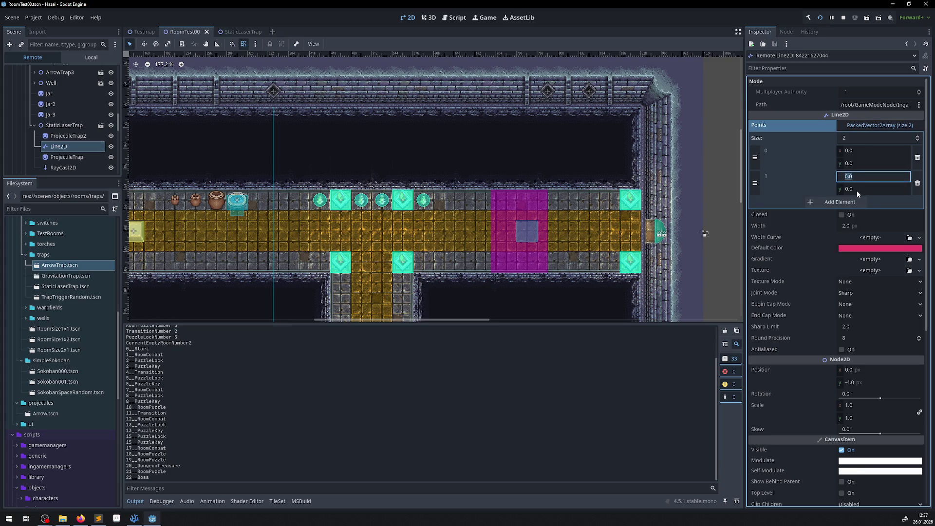
left_click(858, 191)
key("Return")
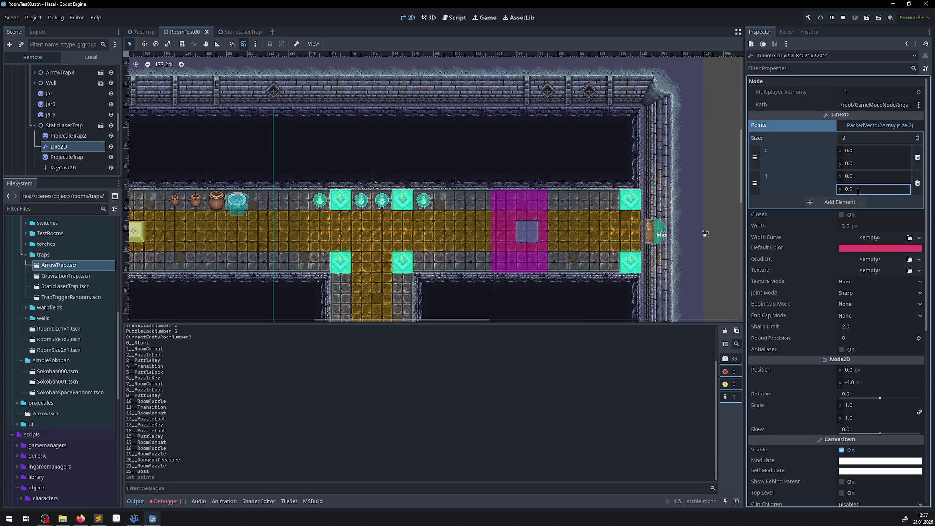
left_click(314, 448)
Review the fieldwise_assign error, inspect the live RayCast2D settings, and stop the game.
left_click(168, 501)
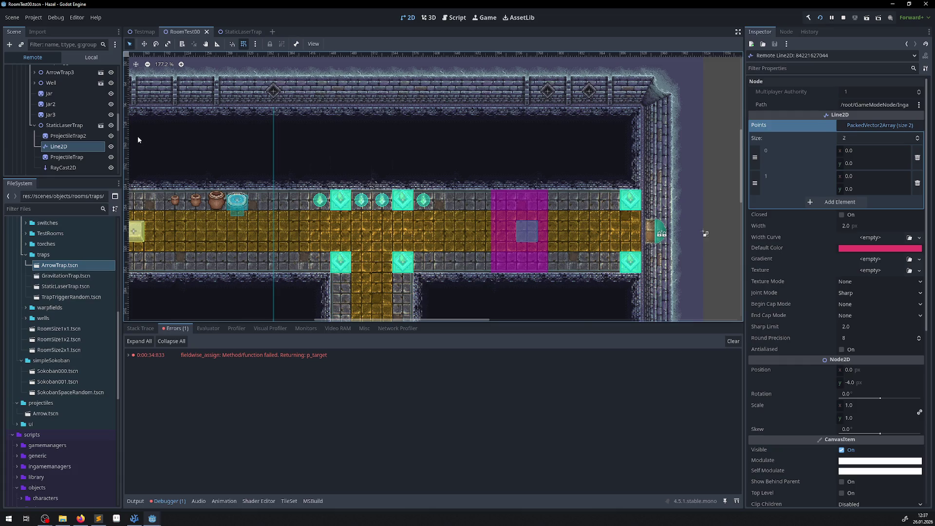
scroll(68, 166, "down", 1)
left_click(68, 169)
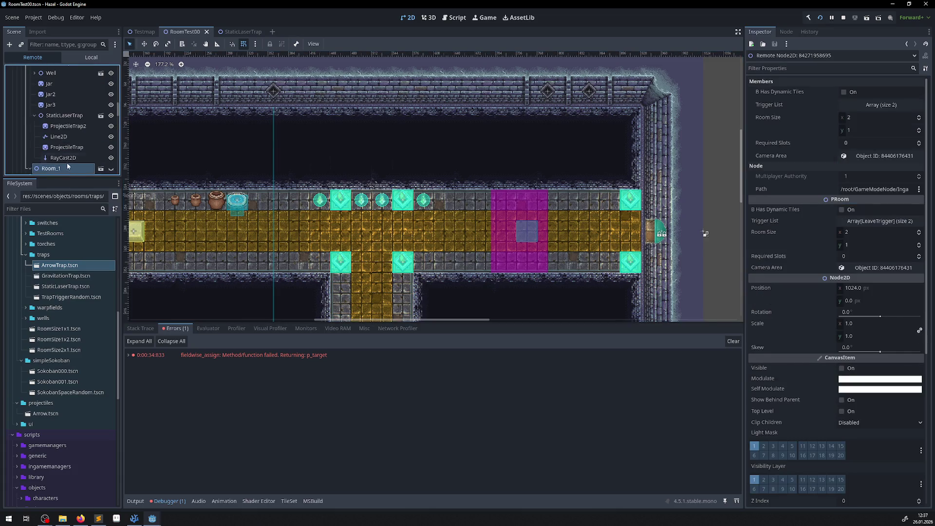
left_click(68, 159)
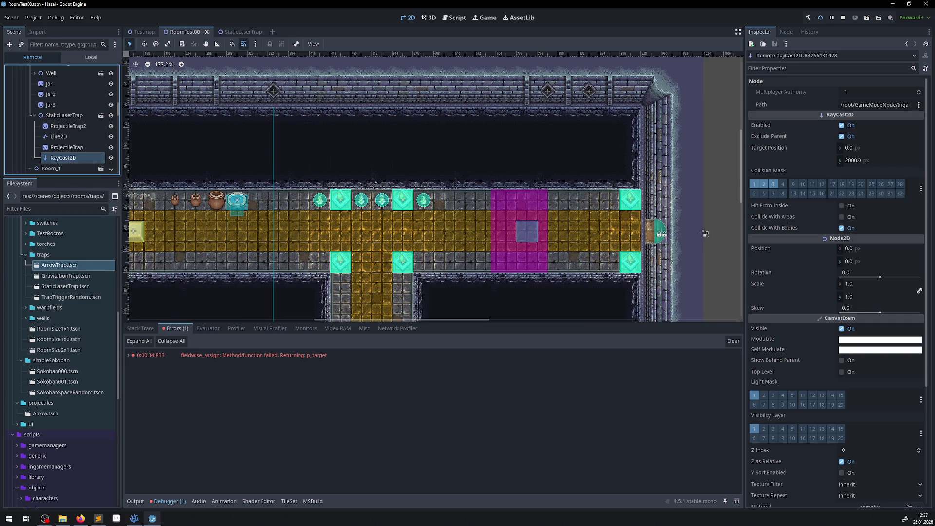
key("F8")
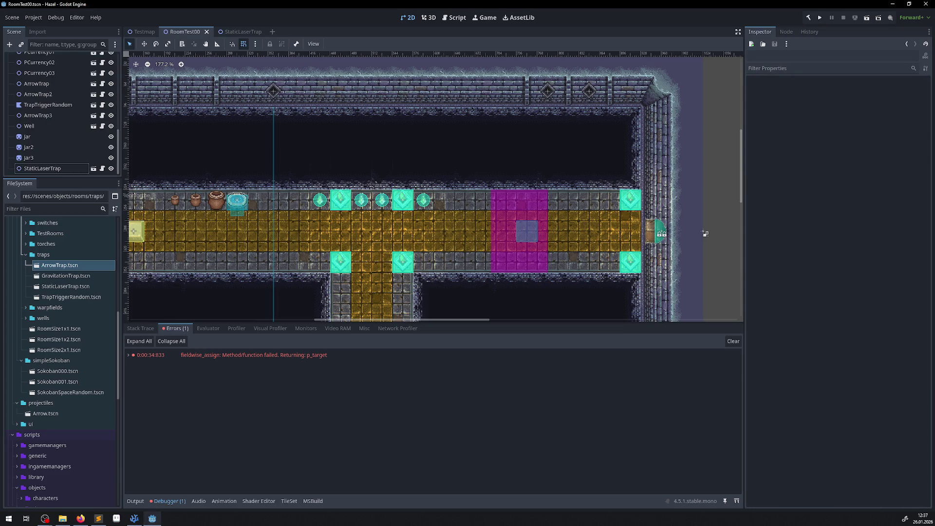
Add GD.Print("Tick"); at the top of _PhysicsProcess in LaserTrap.cs and save.
key("alt+Tab")
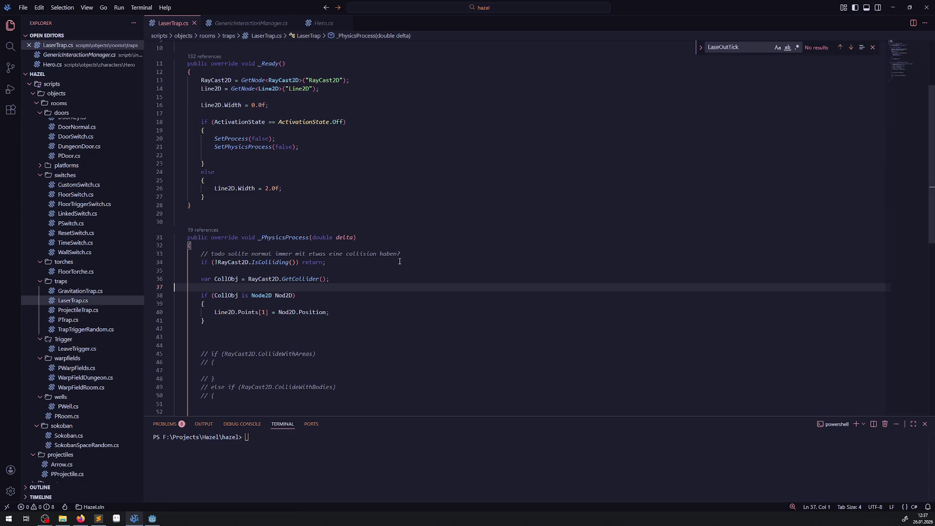
left_click(278, 247)
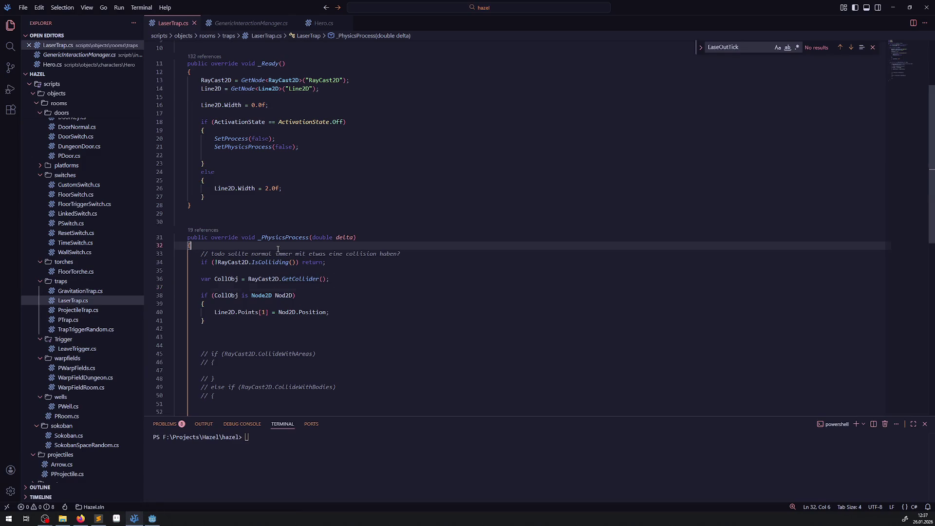
key("Return")
type("GD.Pr")
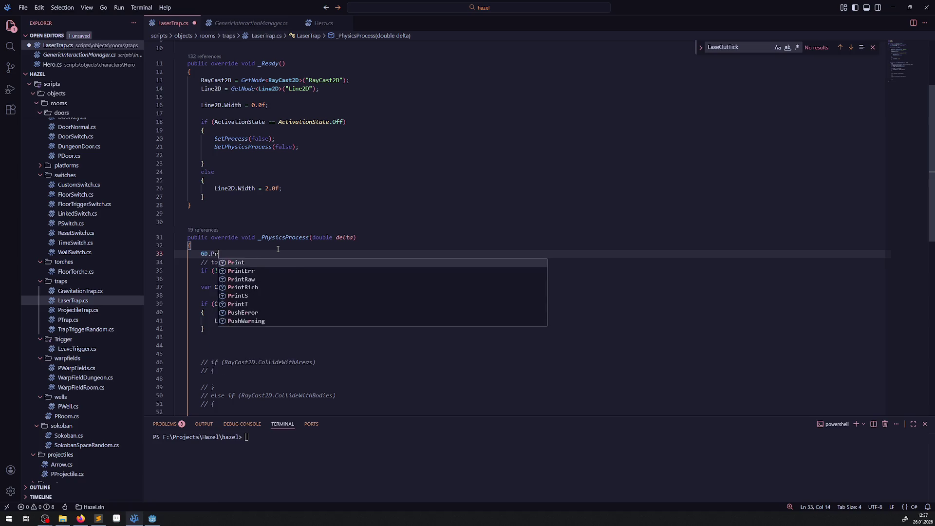
type("int()\"")
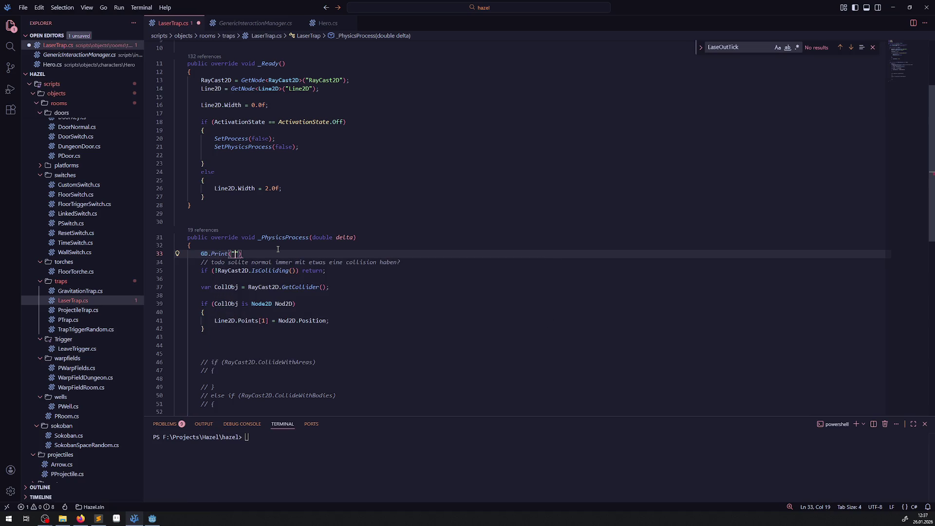
type("Tick")
key("End")
type(";")
key("ctrl+s")
Add a GD.Print("Collision!") line after the IsColliding check and save.
mouse_move(191, 253)
left_mouse_down()
mouse_move(180, 254)
mouse_move(276, 257)
left_mouse_up()
key("ctrl+c")
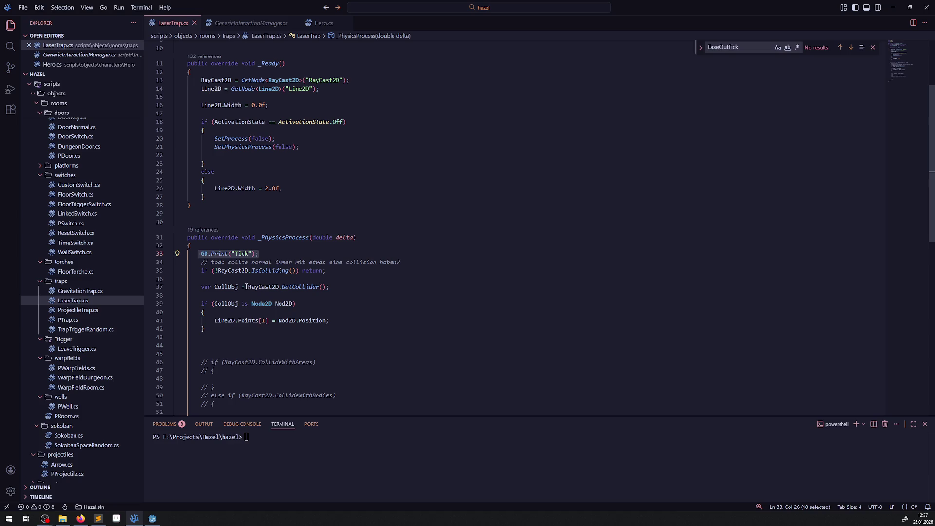
left_click(246, 280)
key("ctrl+v")
double_click(238, 279)
type("C")
type("ollision!")
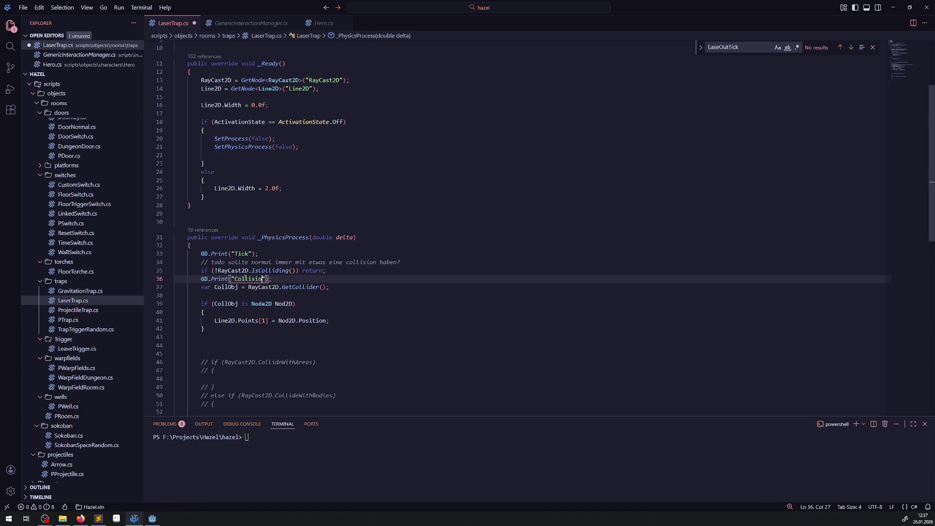
key("ctrl+s")
Add GD.Print("Position!!") inside the if-block, save, and go back to Godot.
left_click_drag(297, 282, 175, 280)
key("ctrl+c")
left_click(227, 310)
key("Return")
key("ctrl+v")
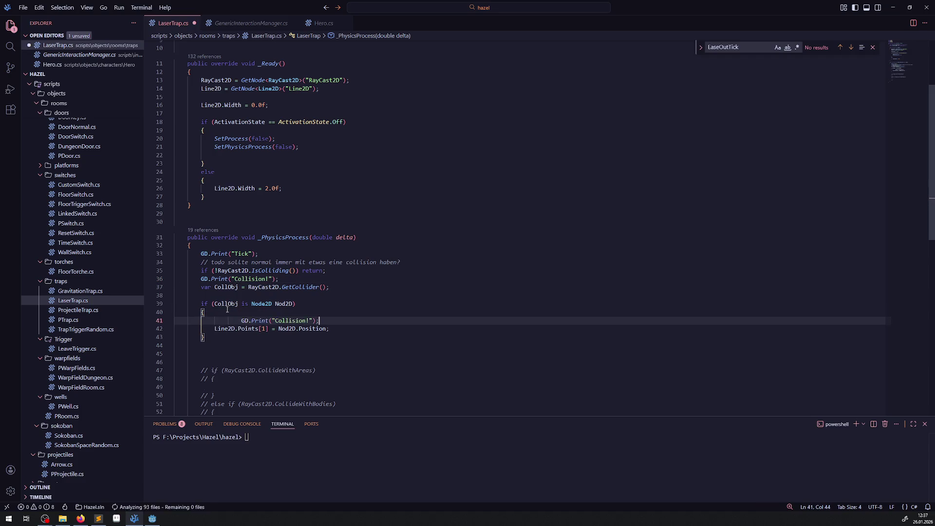
left_click_drag(281, 321, 247, 321)
type("Position!")
key("ctrl+s")
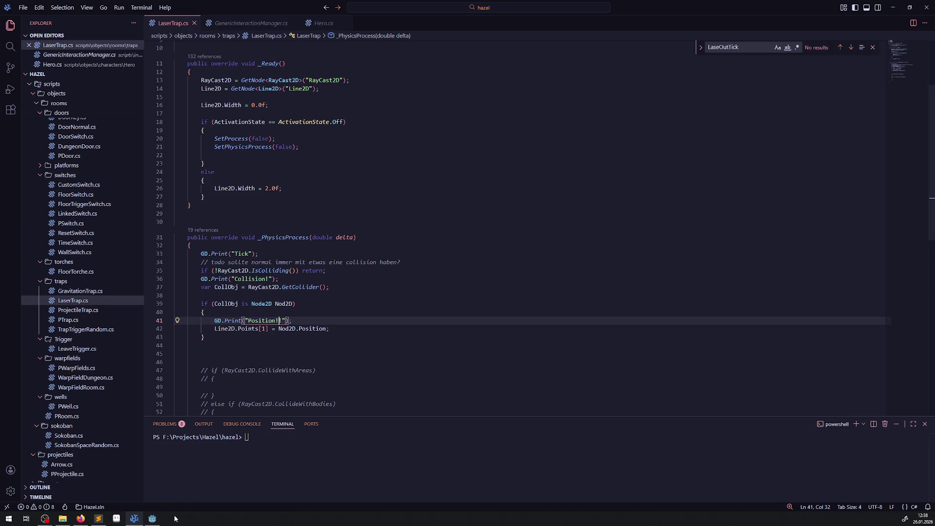
left_click(152, 519)
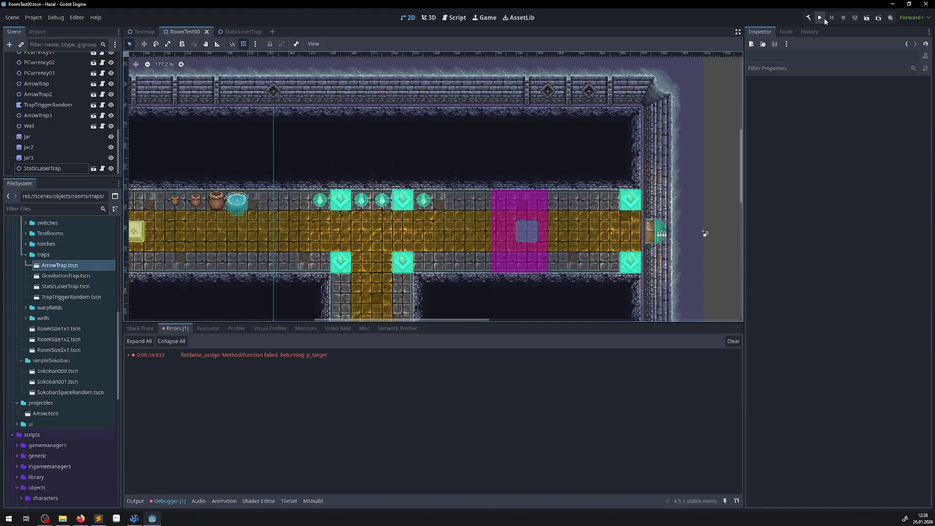
Run the game, walk the hero while Tick, Collision! and Position!! print, then close it.
left_click(823, 18)
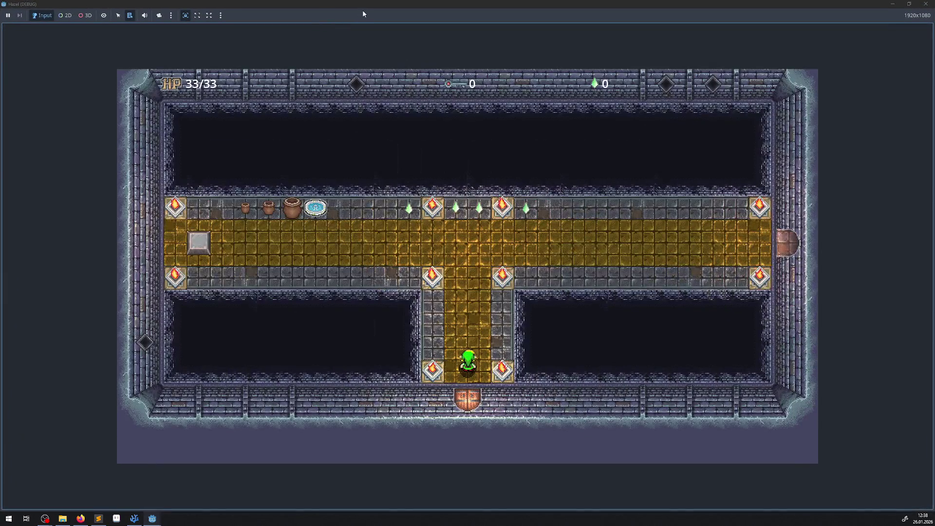
left_click_drag(322, 25, 430, 16)
left_click(161, 461)
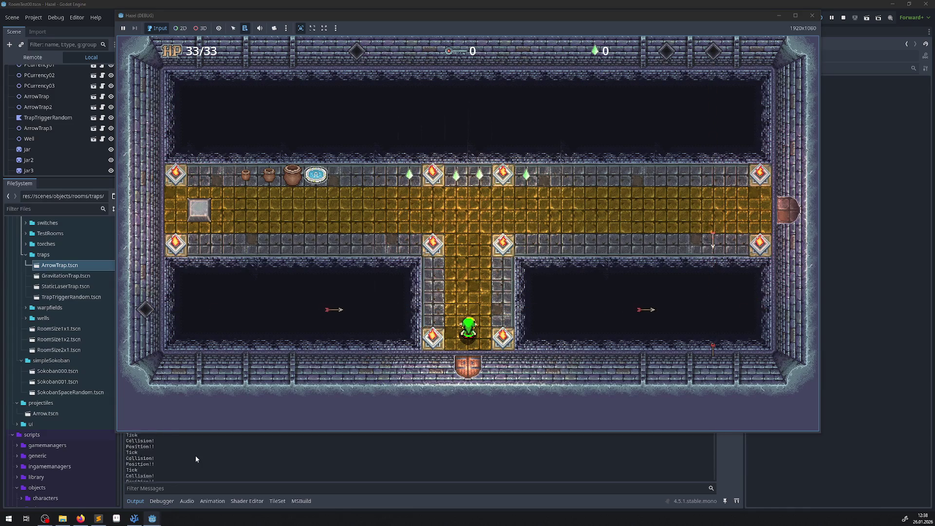
key("Up")
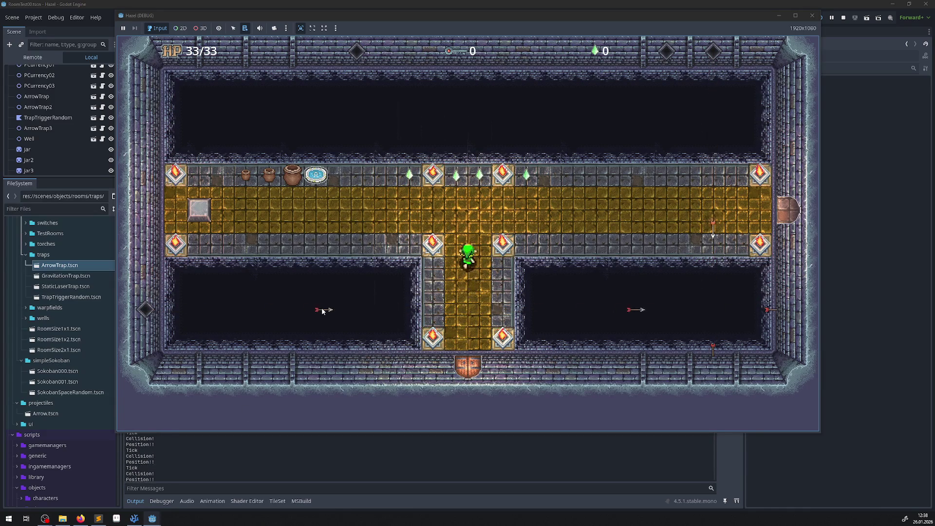
key("Left")
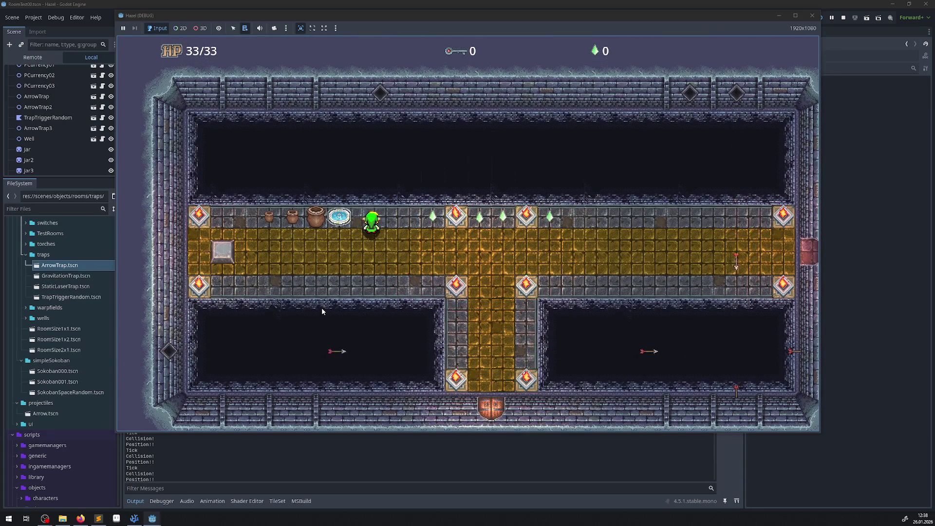
key("Right")
key("Left")
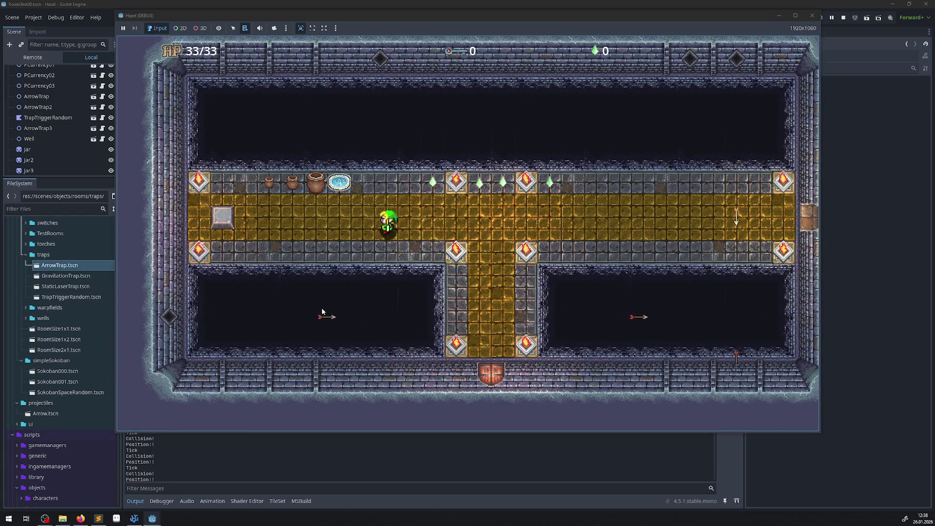
key("Down")
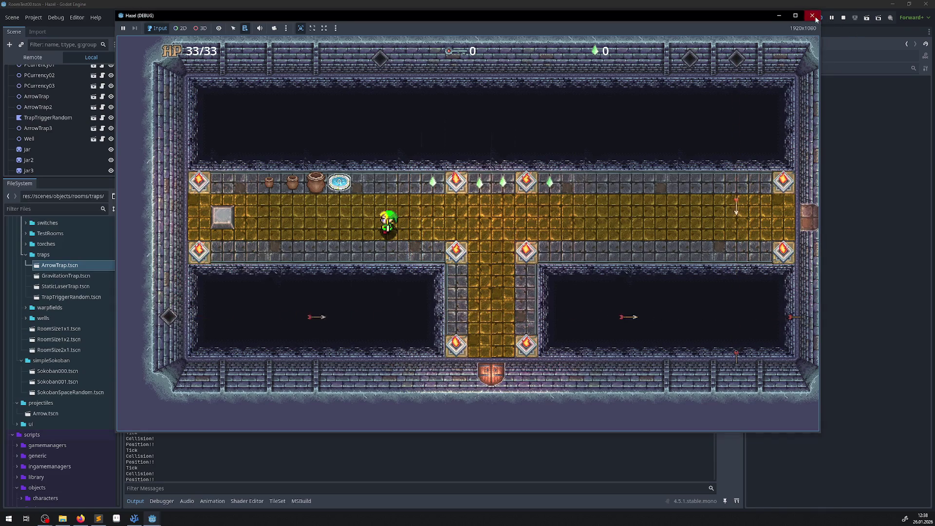
left_click(812, 15)
left_click(134, 519)
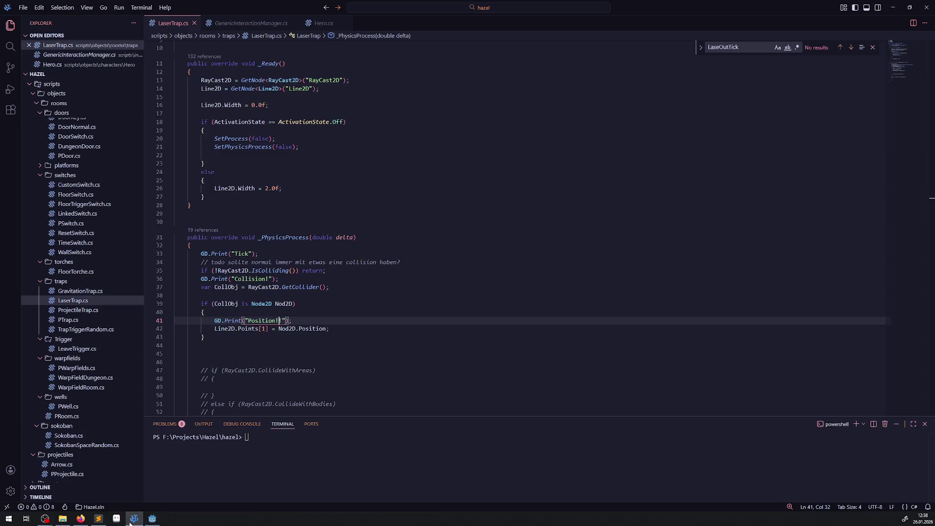
Add Line2D.SetPointPosition(1, Nod2D.Position); below the Points assignment and save.
double_click(224, 329)
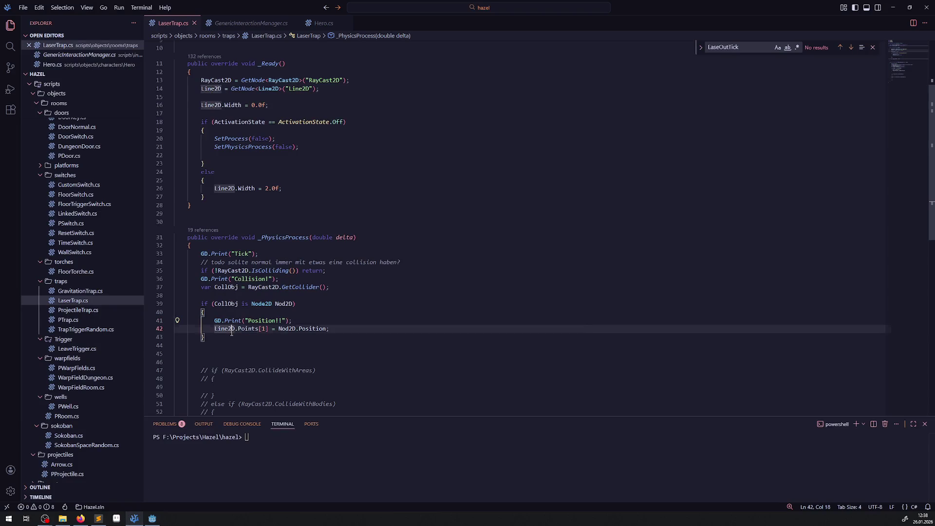
left_click(335, 329)
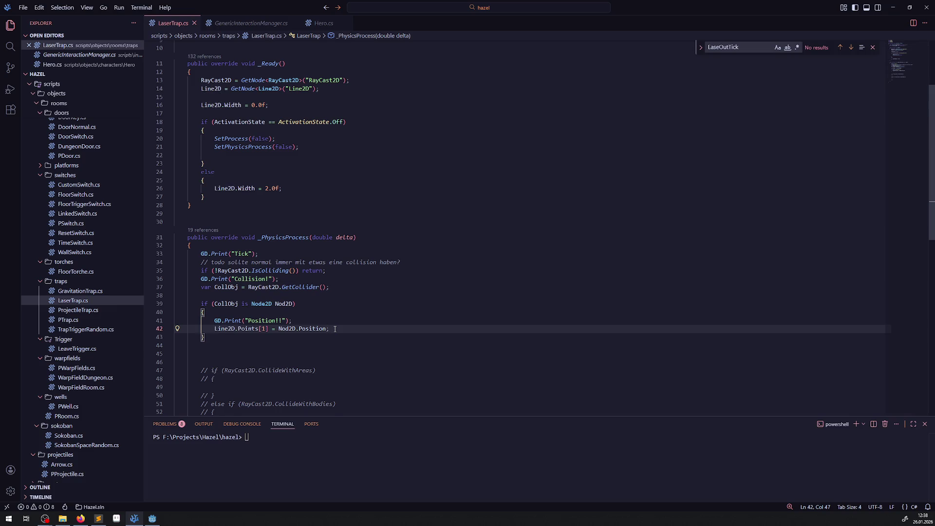
key("Return")
type("Line2D.Po")
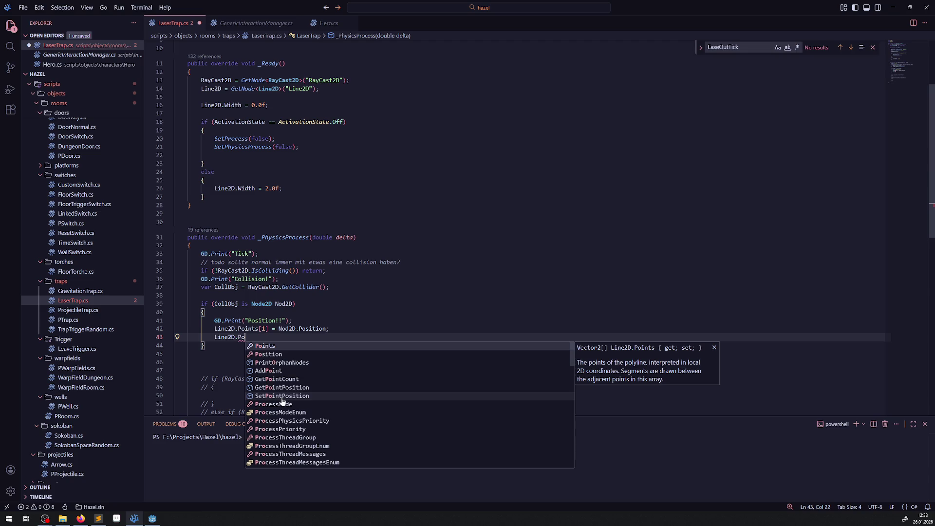
left_click(282, 397)
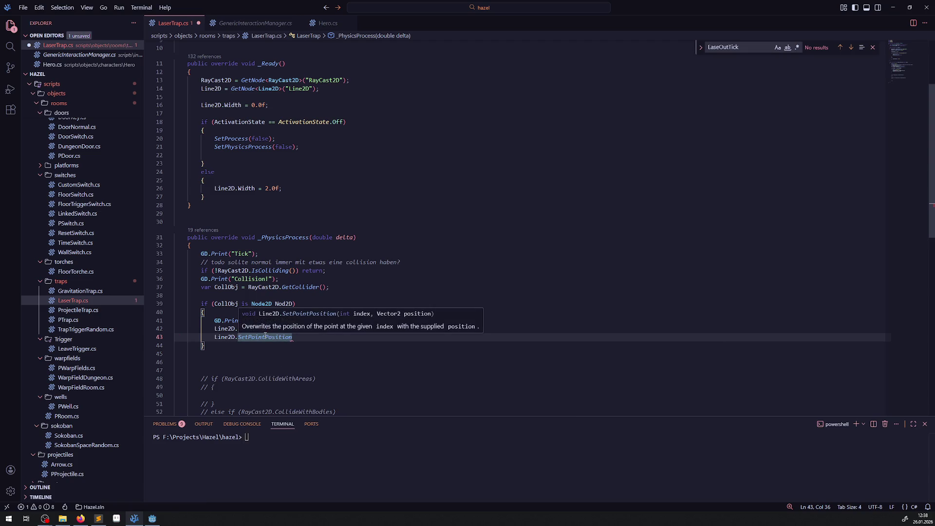
key("ctrl+Tab")
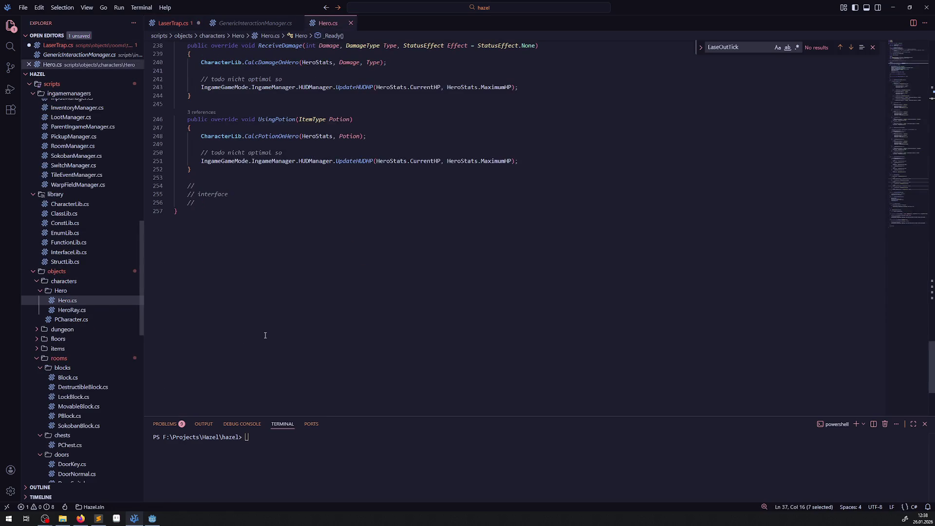
left_click(171, 23)
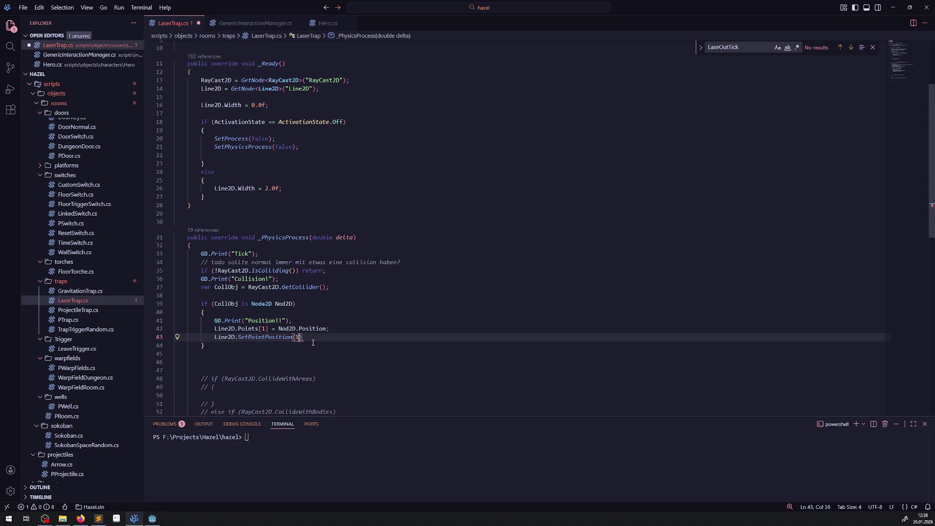
type("1,")
left_click_drag(278, 329, 328, 329)
key("ctrl+c")
left_click(302, 337)
key("ctrl+v")
type(";")
key("ctrl+s")
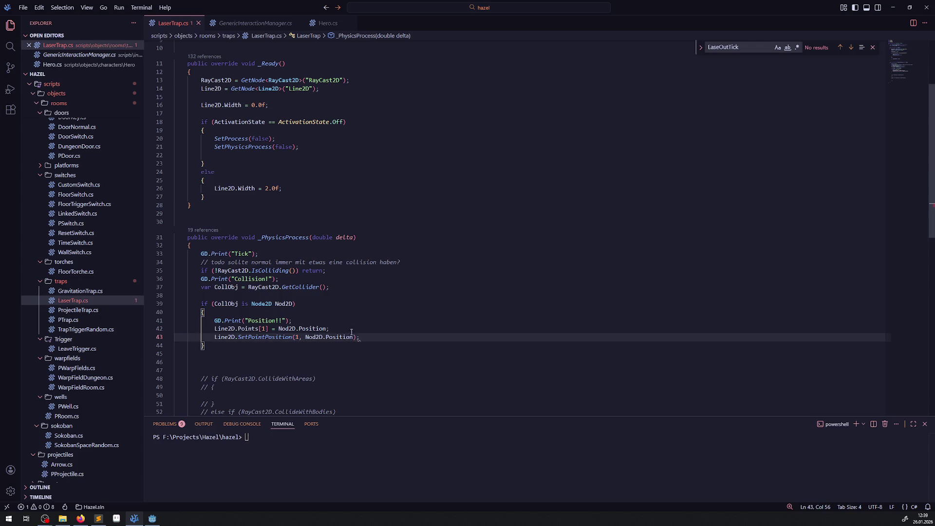
Delete the old Points assignment and change the Position!! print to GD.Print(Nod2D.Name), saving.
left_click_drag(329, 329, 173, 329)
key("Delete")
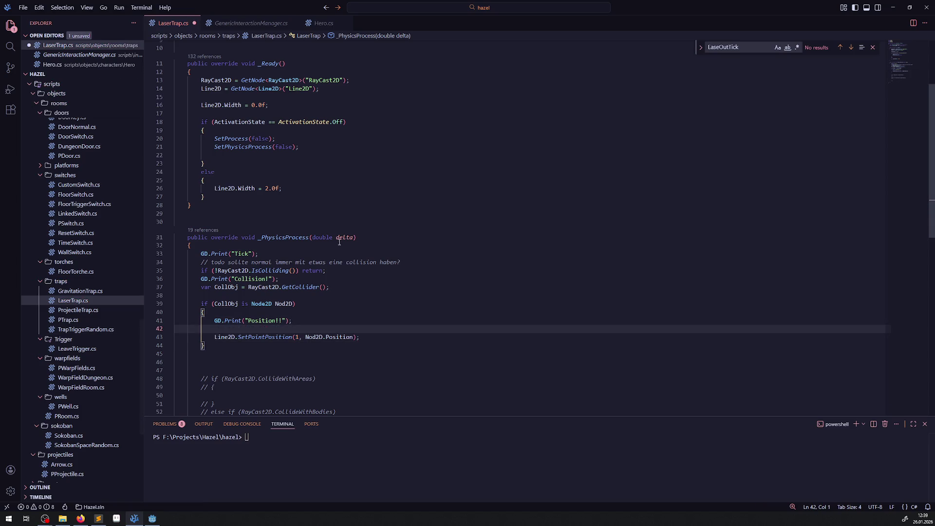
double_click(283, 304)
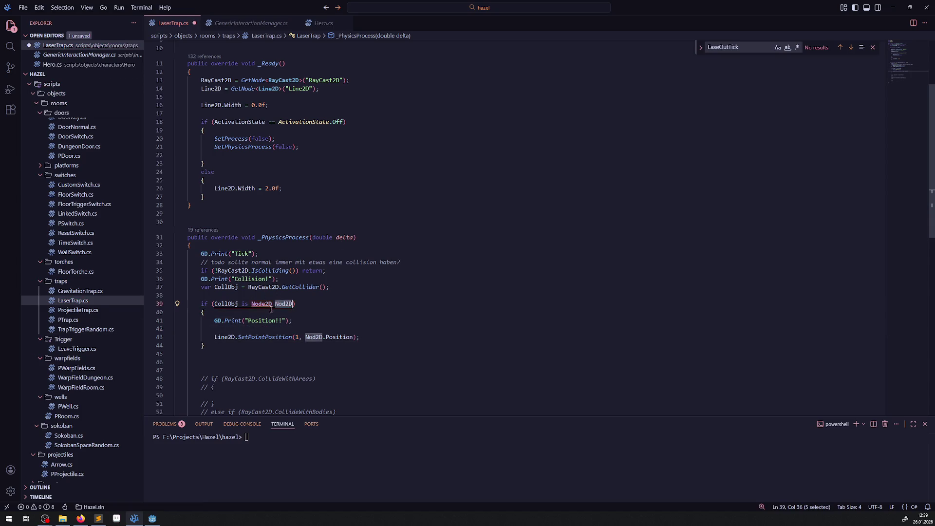
left_click_drag(246, 320, 287, 320)
type("Nod2D.Name")
key("ctrl+s")
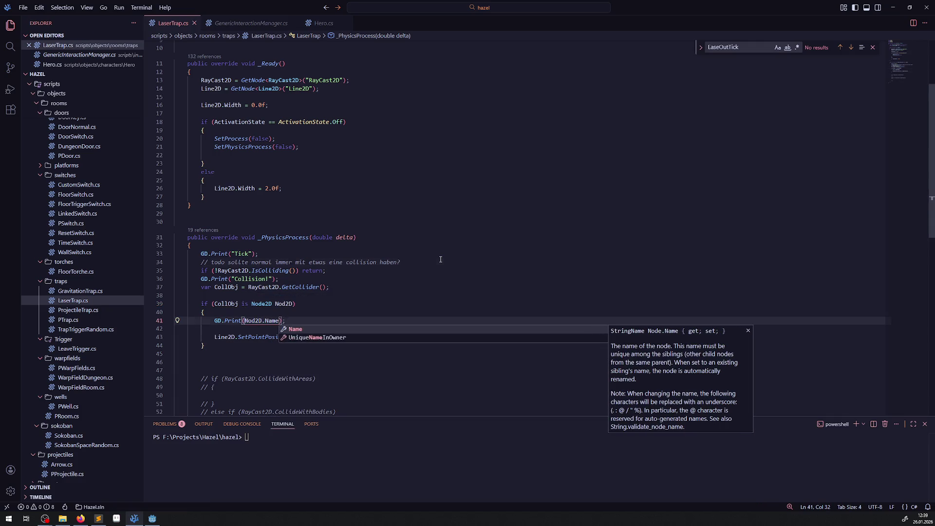
left_click(410, 262)
left_click(152, 519)
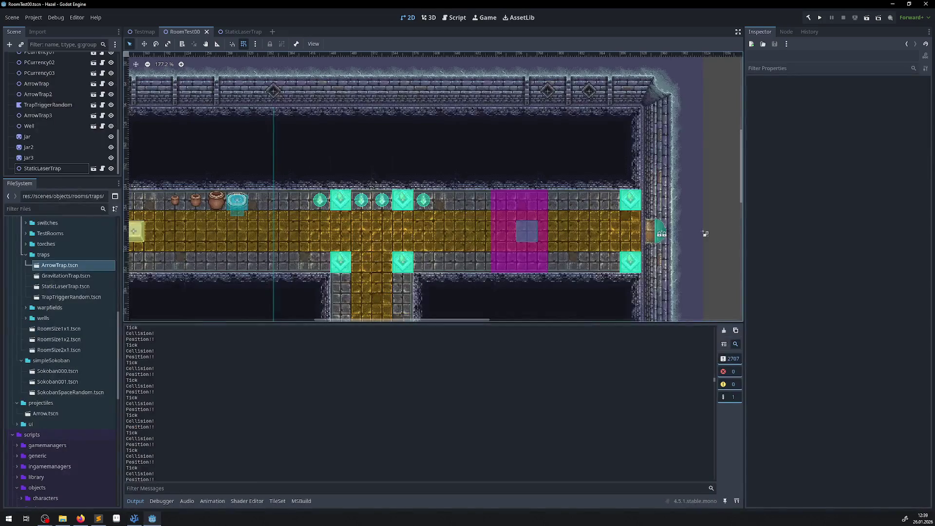
Run the game and walk the hero around while the output reports Tick, Collision! and TileMapLayer.
left_click(819, 19)
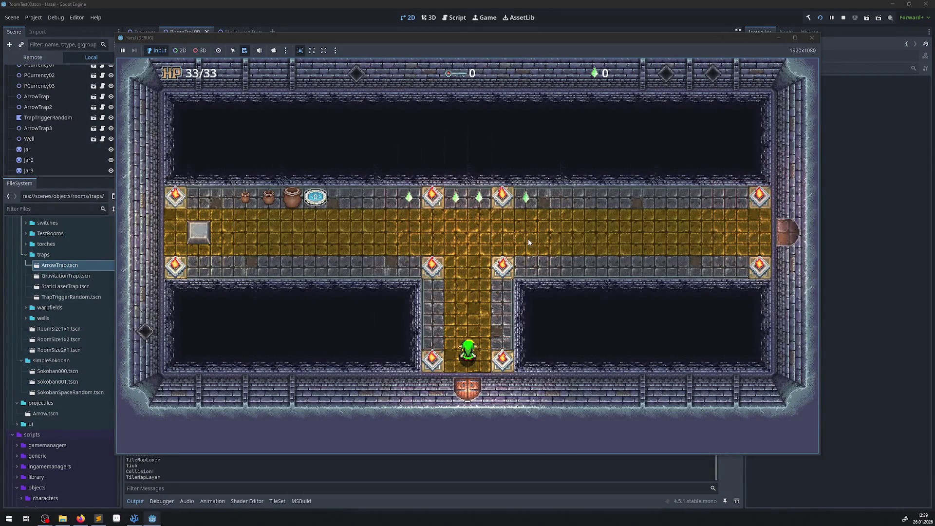
key("Up")
key("Left")
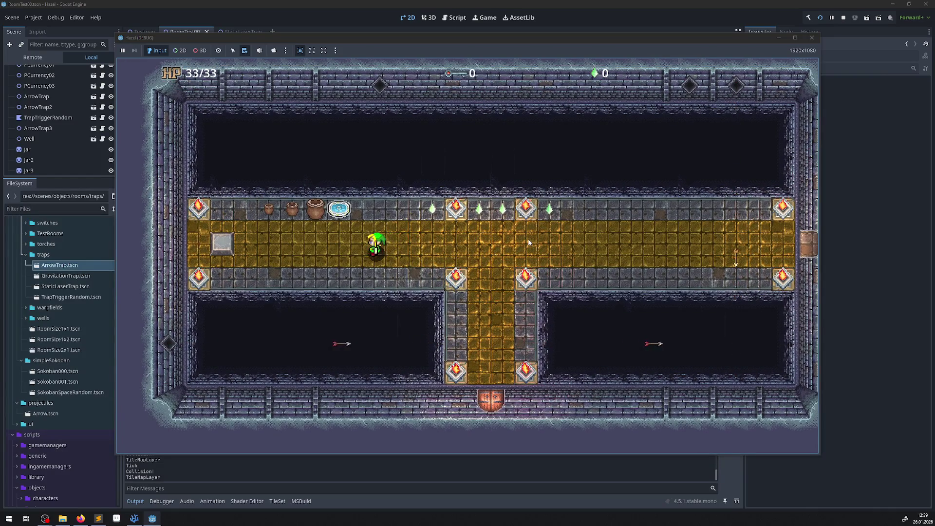
key("Up")
key("Right")
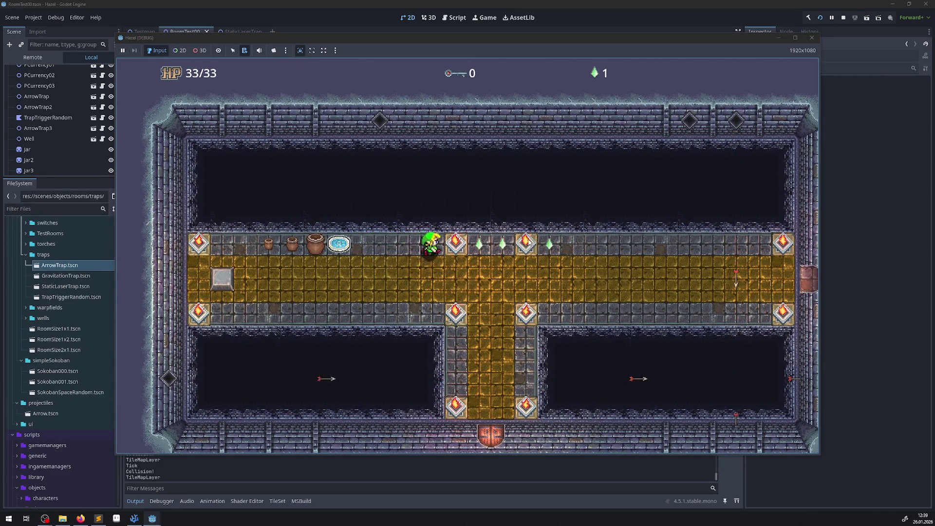
key("Left")
key("Right")
key("Left")
key("Up")
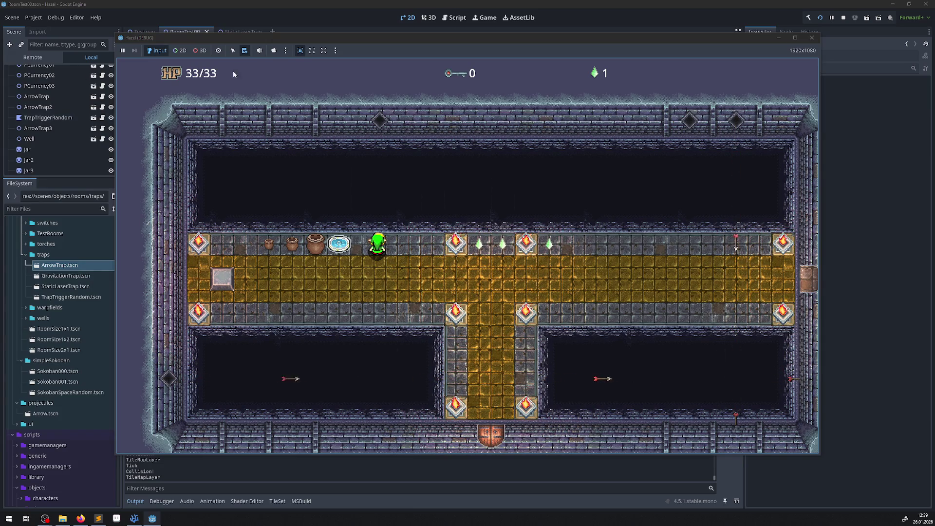
key("F8")
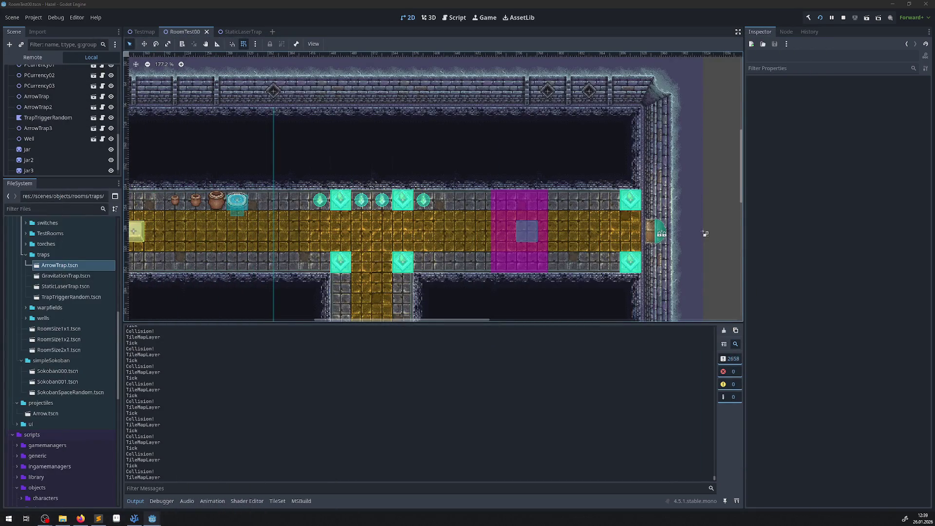
Untick collision mask layer 2 on the running game's RayCast2D.
left_click(33, 57)
left_click(66, 136)
left_click(66, 148)
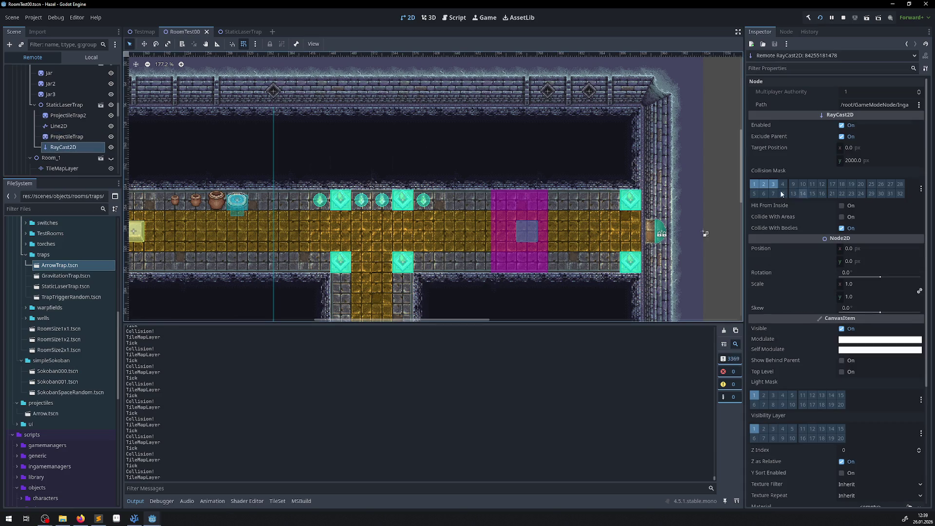
left_click(765, 187)
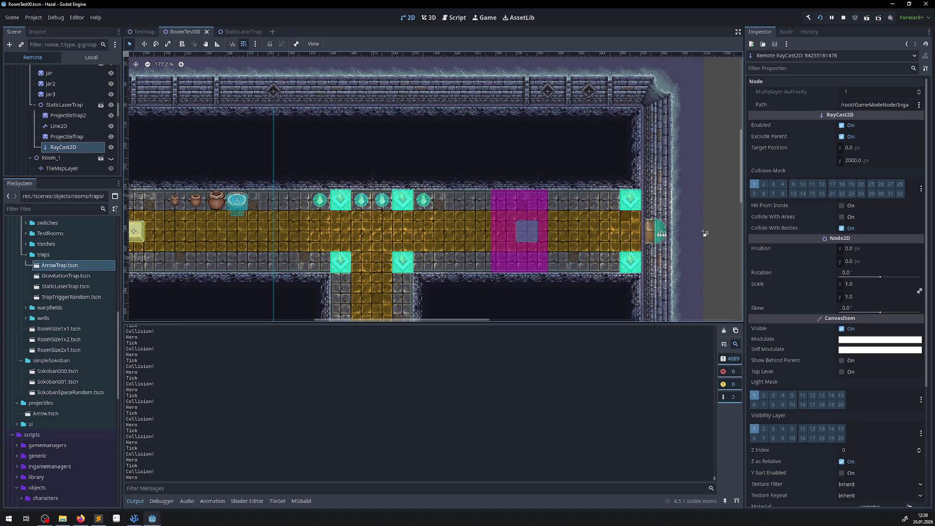
Maximize the game, walk the hero back and forth across the diagonal laser, then close it.
key("alt+Tab")
double_click(500, 112)
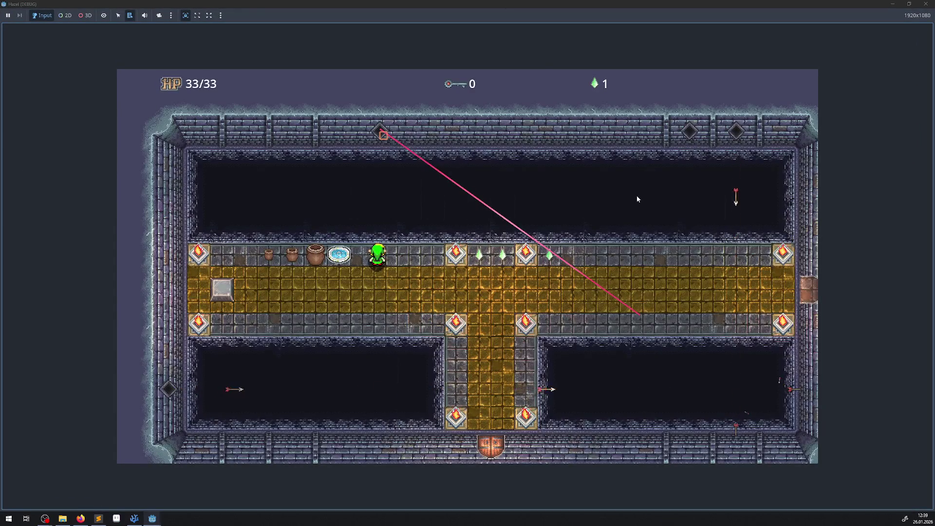
key("Right")
key("Left")
key("Down")
key("Right")
key("Left")
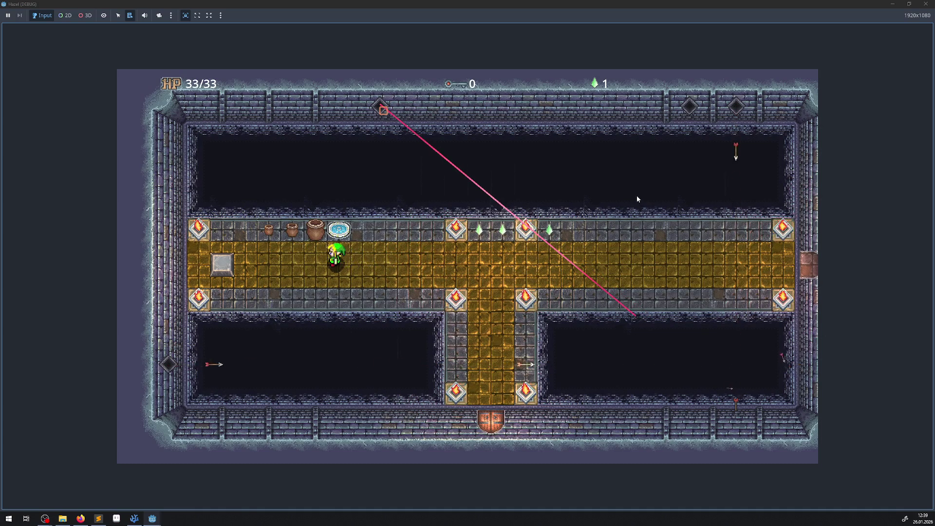
key("Right")
key("Left")
key("Right")
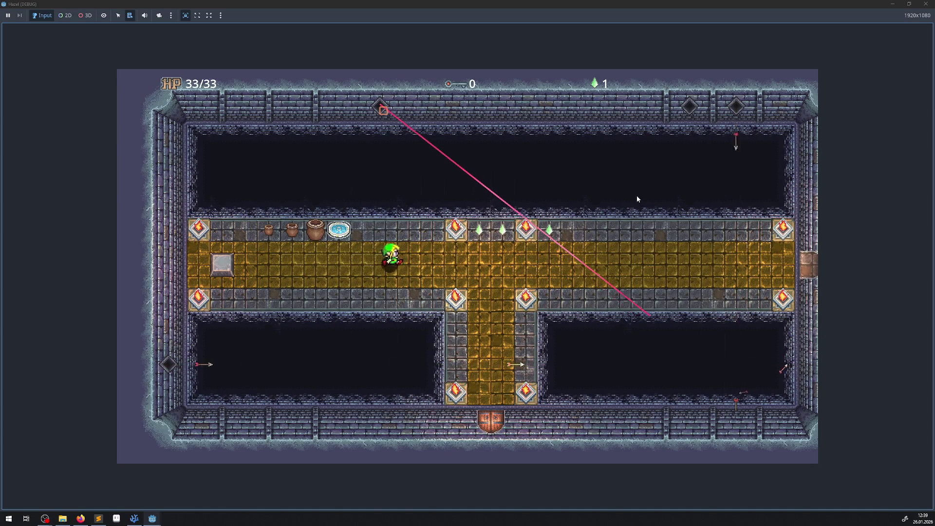
key("Left")
key("Right")
key("Left")
key("Right")
key("Left")
key("Right")
key("Left")
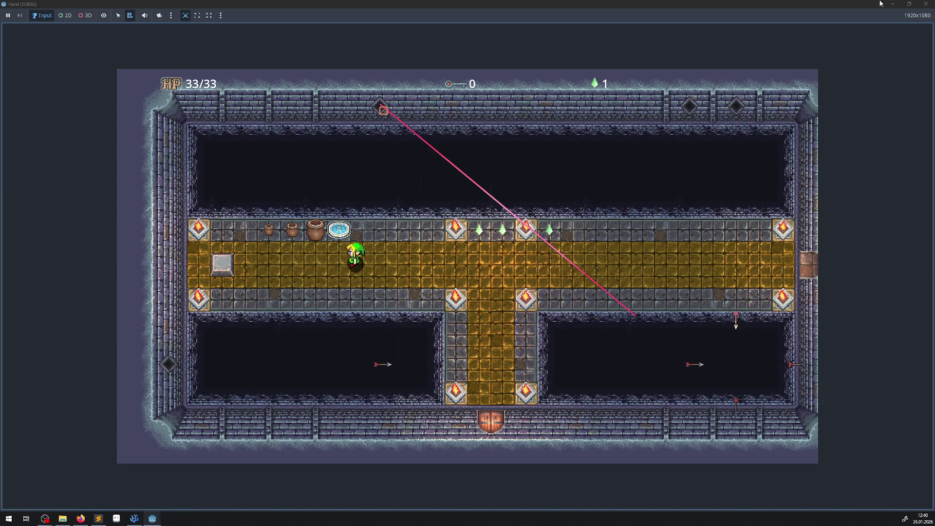
left_click(926, 4)
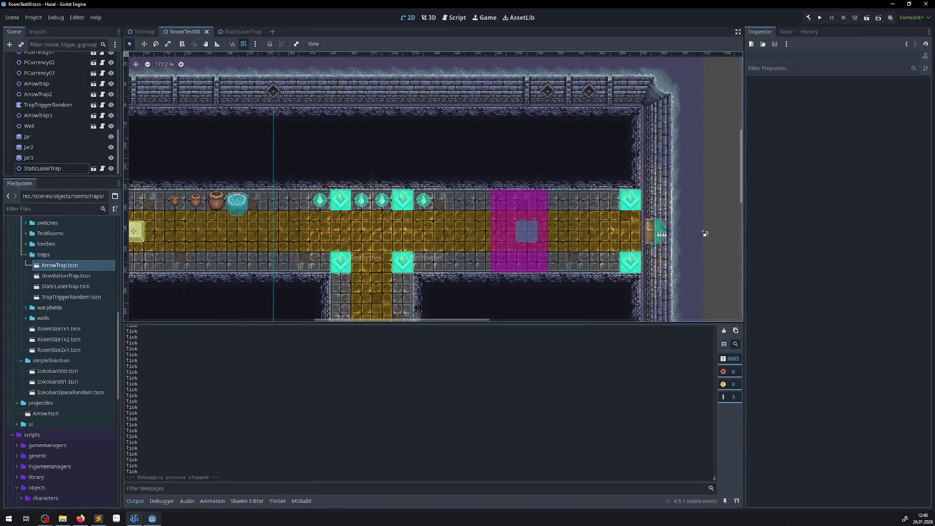
Change Nod2D.Position to Nod2D.GlobalPosition in the line 43 SetPointPosition call and save LaserTrap.cs.
left_click(134, 519)
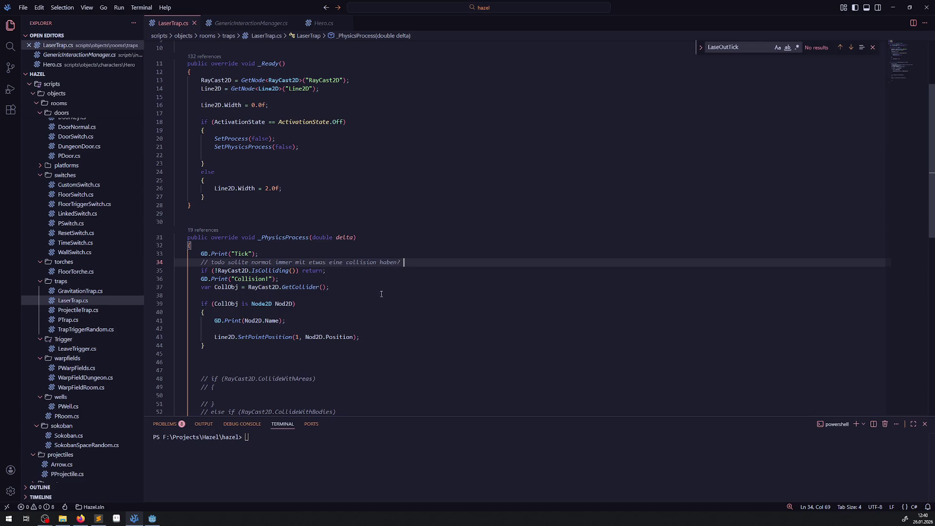
double_click(338, 339)
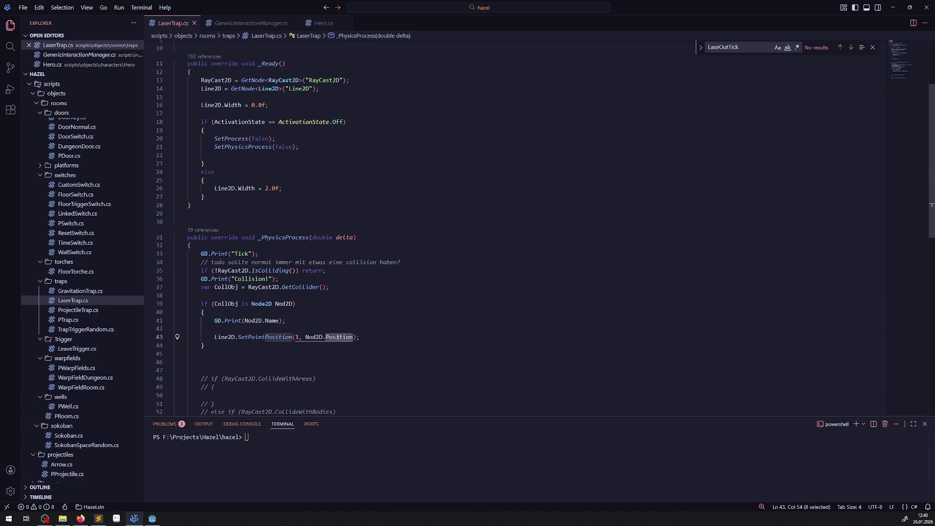
type("Glob")
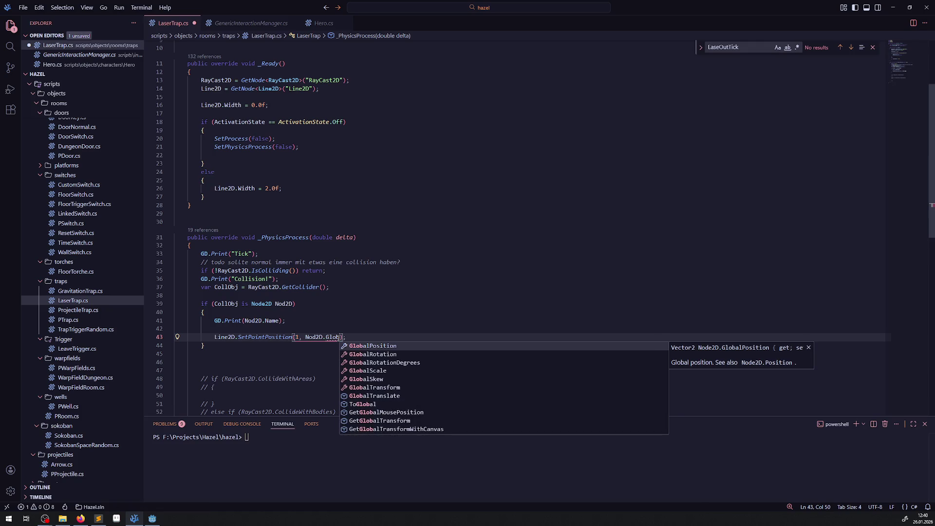
left_click(361, 347)
key("ctrl+s")
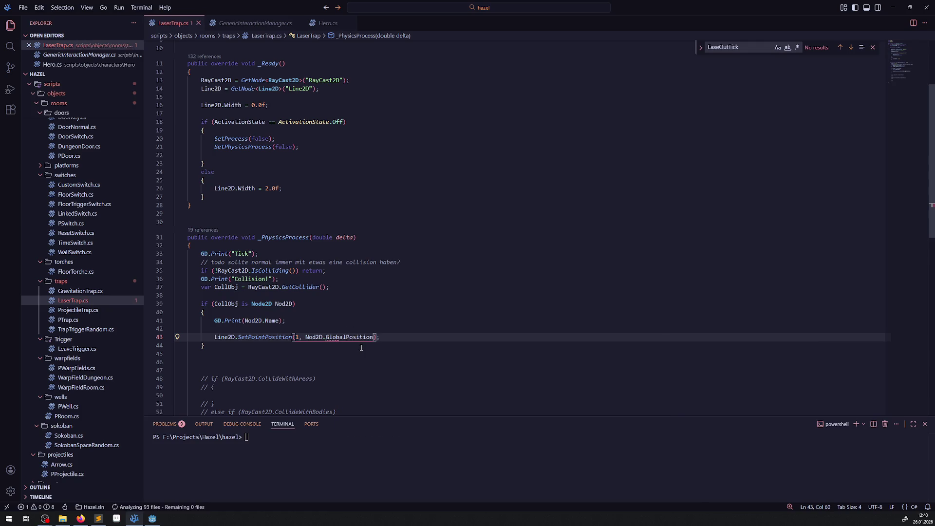
left_click(358, 357)
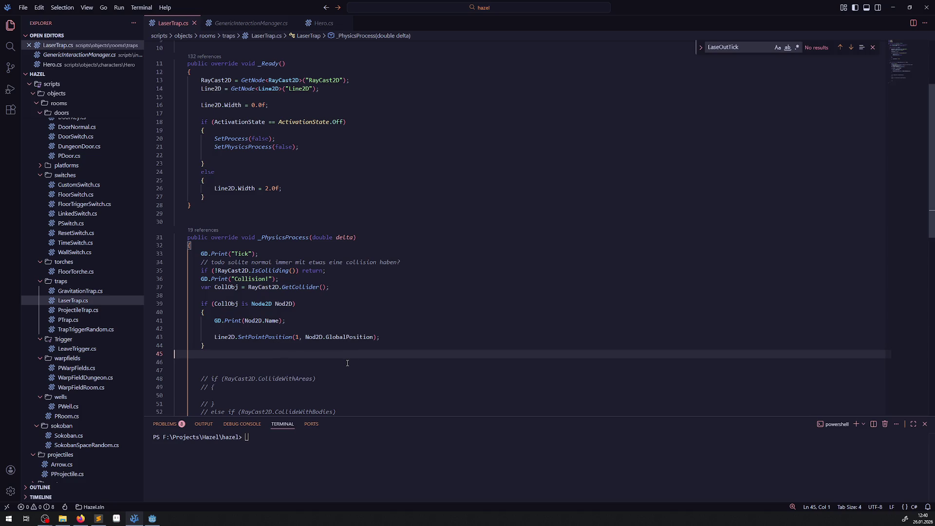
left_click(152, 519)
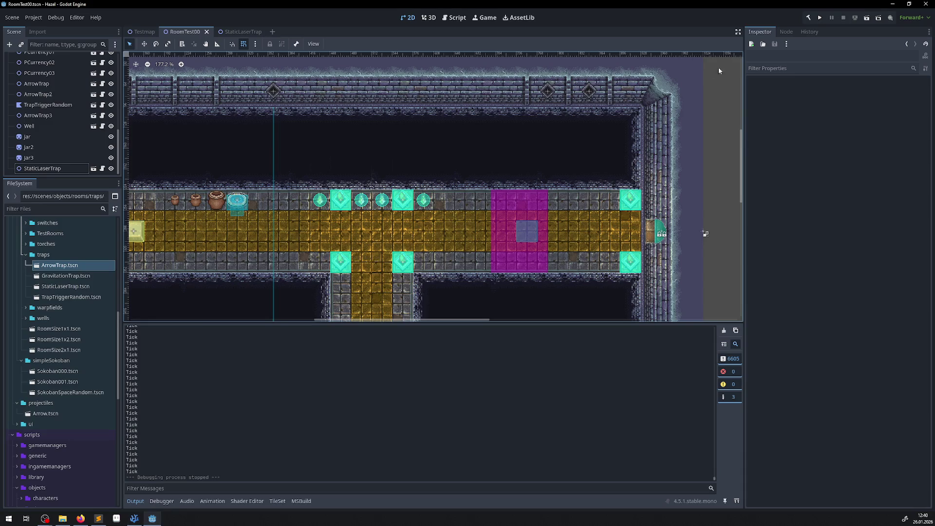
Run the game, walk the hero up and left into the hall, then quit with F8.
left_click(820, 19)
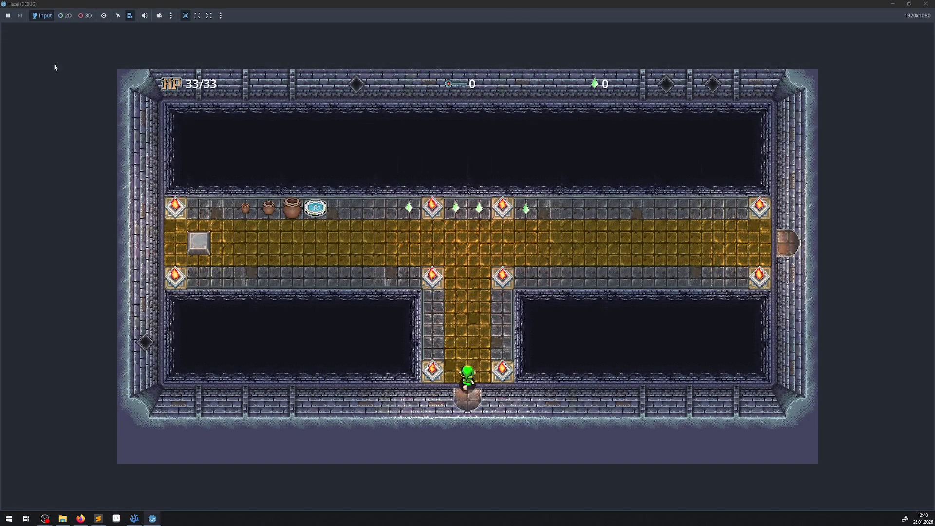
mouse_move(433, 4)
left_mouse_down()
mouse_move(396, 29)
mouse_move(449, 44)
left_mouse_up()
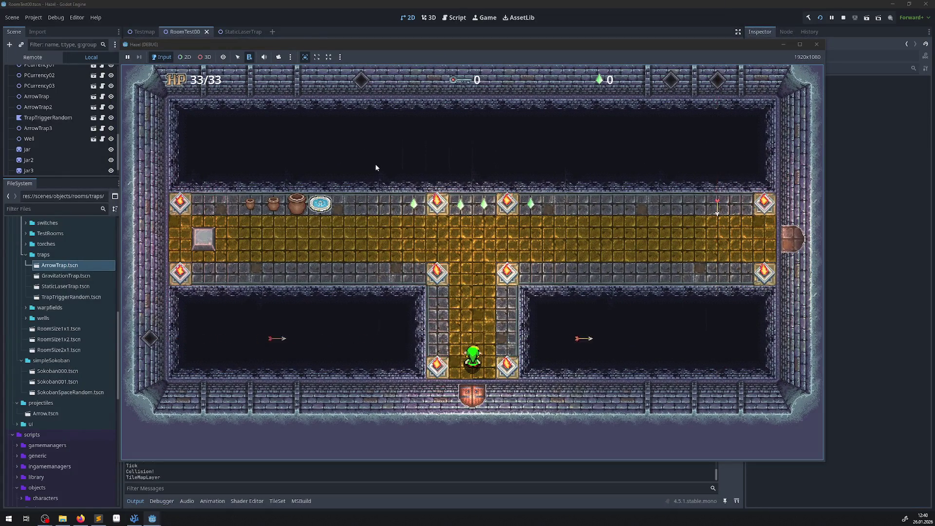
key("Up")
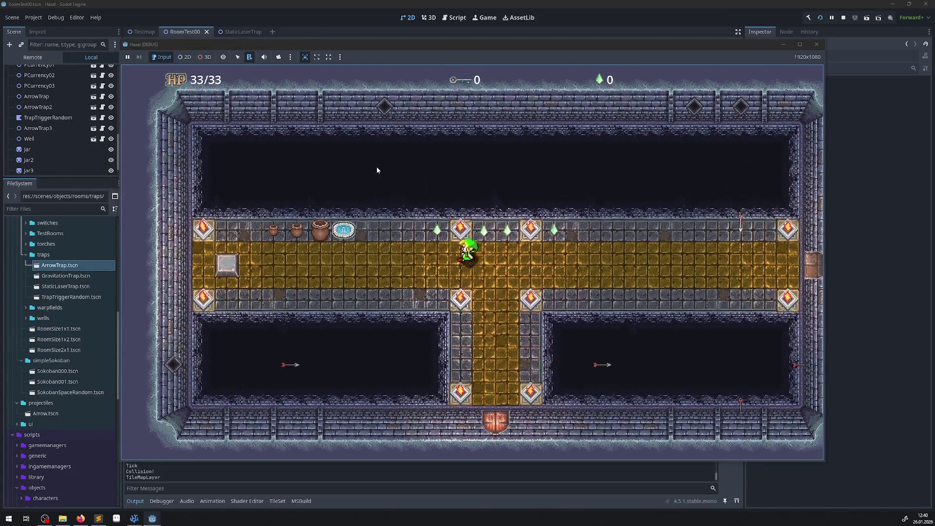
key("Left")
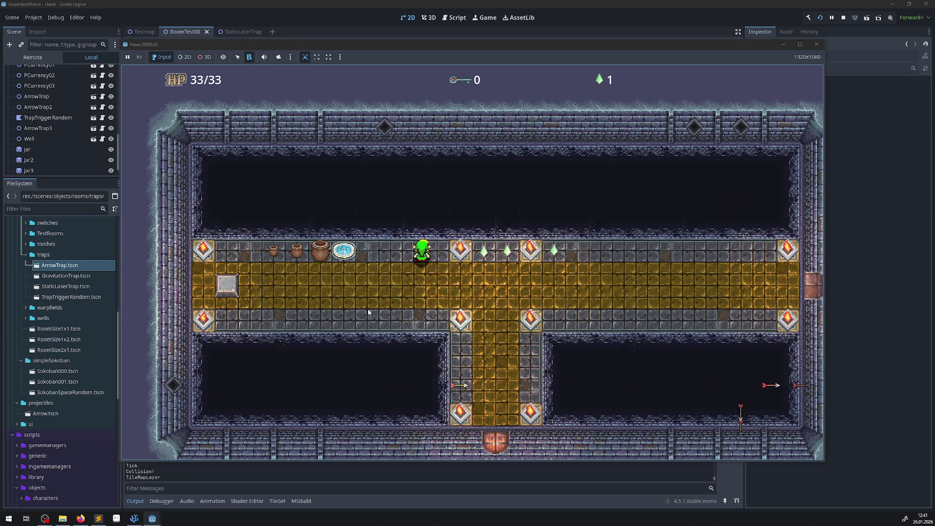
key("F8")
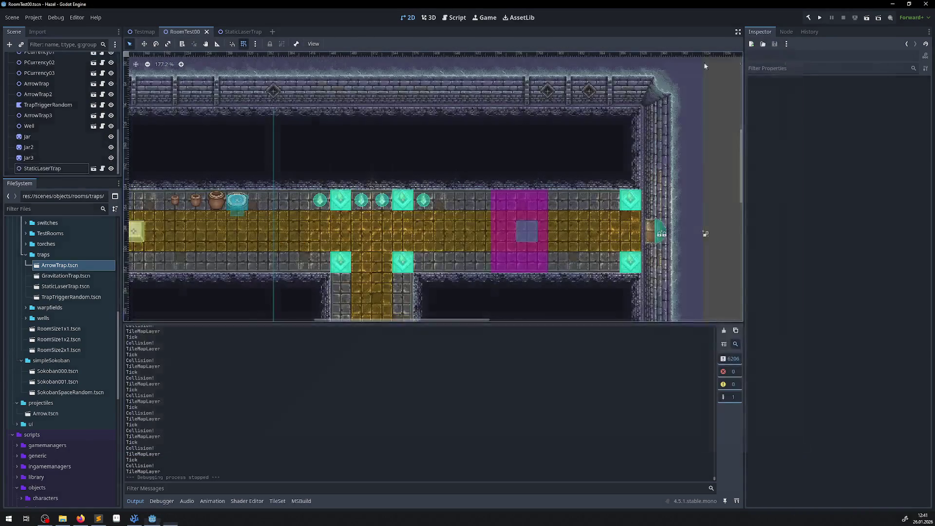
In the StaticLaserTrap scene, untick Collision Mask layer 2 on the RayCast2D and save.
left_click(235, 32)
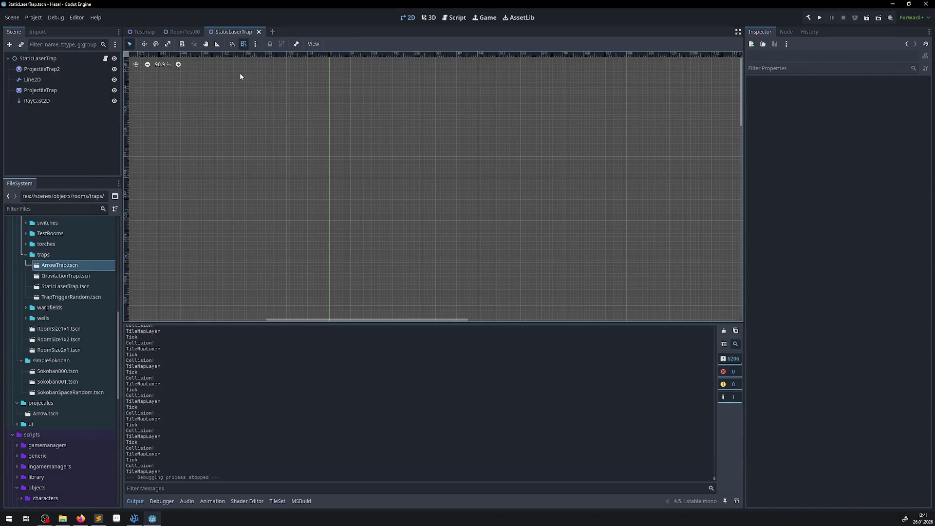
left_click(29, 103)
left_click(764, 152)
key("ctrl+s")
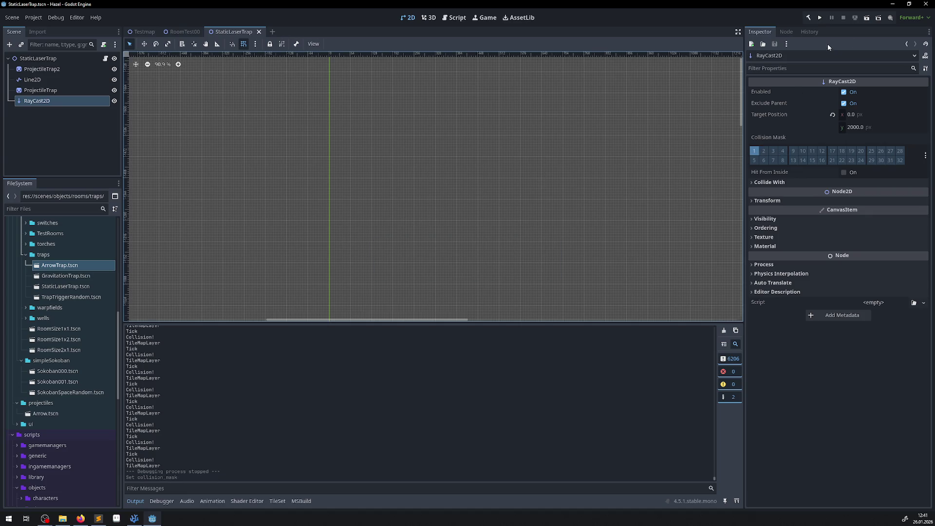
Rerun the game, walk the hero back and forth along the corridor, then switch to the editor.
left_click(821, 18)
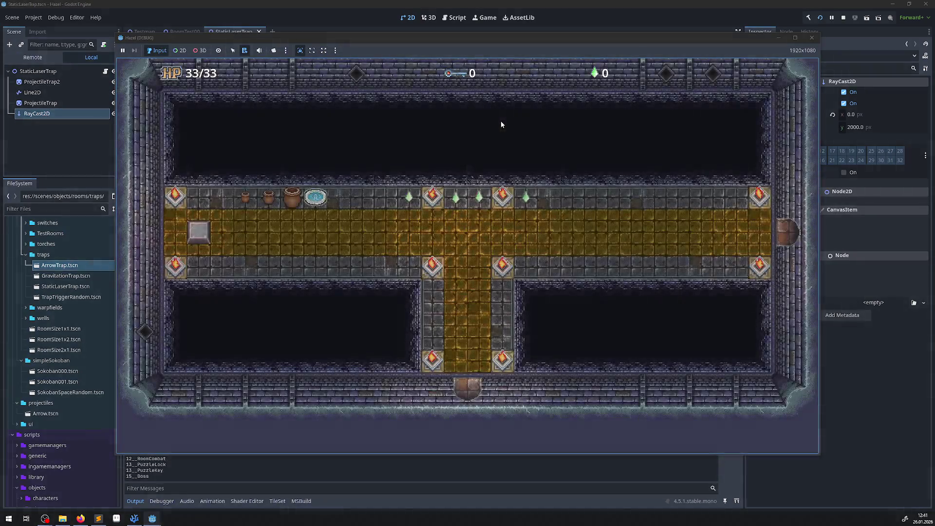
key("Up")
key("Left")
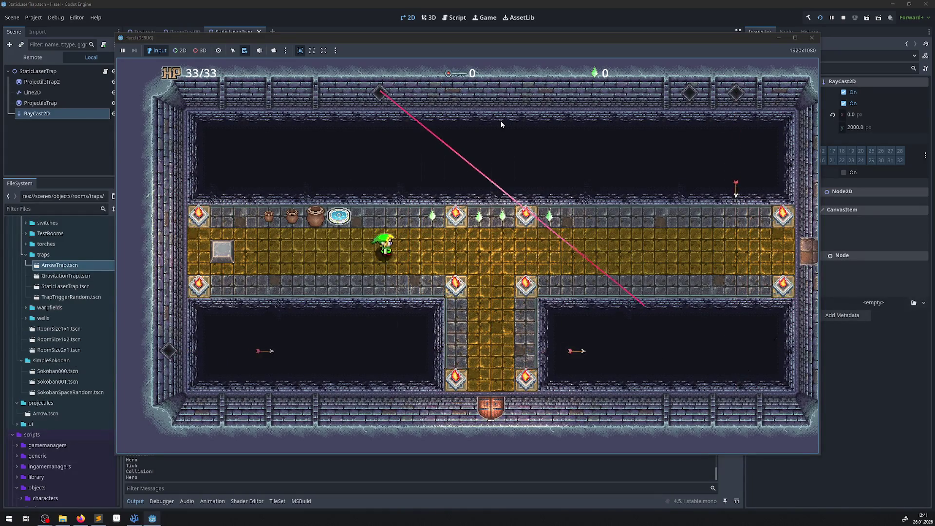
key("Left")
key("Right")
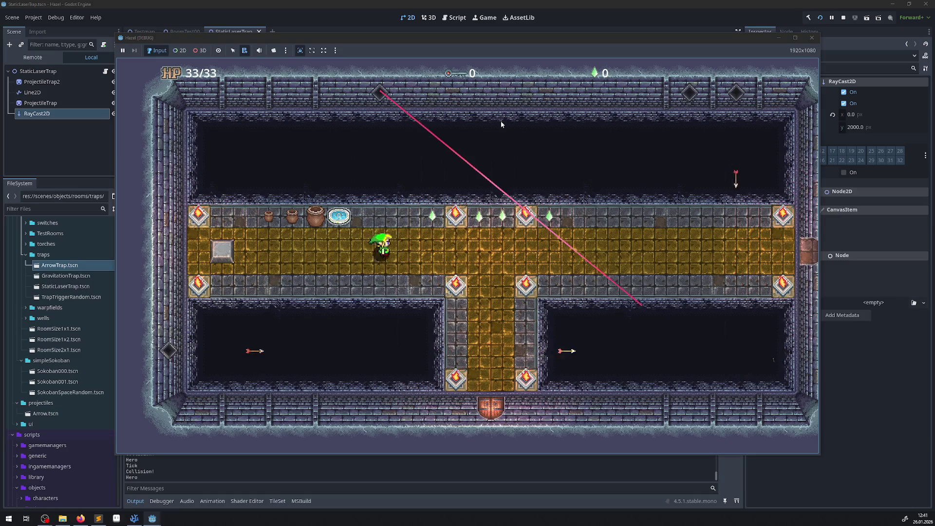
key("Left")
key("Right")
key("Left")
key("alt+Tab")
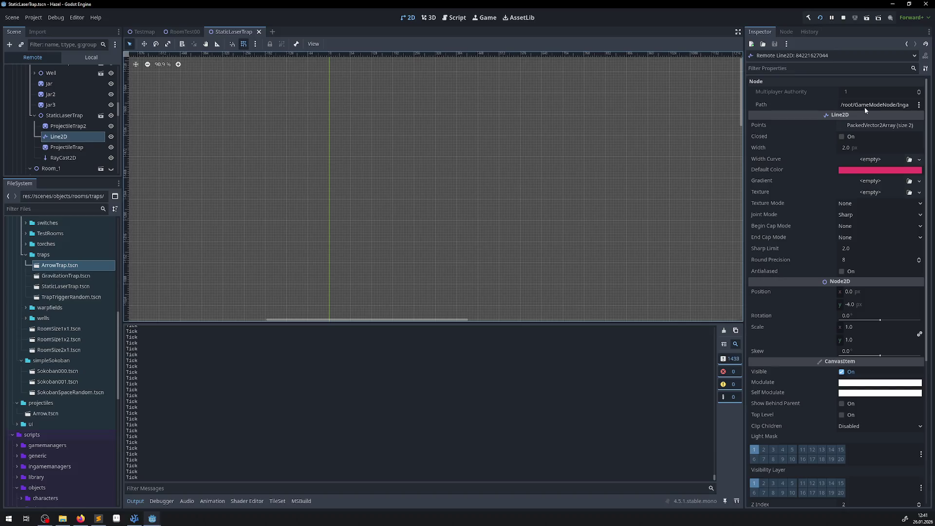
Inspect the running Line2D's Points (end point 348.834, 294.167), then close the game window.
left_click(869, 125)
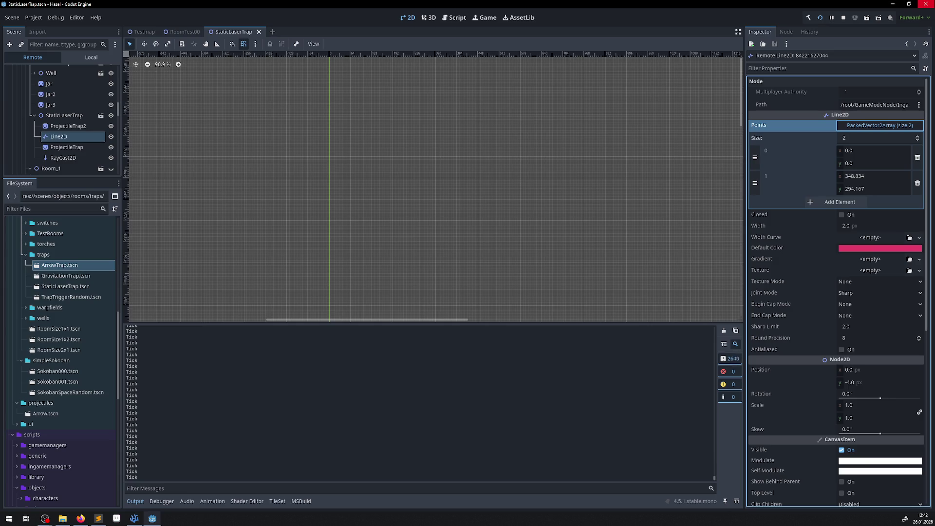
left_click(925, 5)
left_click(493, 273)
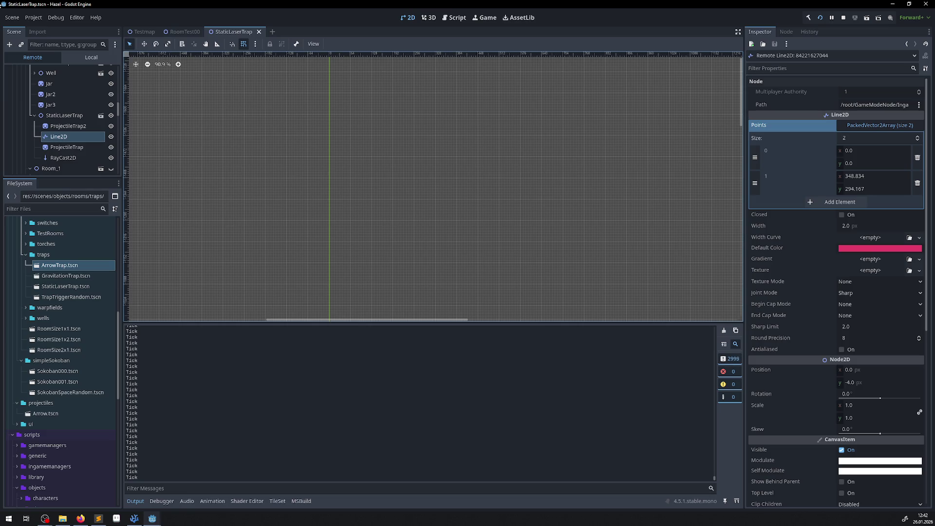
key("alt+Tab")
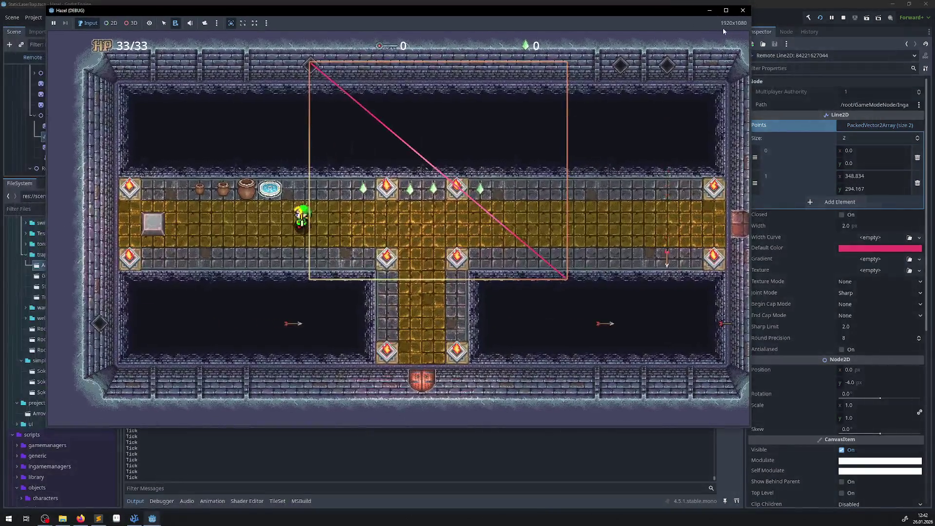
left_click(744, 11)
Write a RayCast2D.GetCollisionPoint call on empty line 38.
key("alt+Tab")
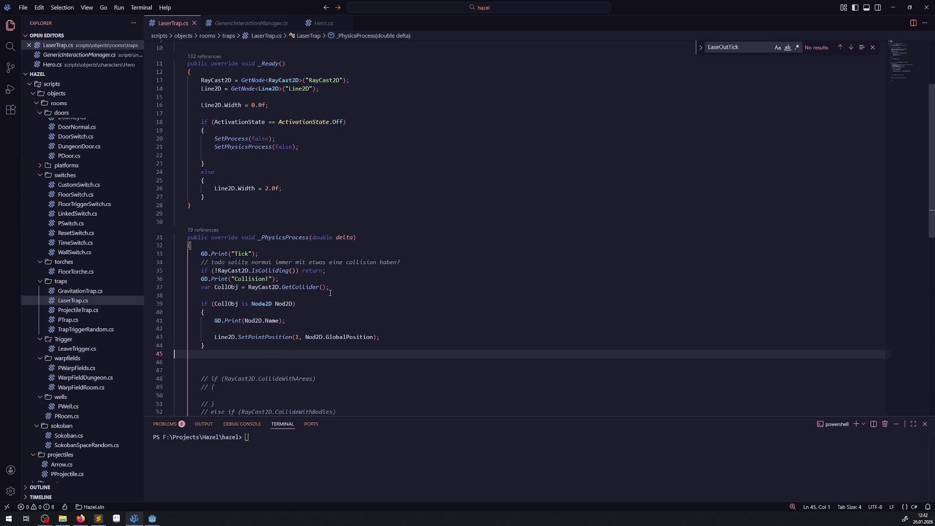
scroll(322, 291, "up", 3)
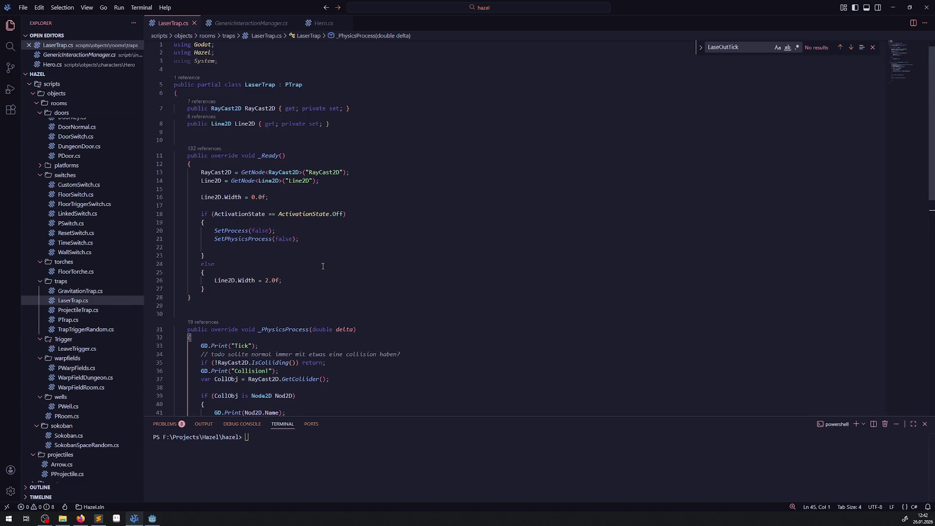
scroll(290, 294, "down", 4)
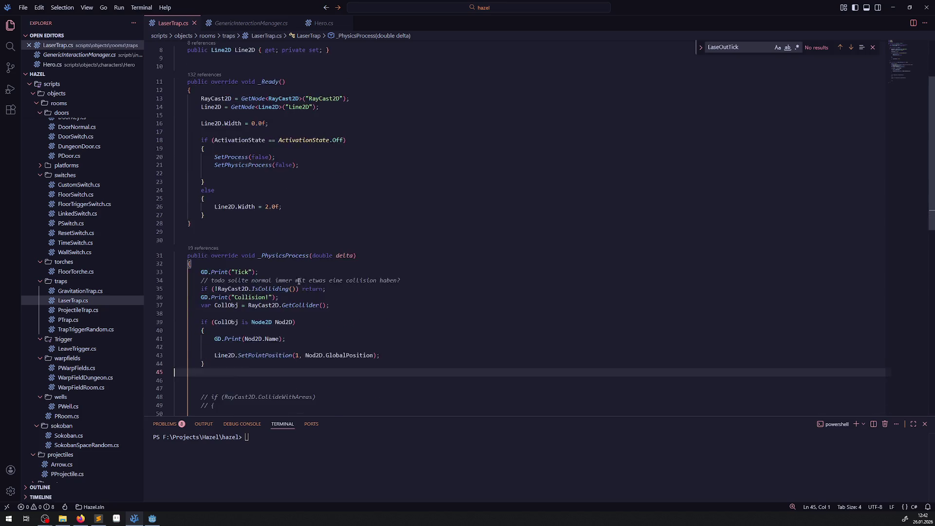
double_click(253, 287)
key("ctrl+c")
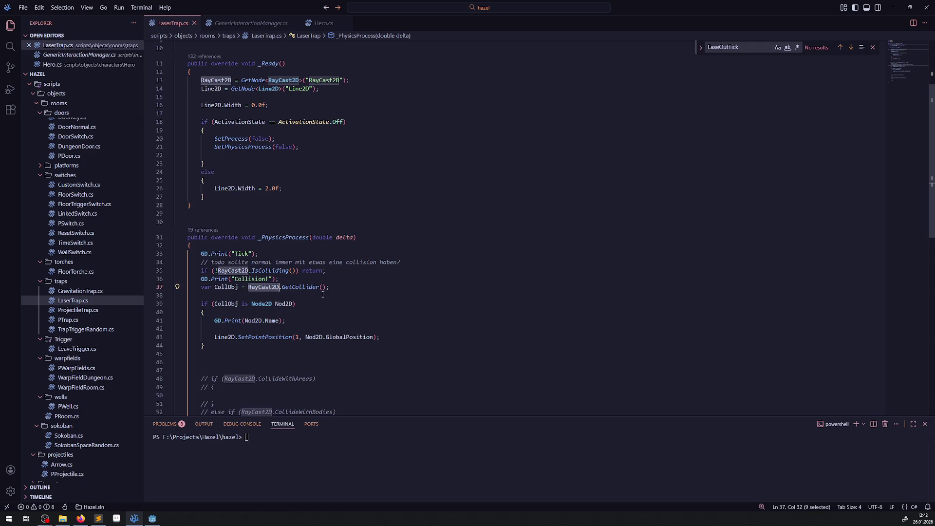
left_click(323, 295)
key("ctrl+v")
type(".")
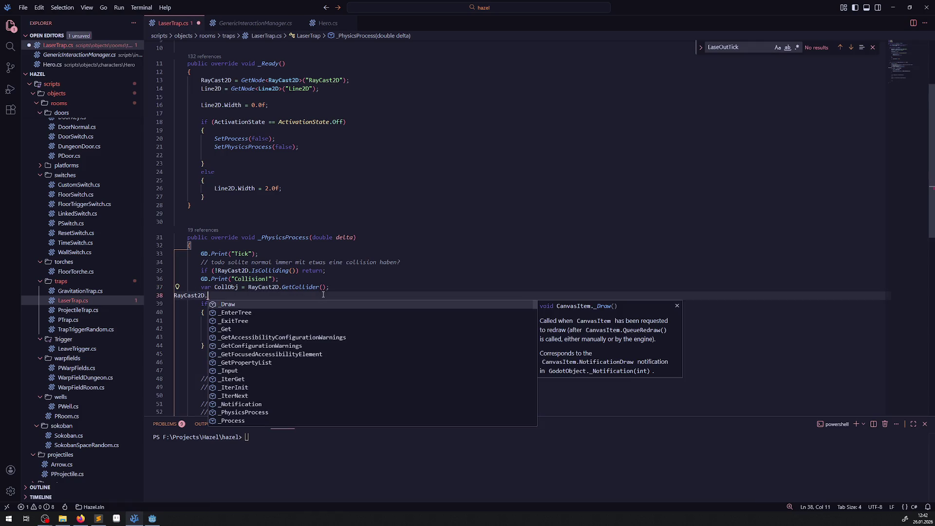
type("Coll")
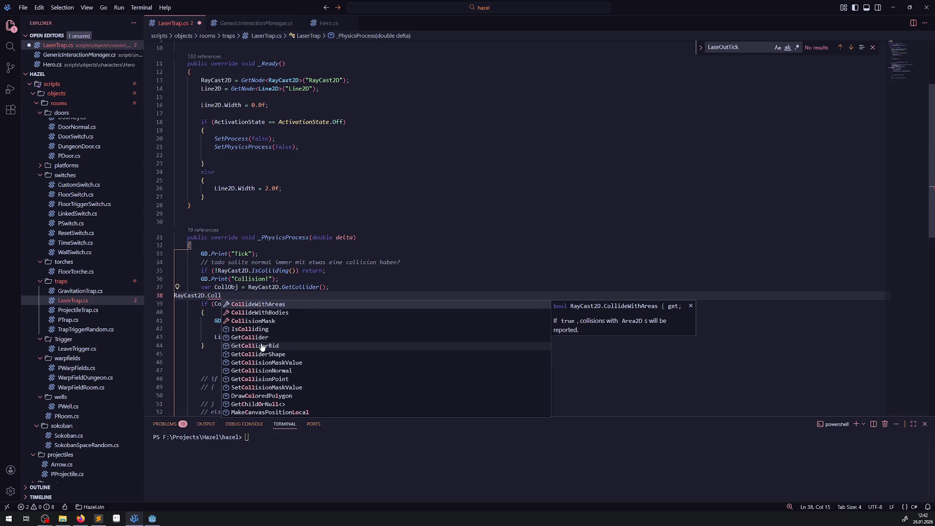
left_click(268, 380)
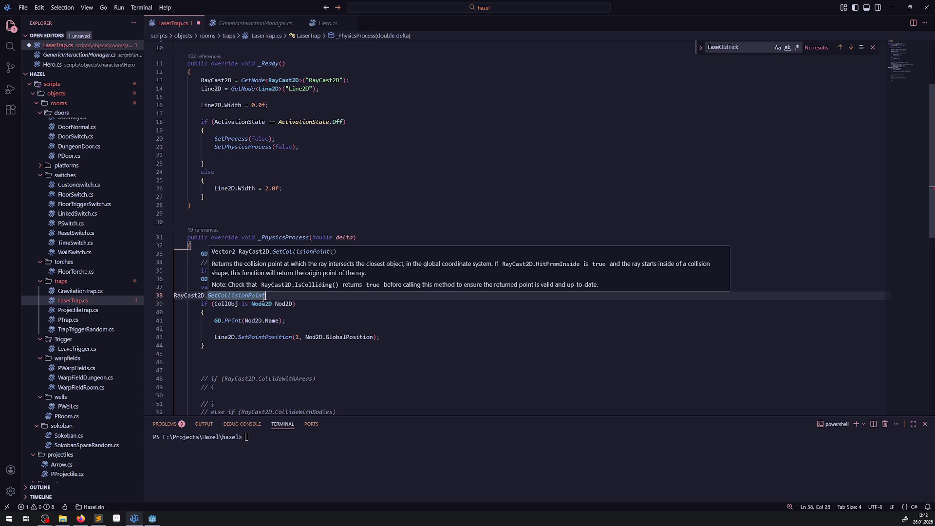
Place Line2D.SetPointPosition(1, RayCast2D.GetCollisionPoint()); right below the IsColliding check.
left_click_drag(266, 296, 171, 296)
key("ctrl+c")
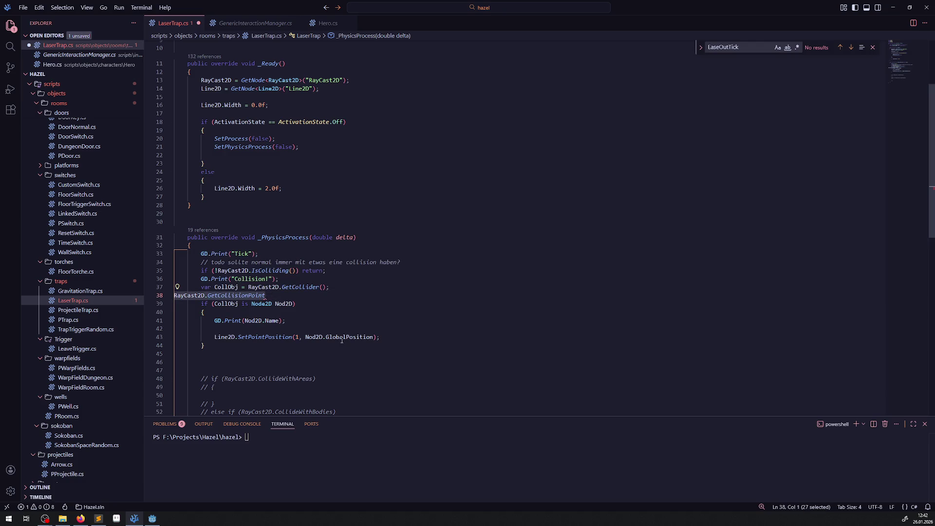
double_click(342, 338)
left_click_drag(306, 337, 367, 337)
key("ctrl+v")
type("()")
mouse_move(412, 337)
left_mouse_down()
mouse_move(195, 337)
mouse_move(184, 287)
left_mouse_up()
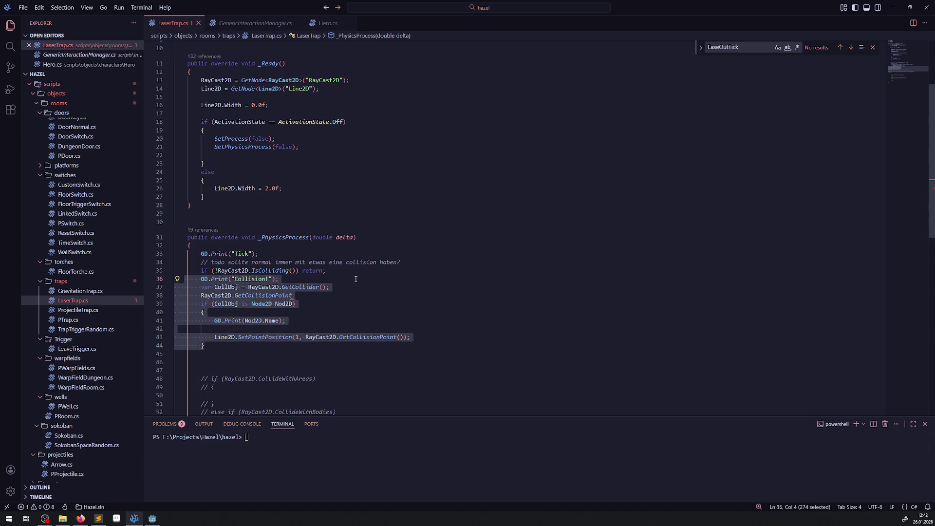
left_click(253, 271)
key("Return")
key("Return")
type("Line2D.SetPointPosition(1, RayCast2D.GetCollisionPoint());")
Comment out the old collider-checking block with Ctrl+/.
left_click_drag(209, 362, 190, 296)
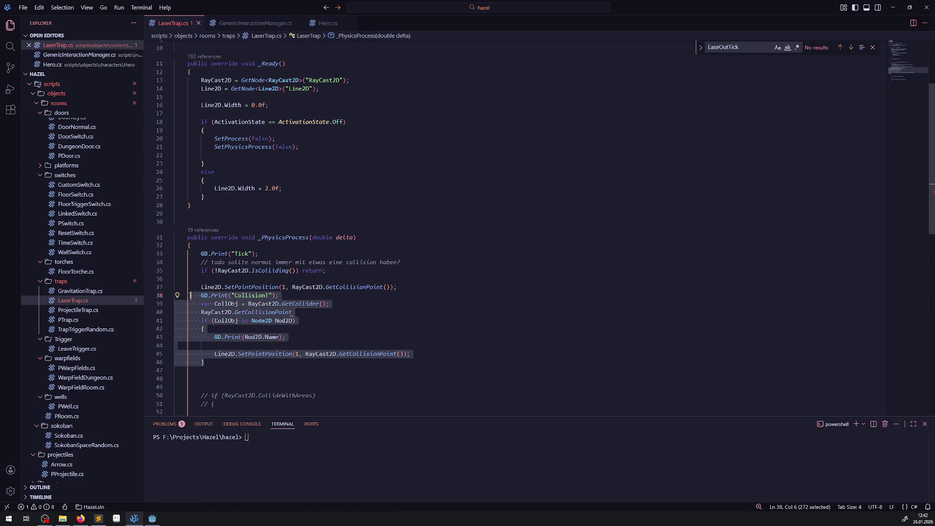
key("ctrl+slash")
left_click(556, 298)
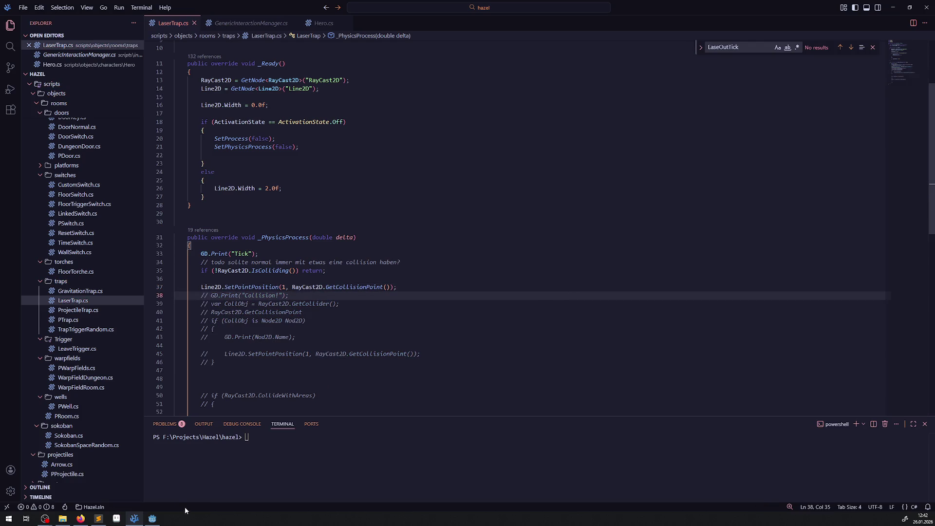
mouse_move(152, 518)
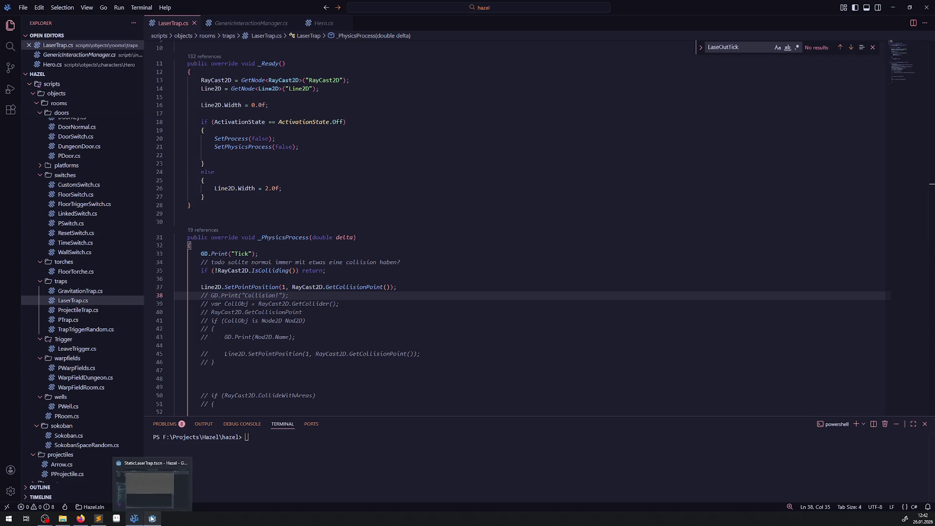
left_click(152, 518)
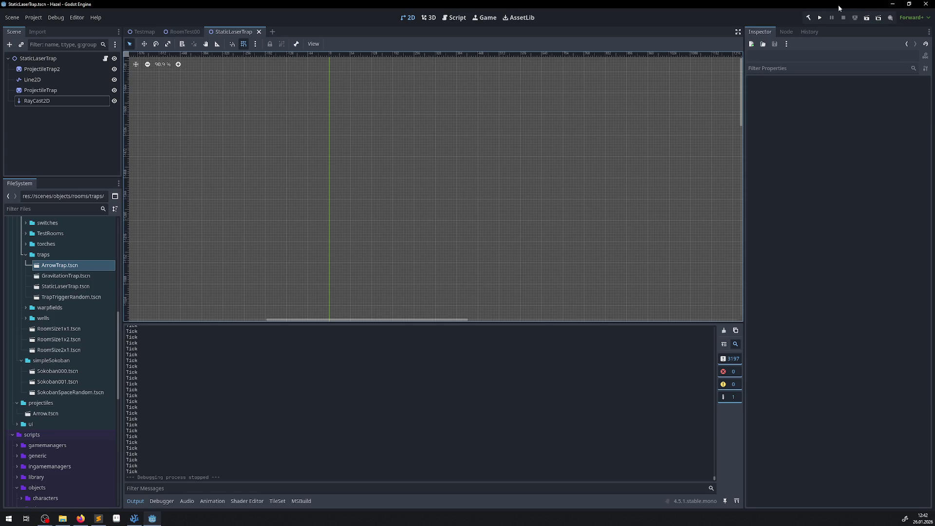
Run the game, walk the player up and back and forth along the hallway past the laser, then stop it.
left_click(820, 19)
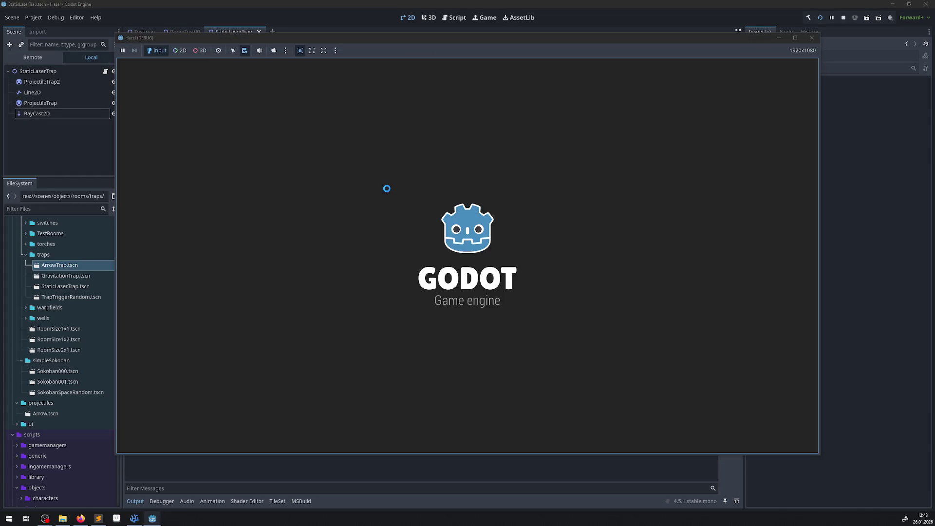
key("Up")
key("Left")
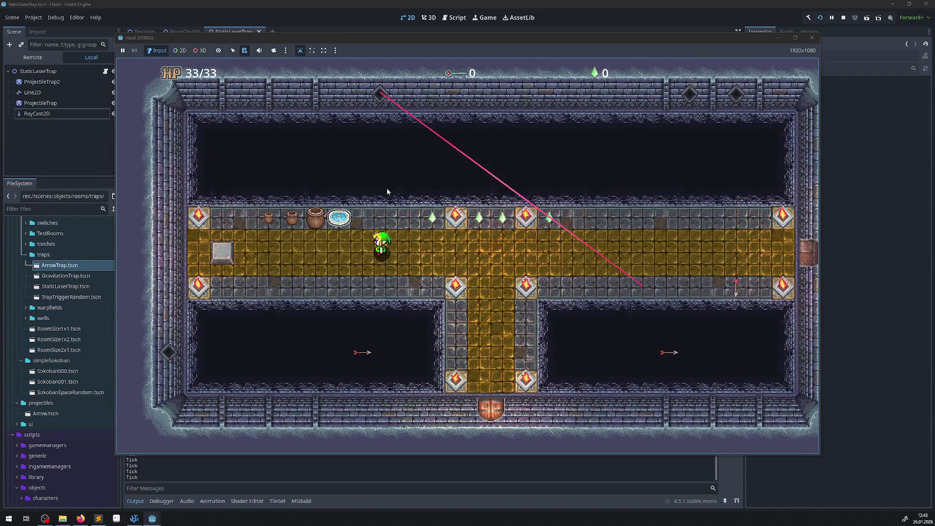
key("Right")
key("Left")
key("Right")
key("Left")
key("Right")
key("Left")
key("Right")
key("Left")
key("Right")
key("Left")
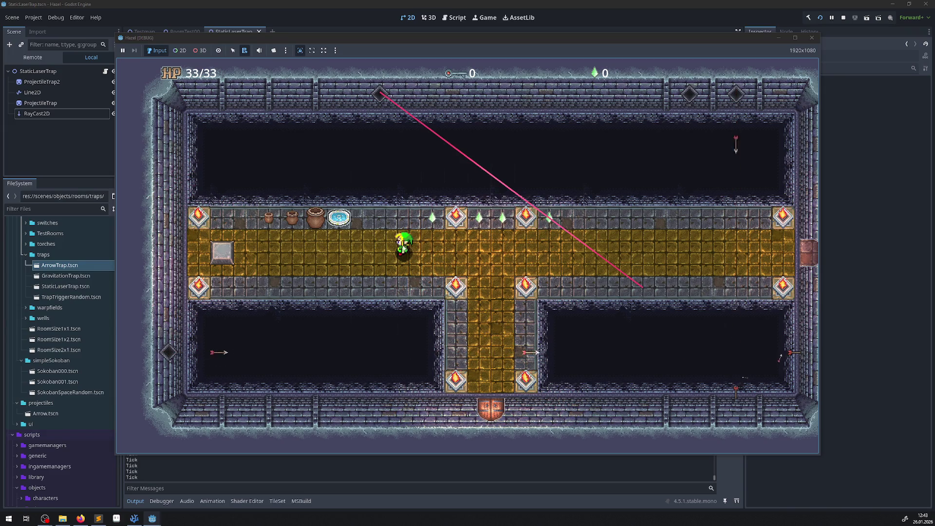
left_click(810, 42)
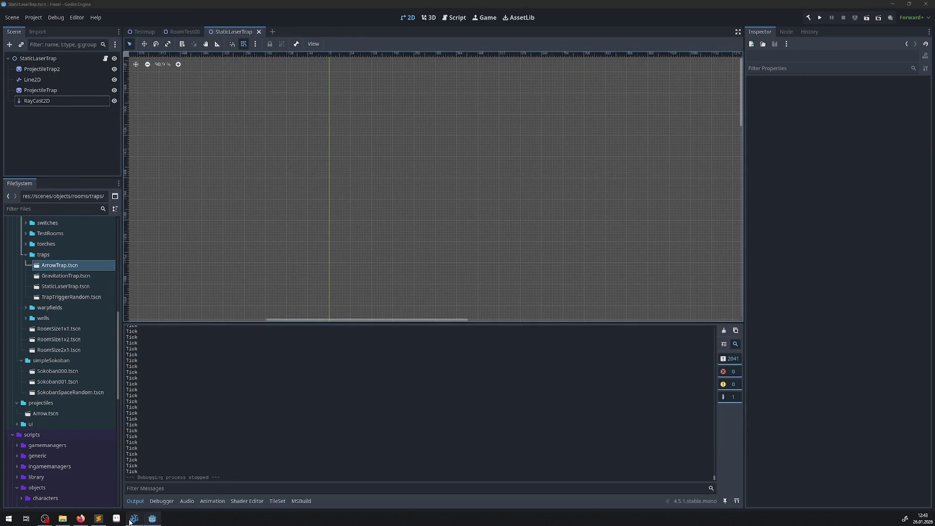
Read the GetCollisionPoint documentation on line 37, trying then deleting '.le' and '-' edits.
left_click(130, 521)
mouse_move(372, 290)
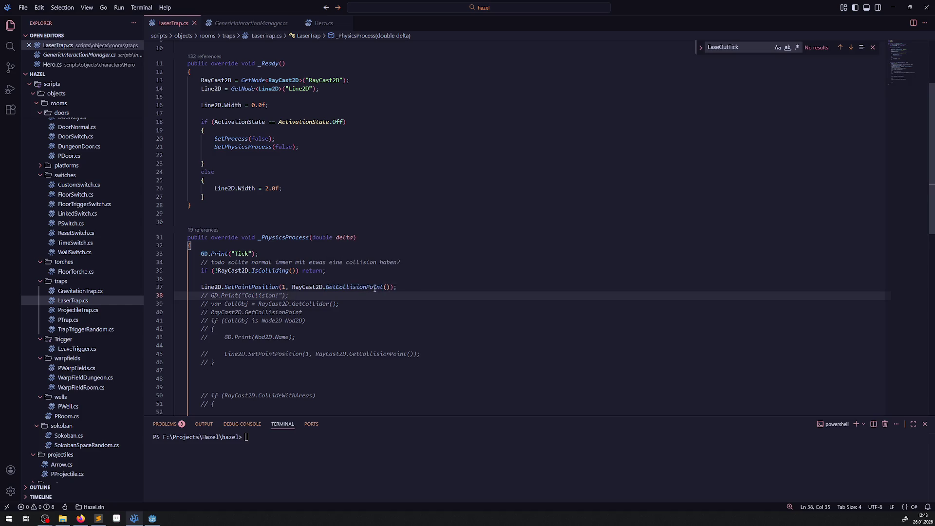
left_click(390, 287)
type(".")
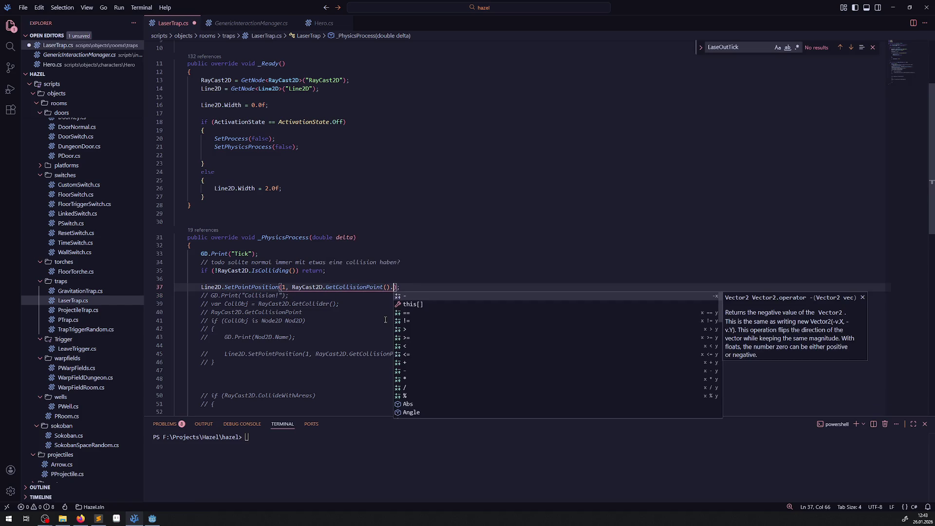
type("le")
key("BackSpace")
key("BackSpace")
key("BackSpace")
type("-")
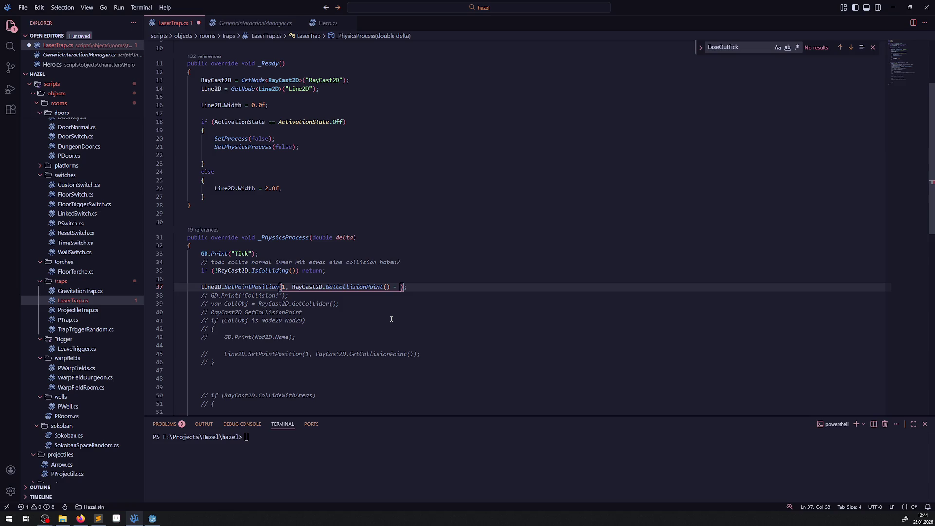
key("BackSpace")
key("BackSpace")
key("BackSpace")
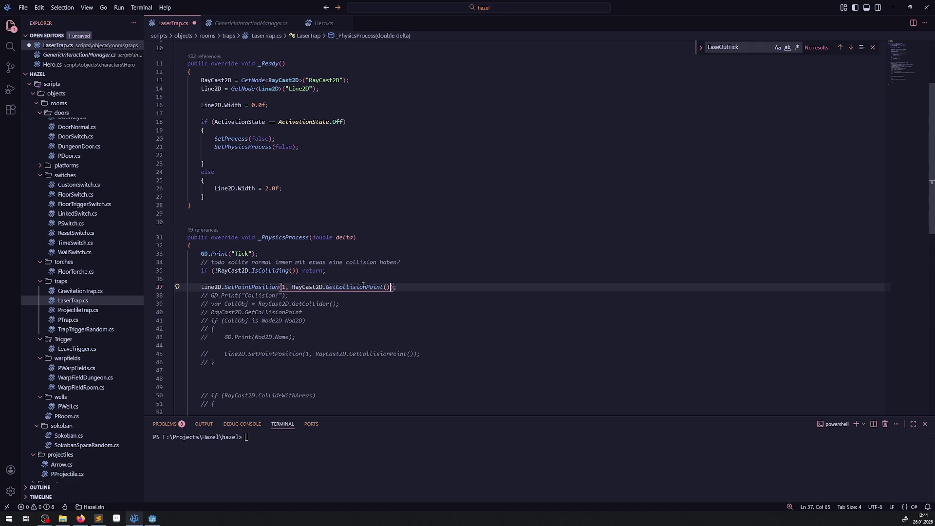
mouse_move(362, 290)
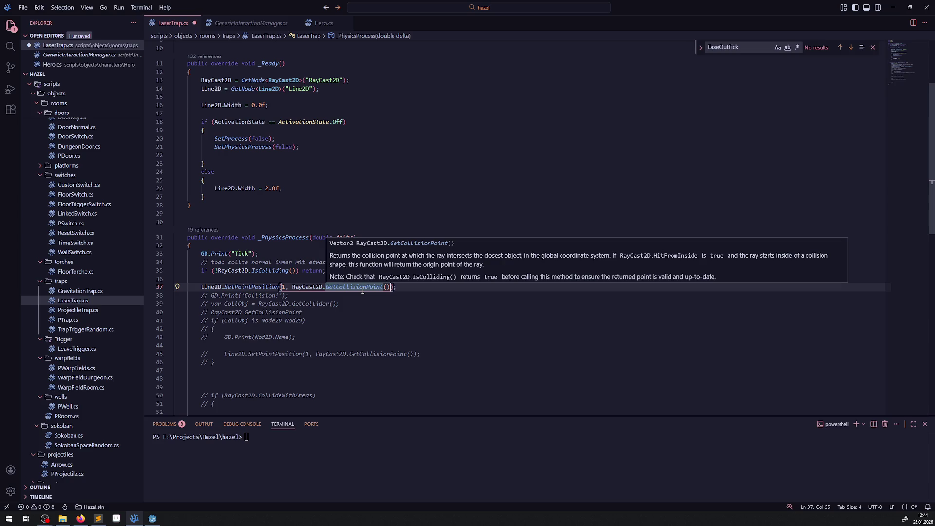
left_click(363, 290)
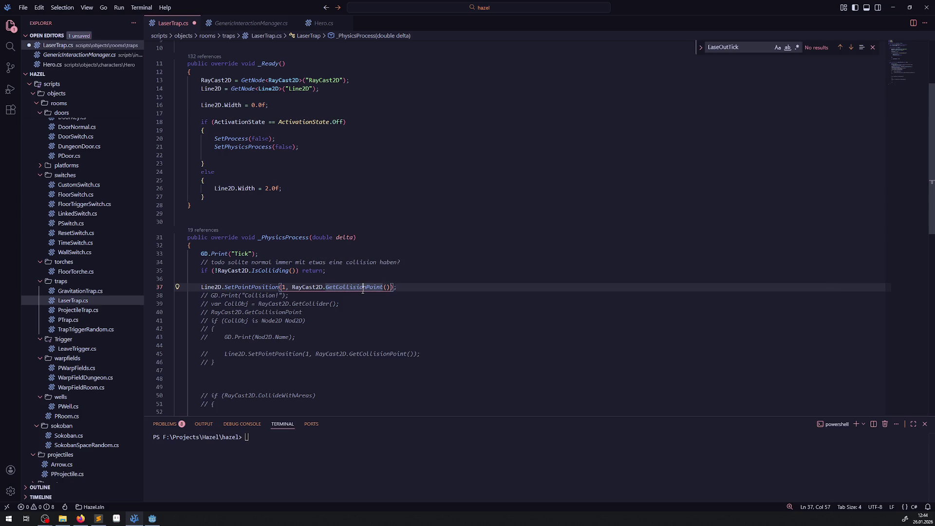
left_click(386, 287)
key("Right")
type(".")
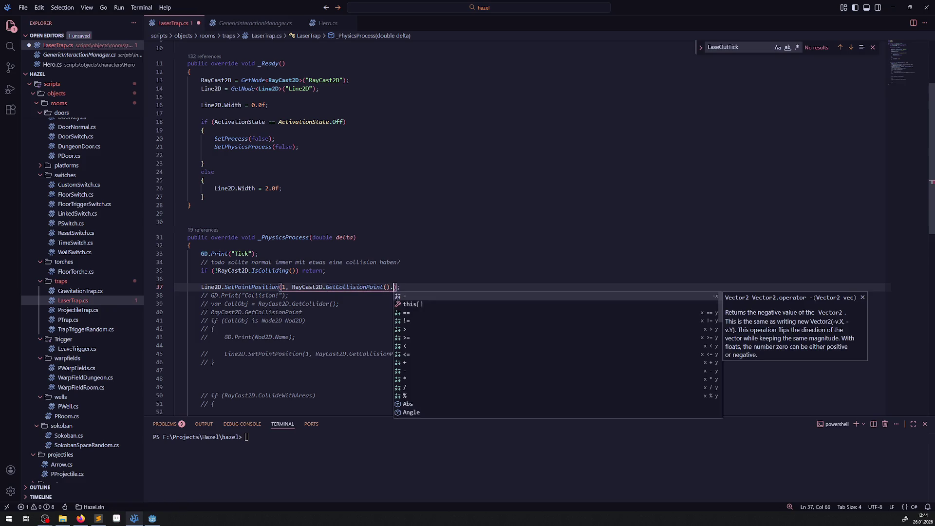
scroll(459, 340, "down", 10)
scroll(471, 356, "down", 5)
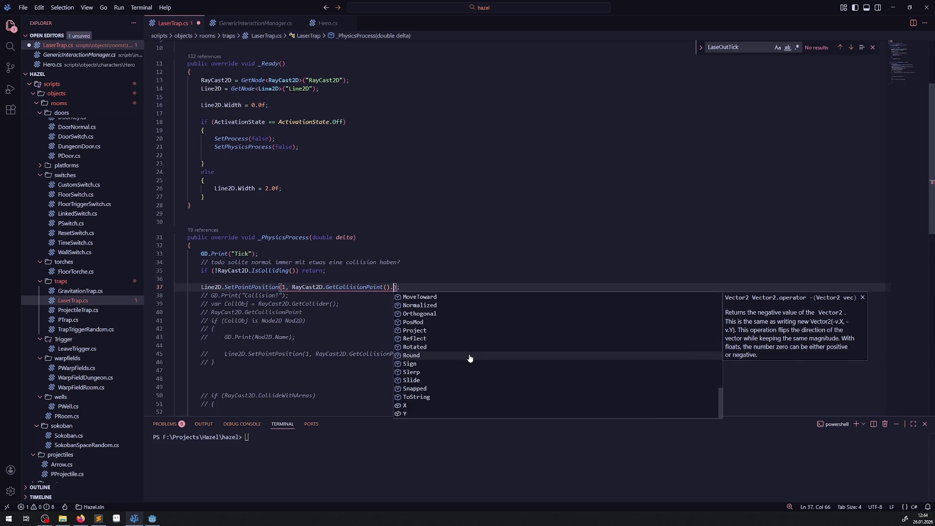
key("BackSpace")
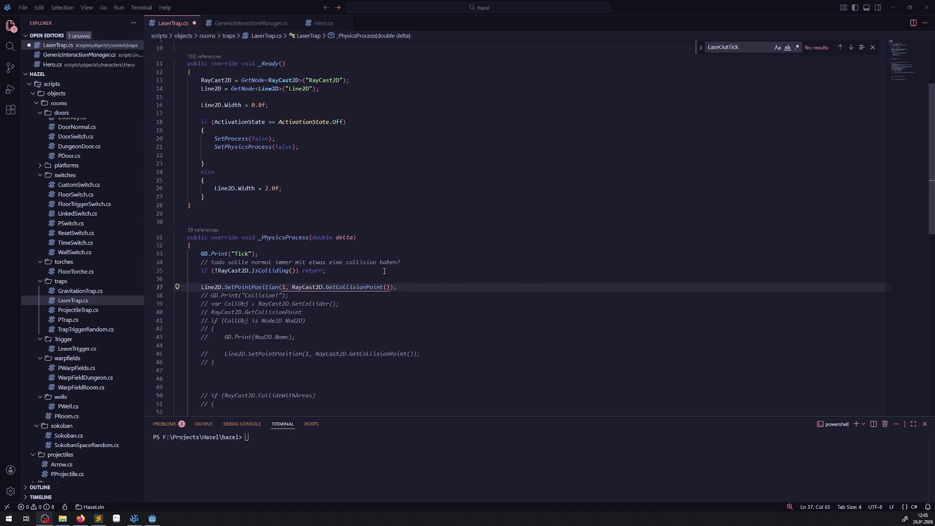
left_click(393, 287)
key("Left")
type("-")
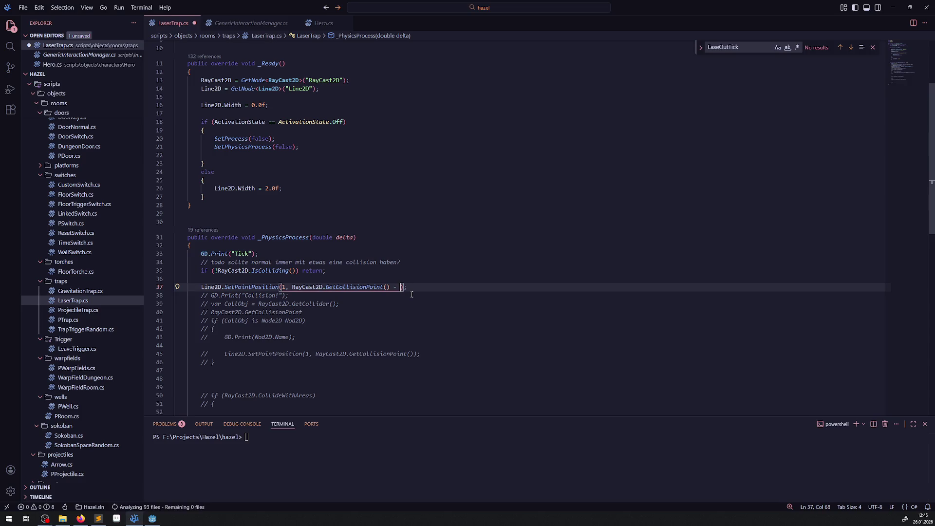
key("BackSpace")
key("BackSpace")
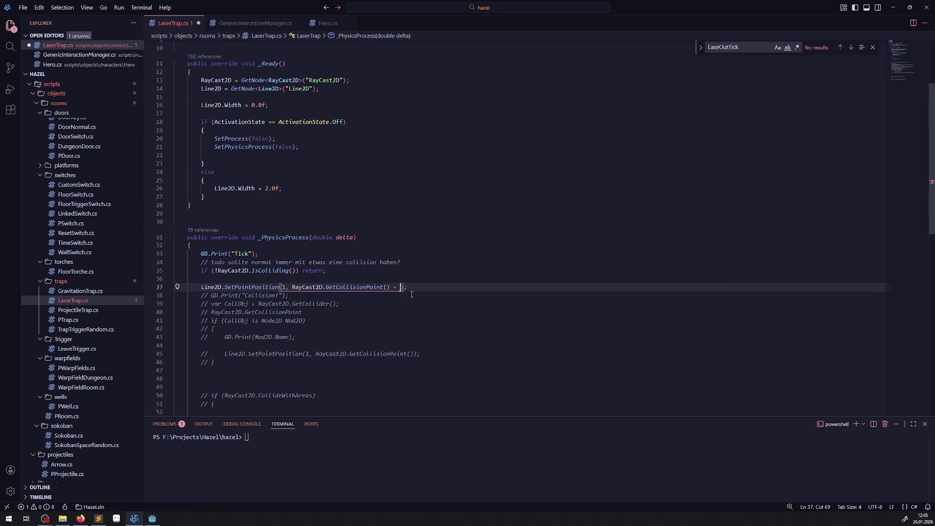
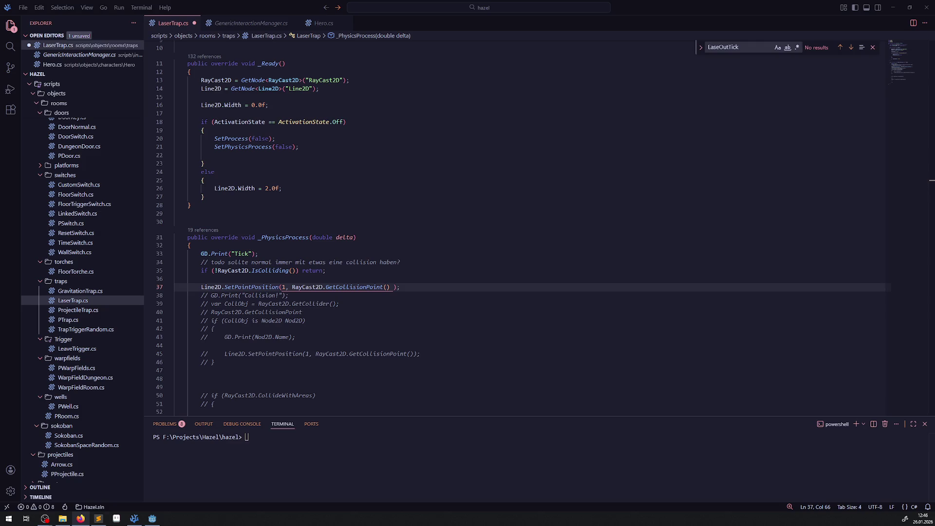
End the line 37 laser at RayCast2D.GetCollisionPoint() - Position, save LaserTrap.cs, and rebuild in Godot.
left_click(393, 288)
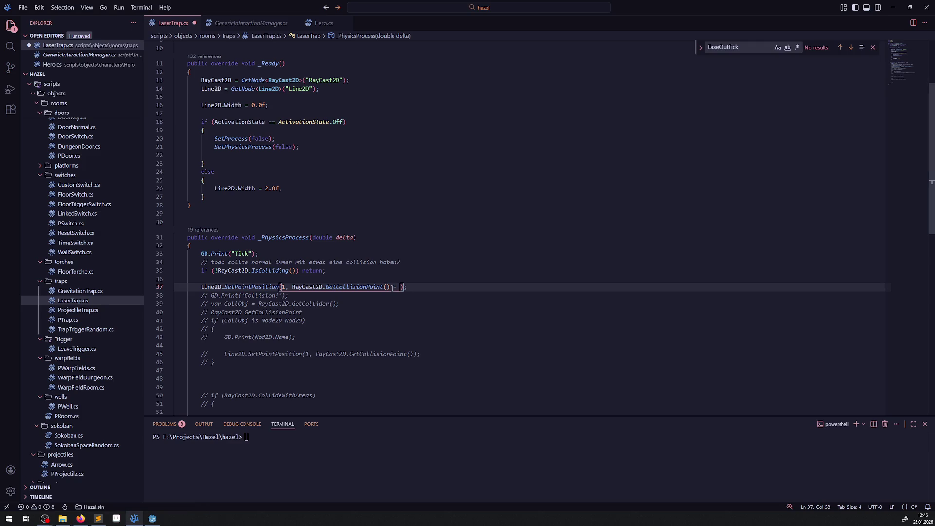
type("Position")
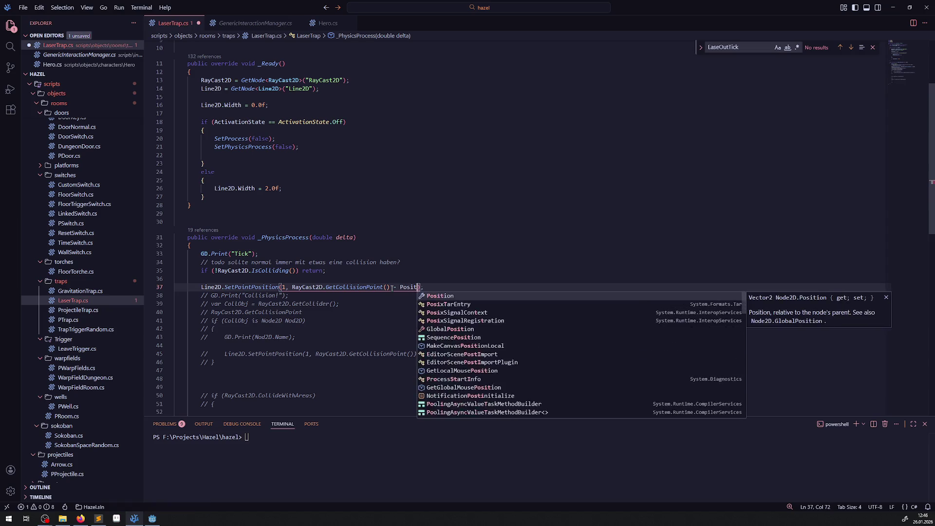
key("ctrl+s")
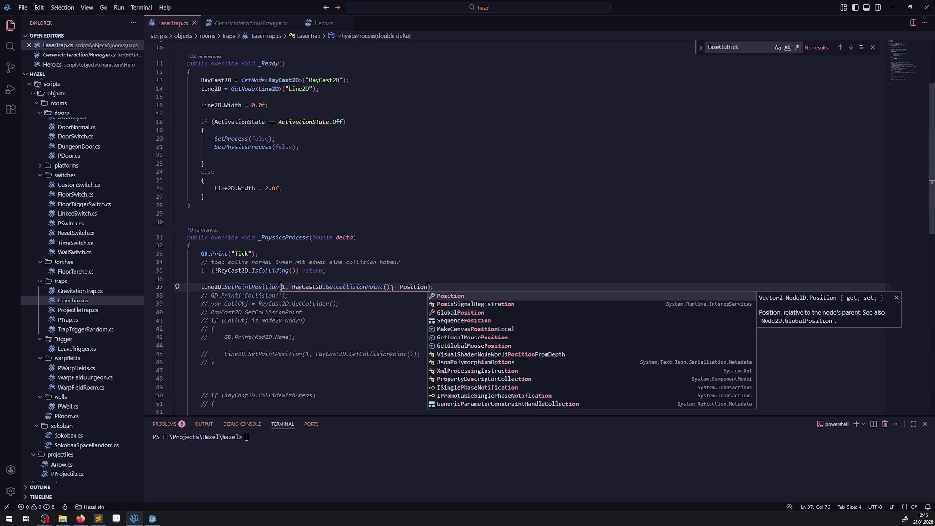
left_click(455, 222)
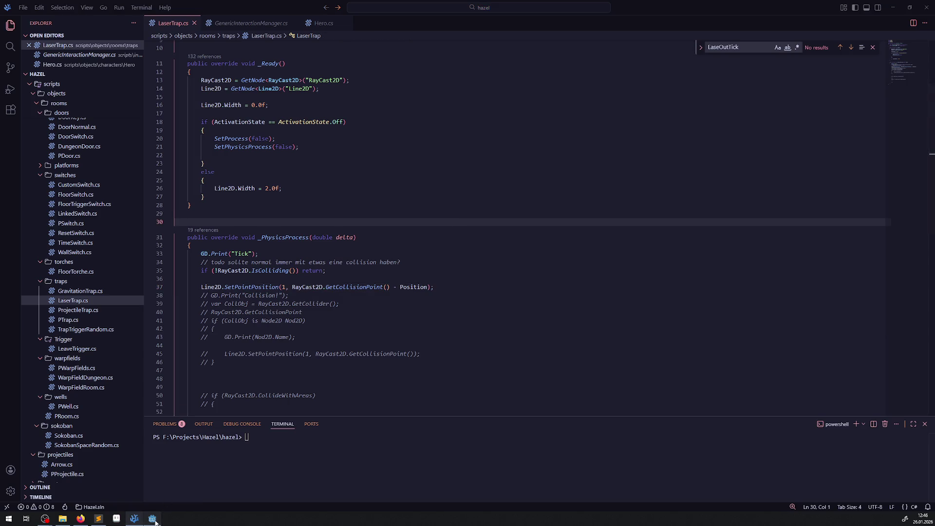
left_click(152, 518)
left_click(809, 18)
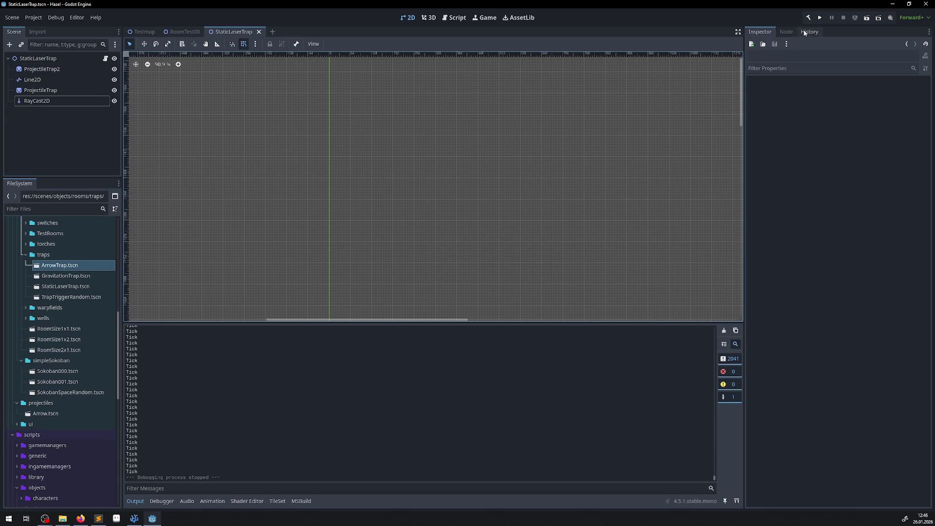
Run the game and walk the hero along the corridor, under and across the laser beam.
left_click(820, 18)
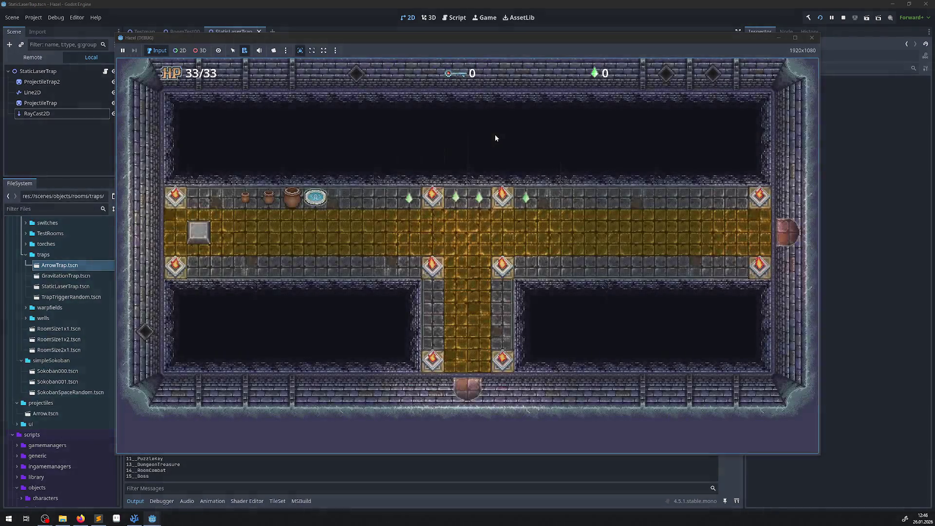
key("Up")
key("Left")
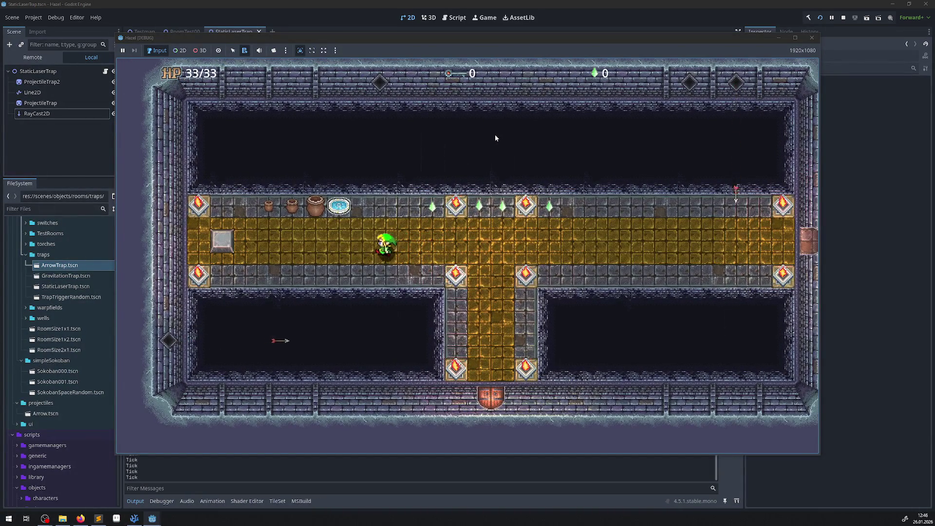
key("Down")
key("Left")
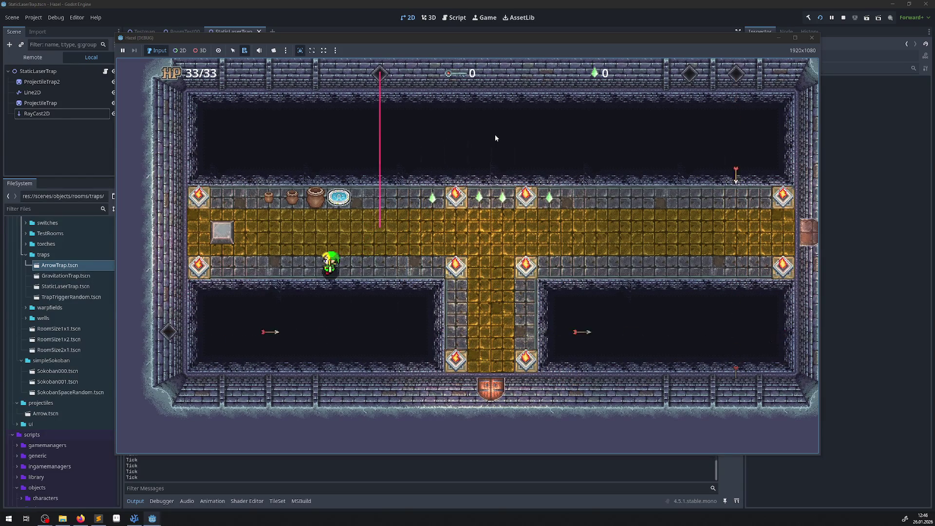
key("Up")
key("Right")
key("Down")
key("Left")
key("Right")
key("Up")
key("Right")
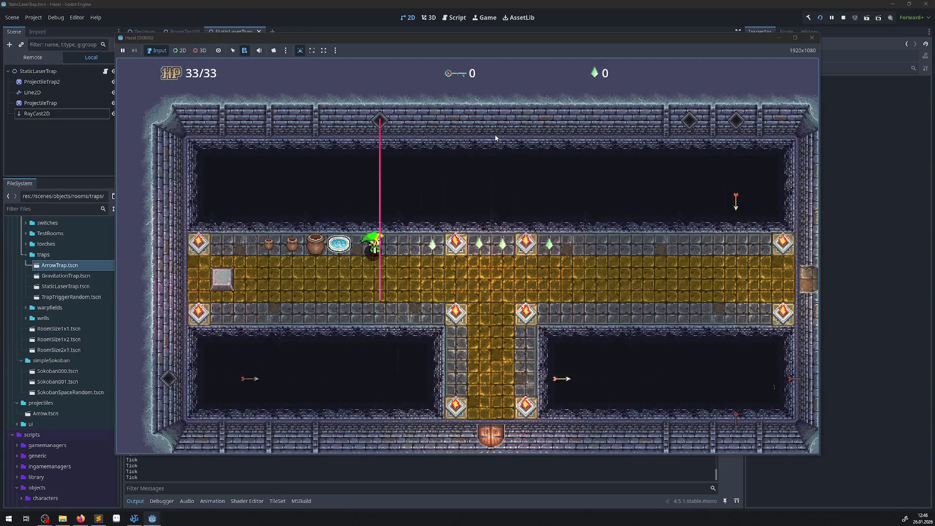
key("Down")
key("Up")
key("Down")
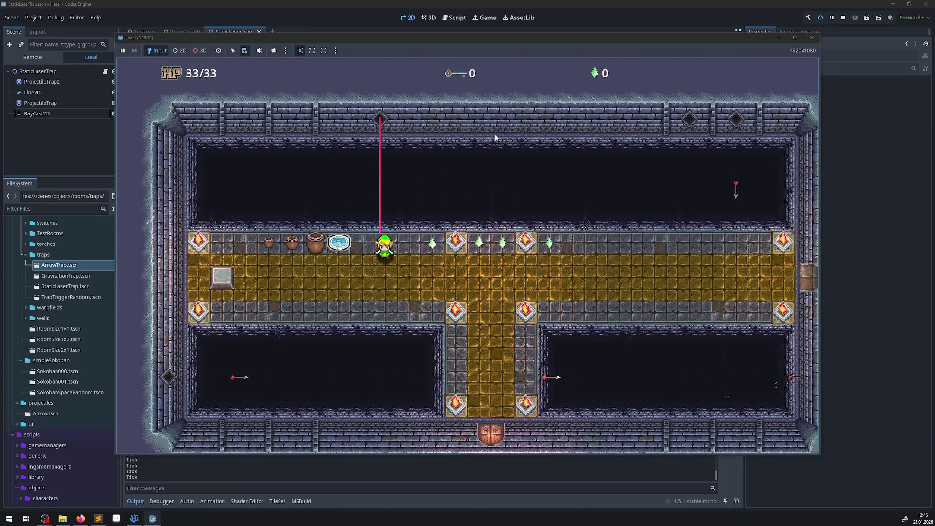
key("Right")
Step the hero in and out of the beam near its end, then stop the game.
key("Left")
key("Up")
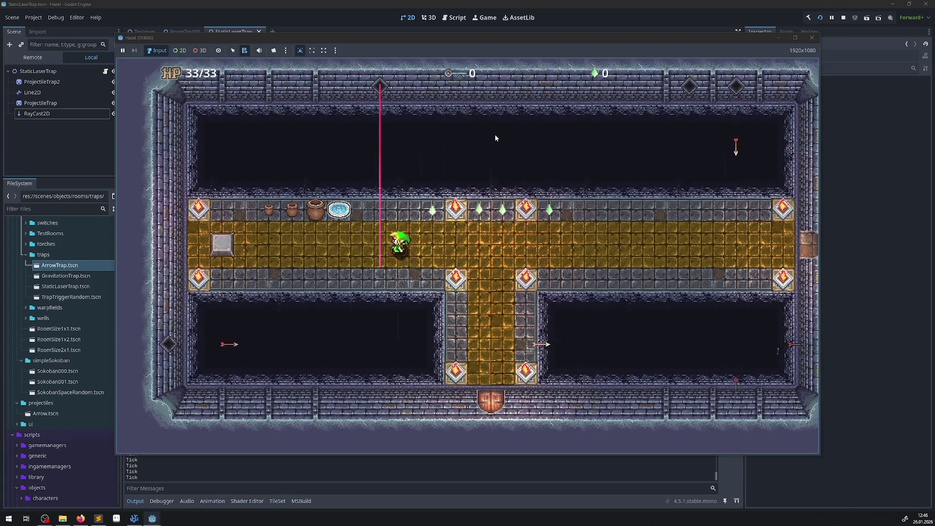
key("Down")
key("Left")
key("Up")
key("Right")
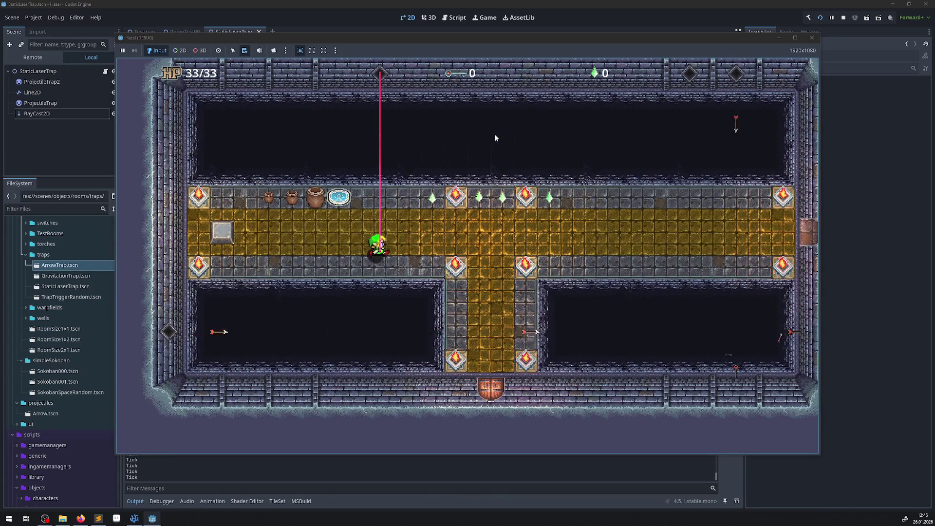
key("Up")
key("Down")
key("Up")
key("Down")
key("Up")
key("Down")
key("Up")
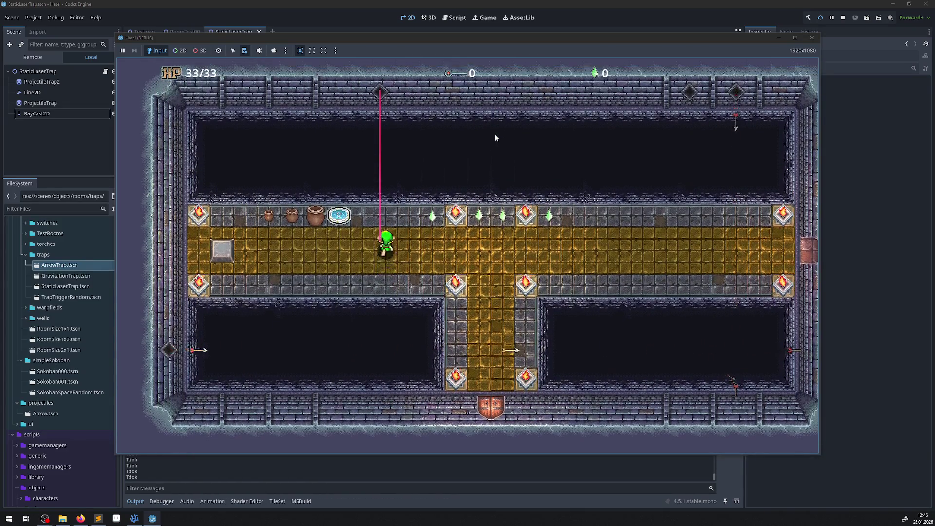
key("Down")
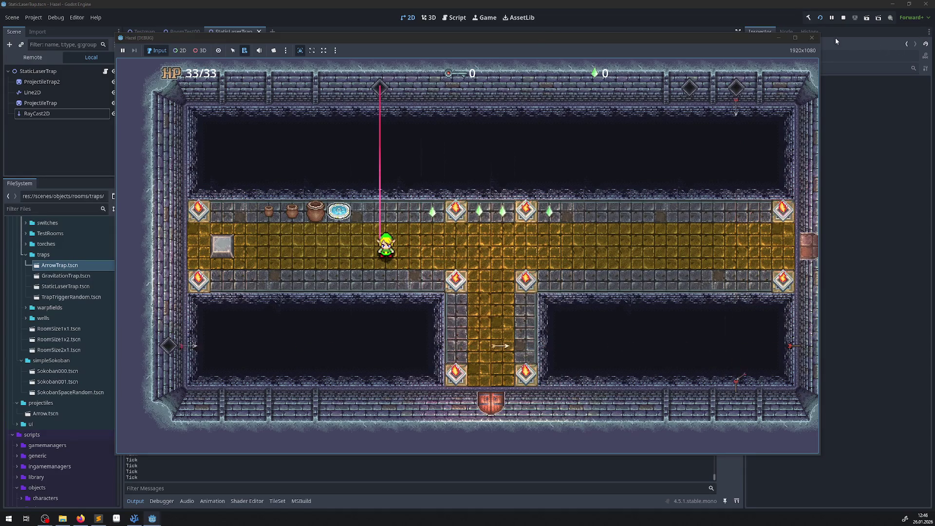
left_click(812, 38)
left_click(182, 32)
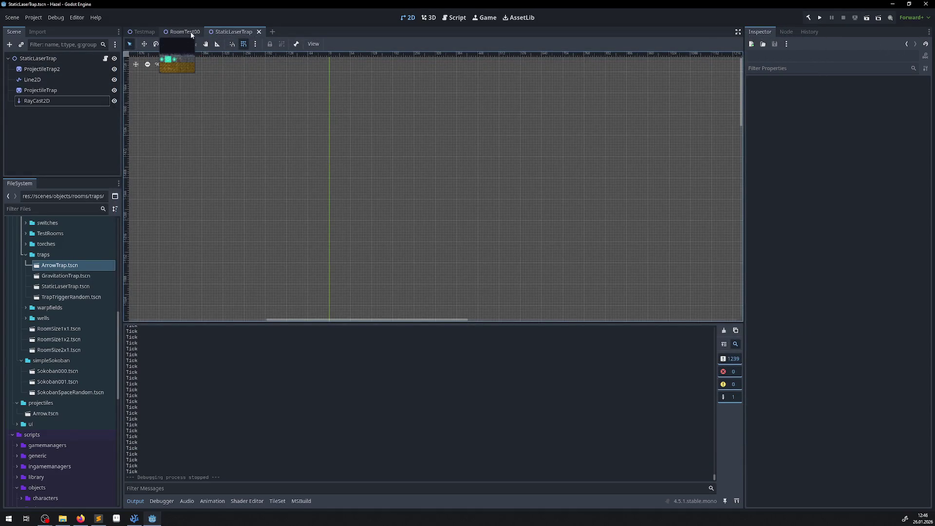
Select the room's TileMapLayer and view the tileset's physics layer settings.
scroll(44, 97, "up", 2)
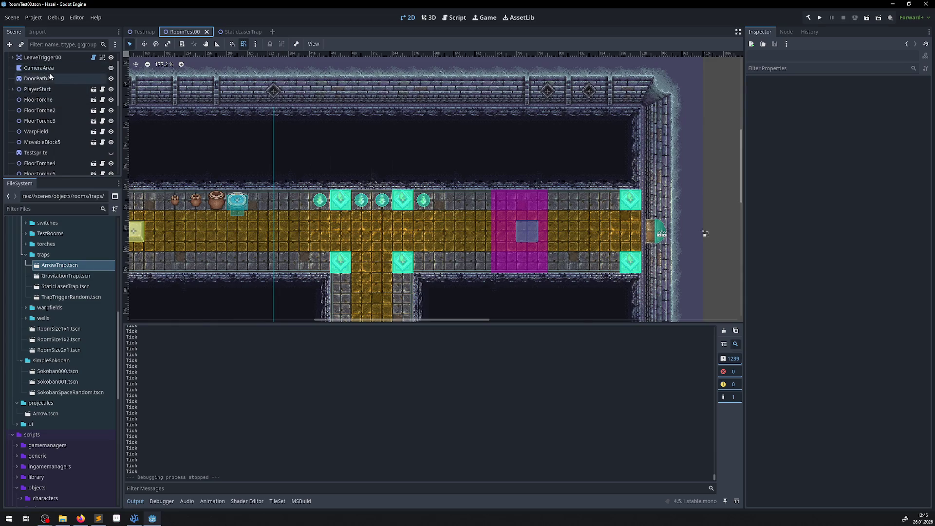
left_click(44, 68)
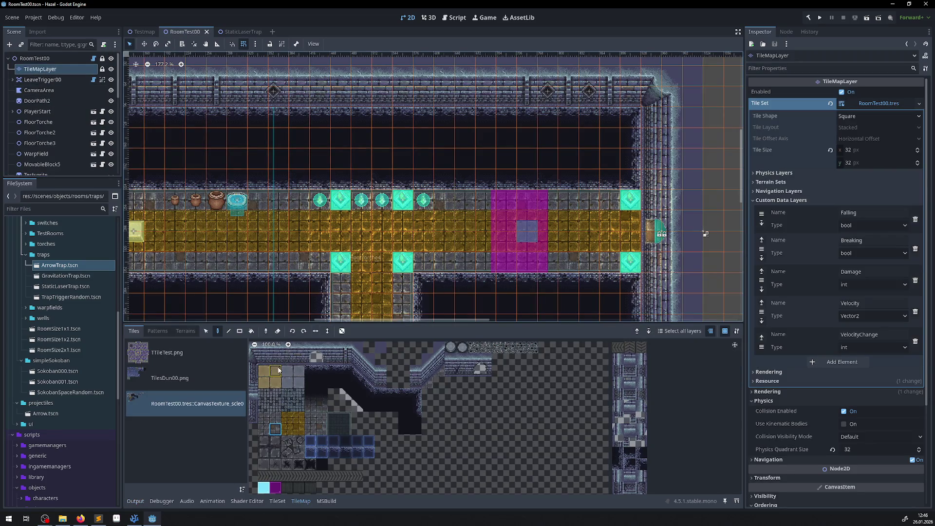
left_click(754, 172)
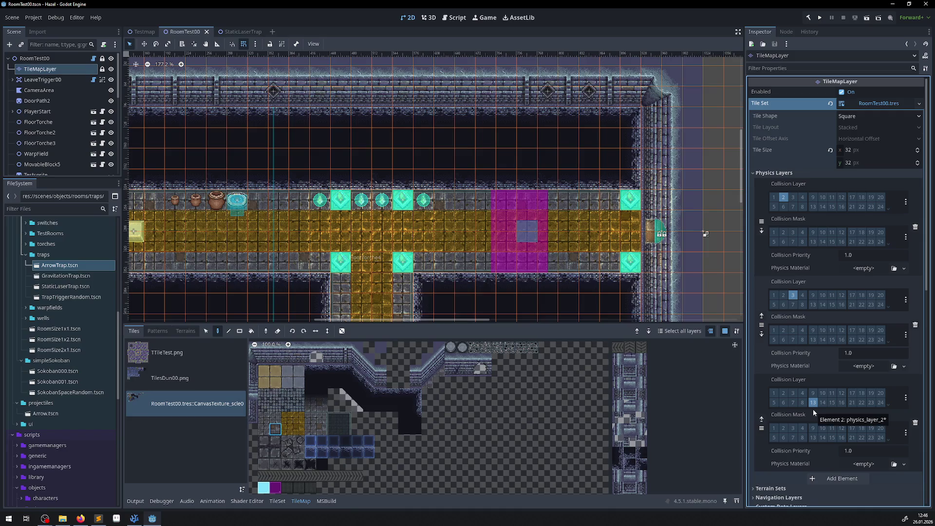
left_click_drag(340, 232, 466, 214)
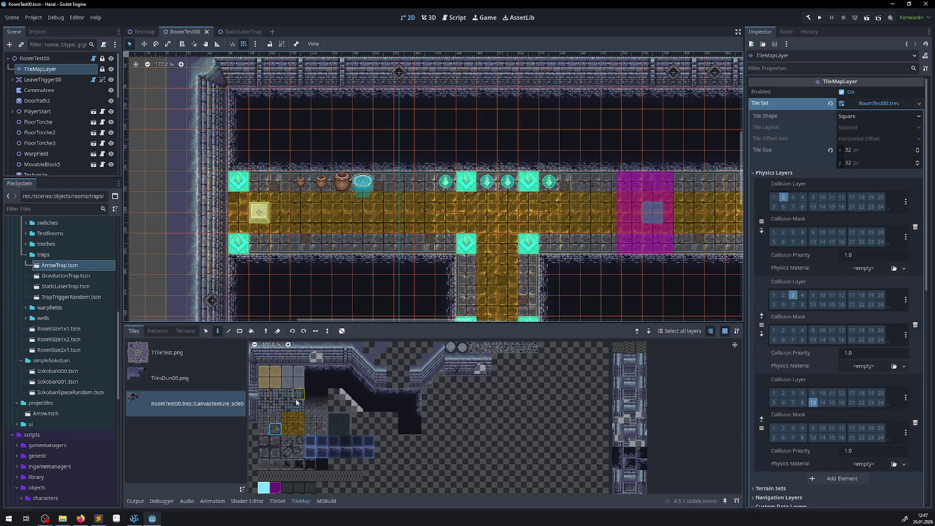
In the TileSet editor, pick a wall tile and expand its Physics Layer 0.
left_click(278, 501)
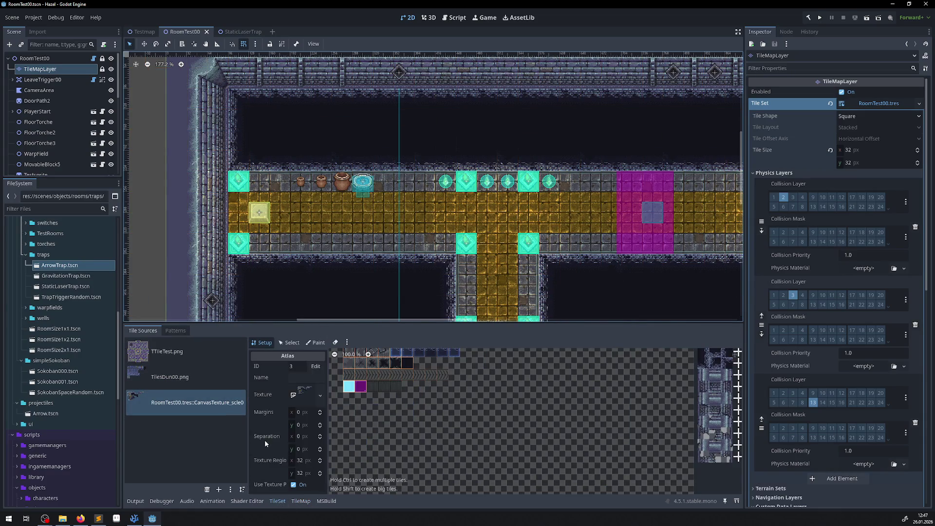
left_click(290, 343)
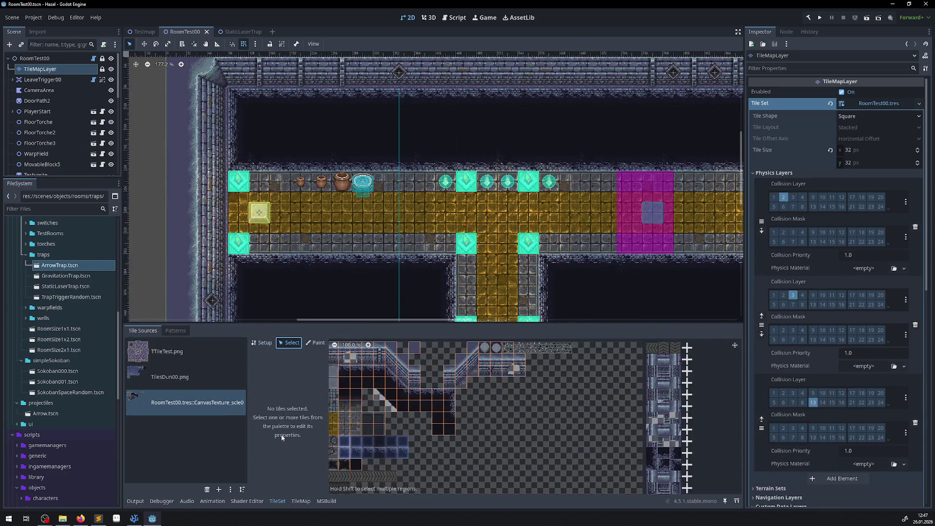
scroll(366, 428, "up", 5)
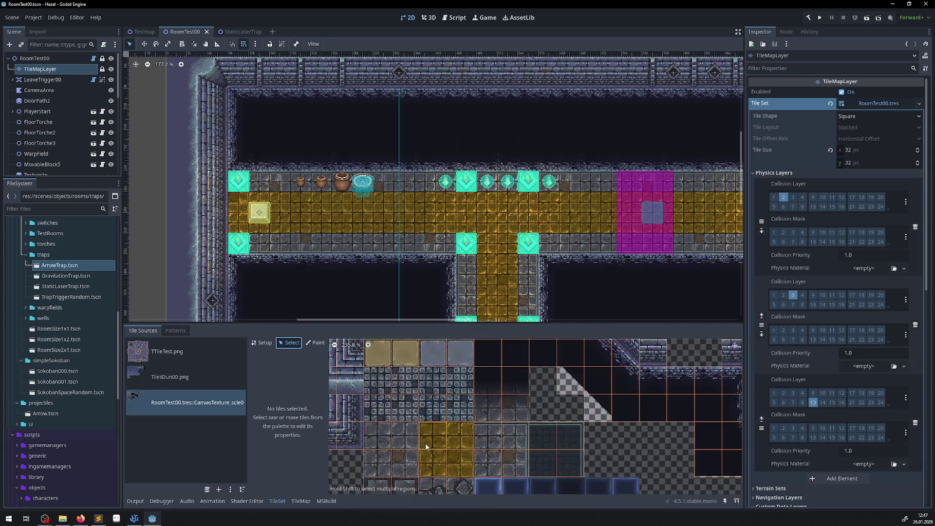
left_click(465, 444)
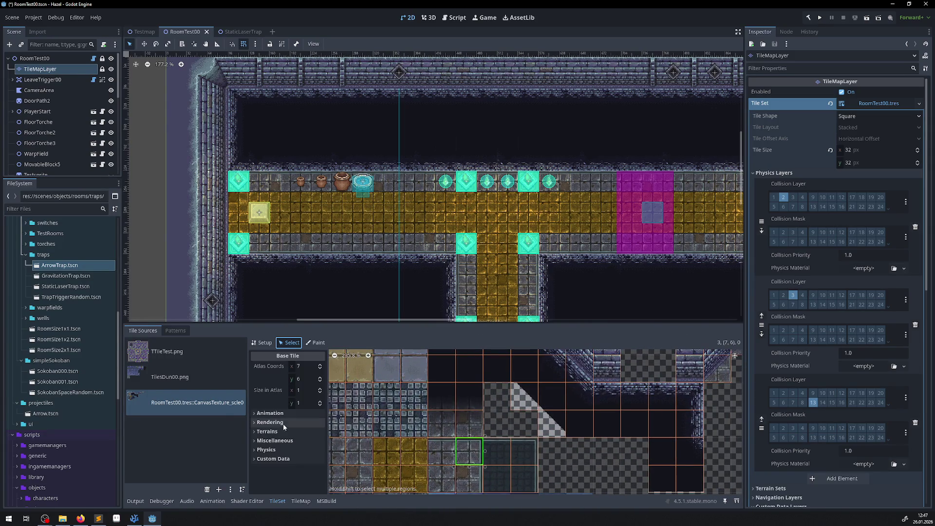
left_click(254, 450)
left_click(266, 459)
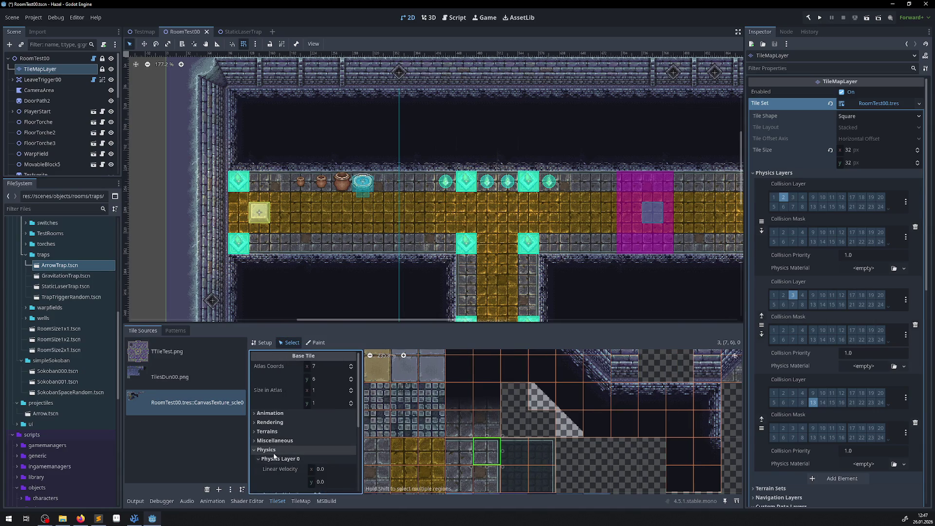
Inspect the tile's Physics Layer 1, collapse Physics Layer 0, and return to StaticLaserTrap.
scroll(291, 472, "down", 2)
scroll(291, 472, "down", 2)
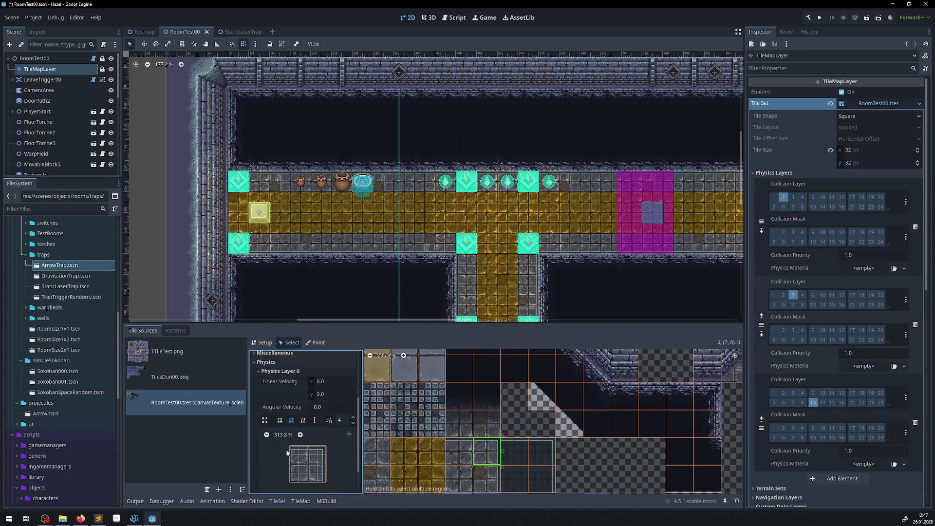
scroll(280, 443, "down", 2)
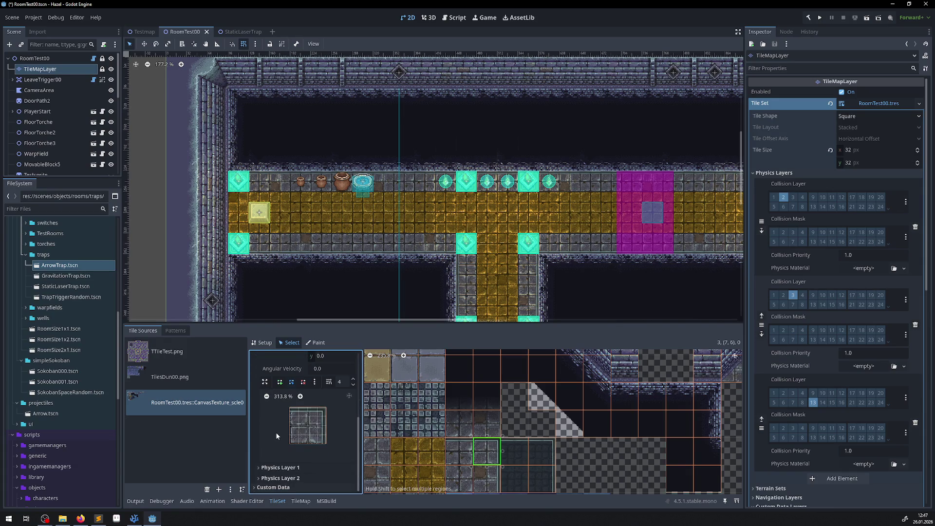
left_click(275, 468)
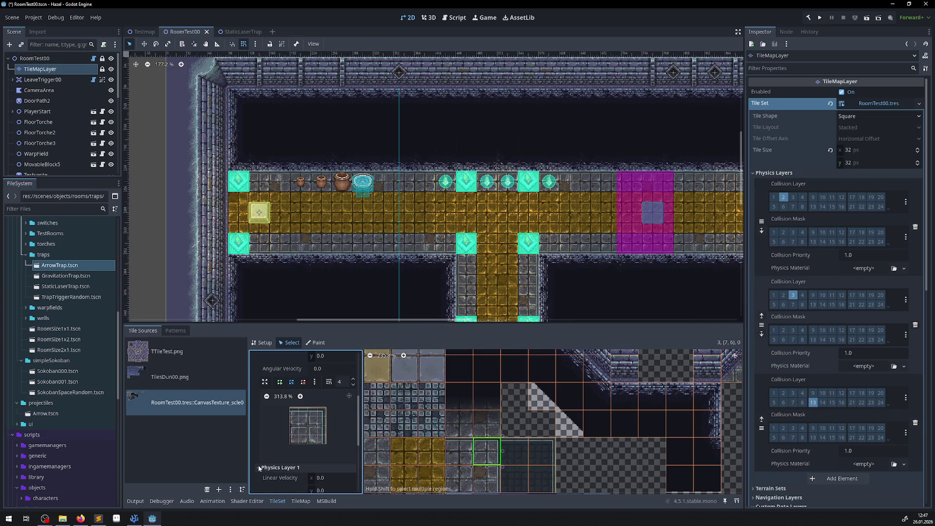
scroll(277, 424, "down", 3)
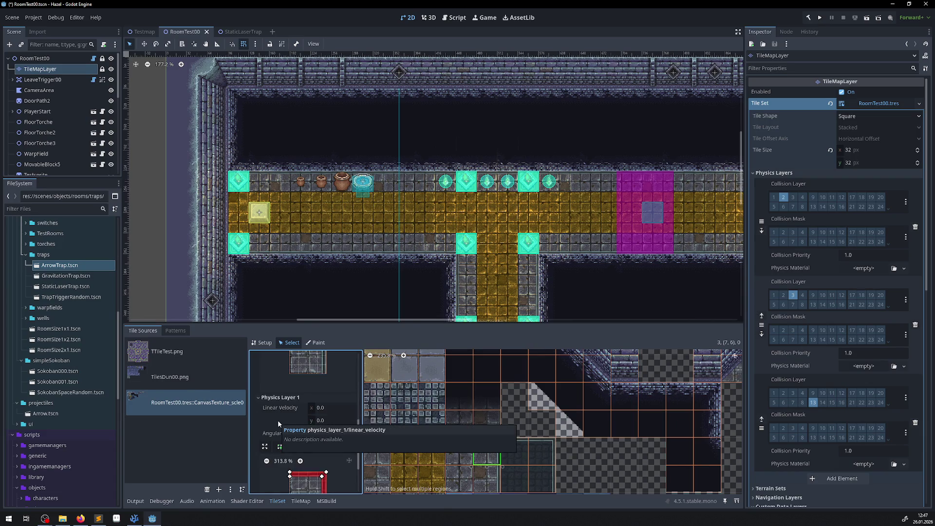
scroll(278, 420, "up", 5)
left_click(259, 404)
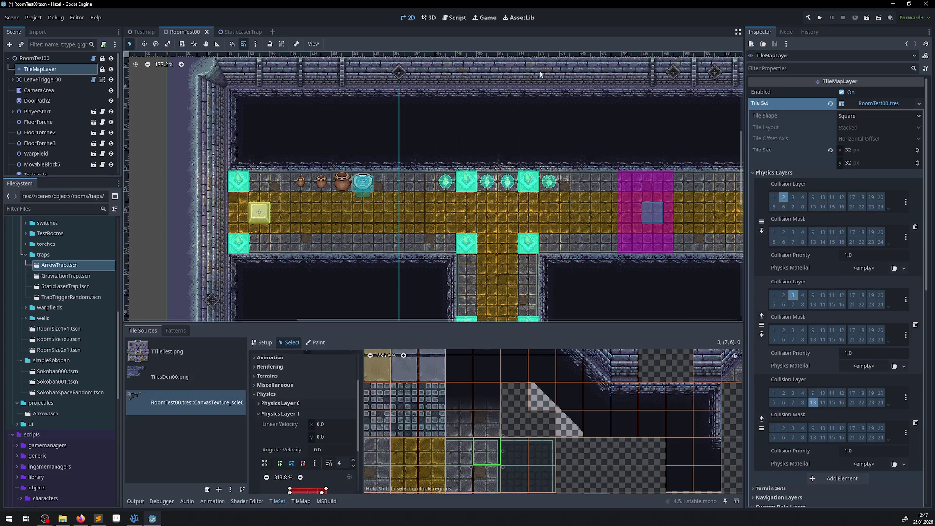
left_click(238, 32)
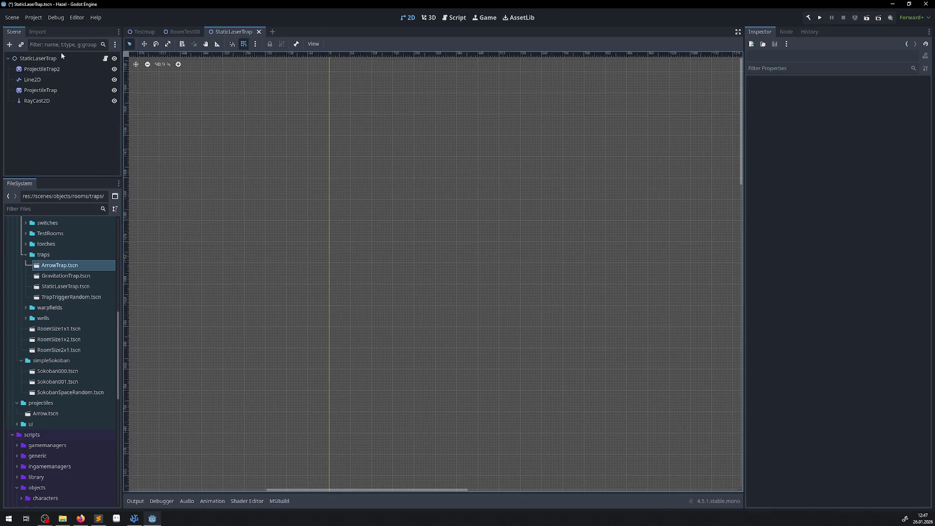
Select the RayCast2D node, save the scene, and run the game.
left_click(35, 101)
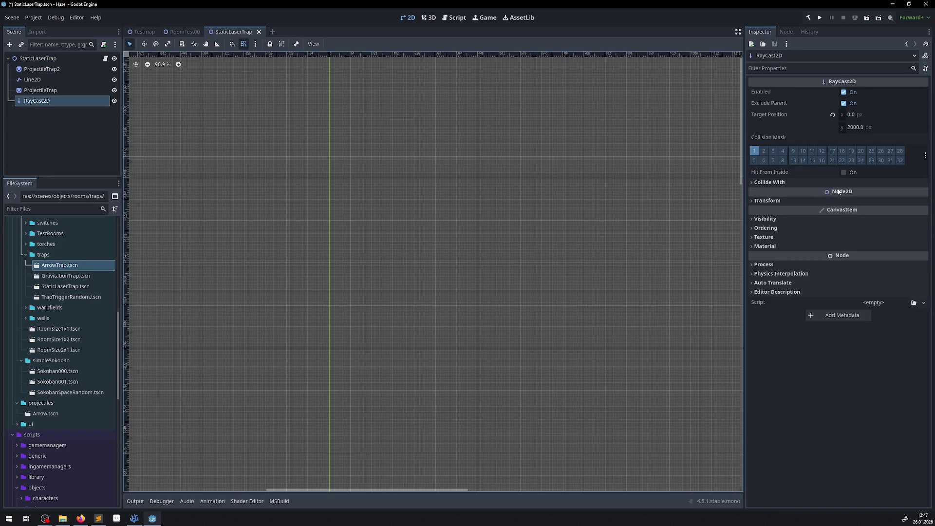
key("ctrl+s")
left_click(820, 17)
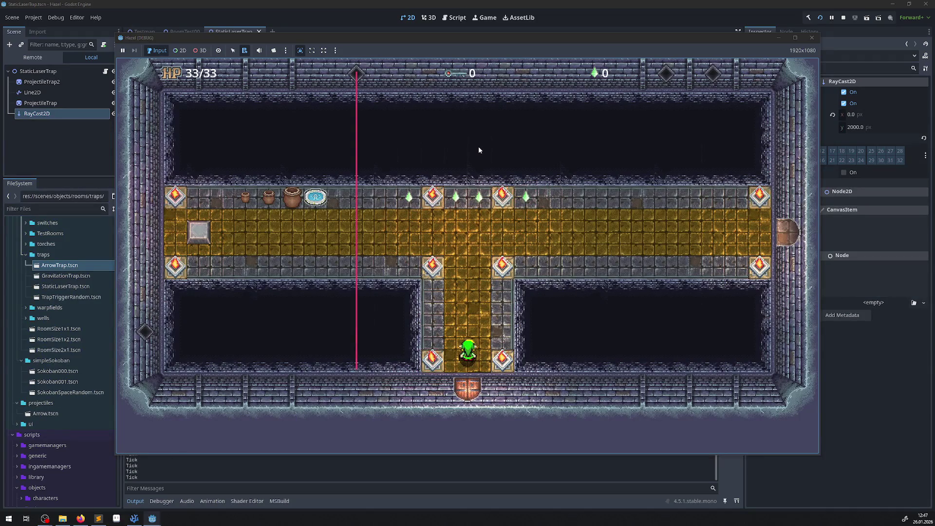
Walk the character back and forth through the laser beam in the main hall, then close the game.
key("Up")
key("Left")
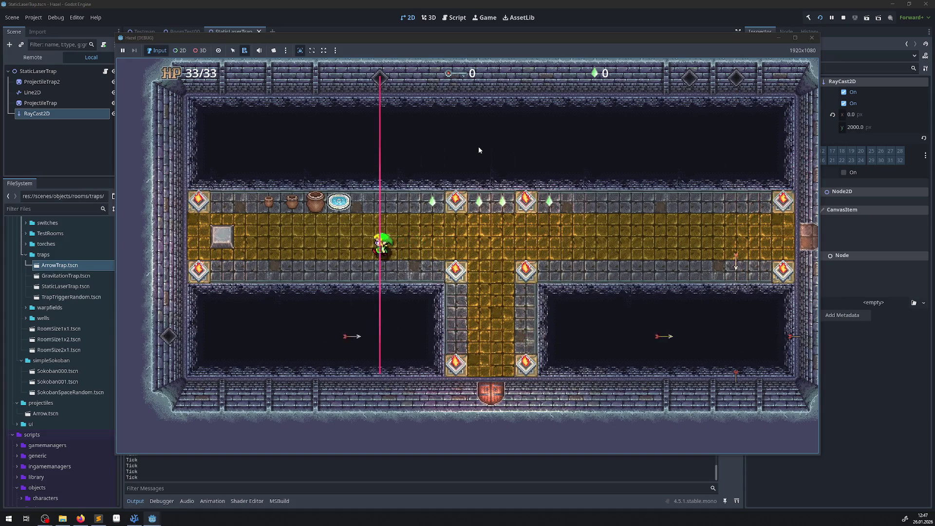
key("Left")
key("Right")
key("Left")
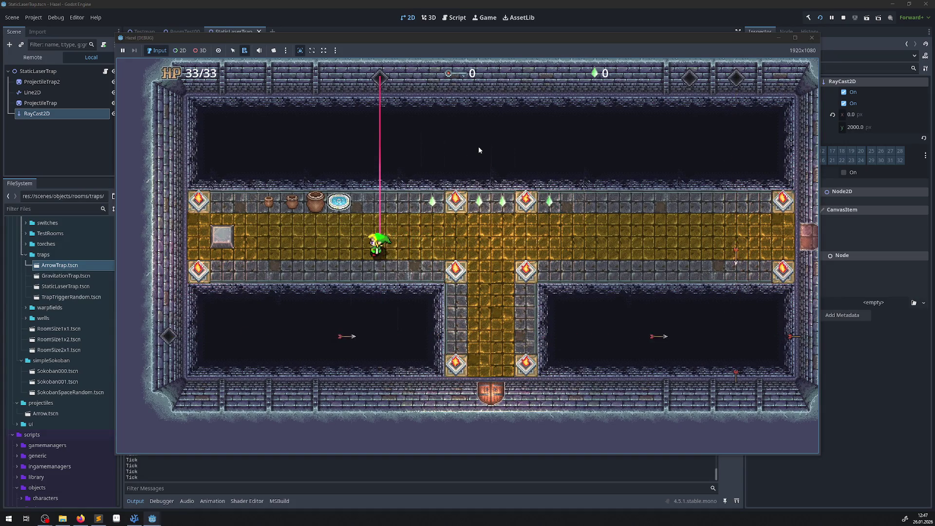
key("Right")
key("Left")
key("Right")
key("Left")
key("Right")
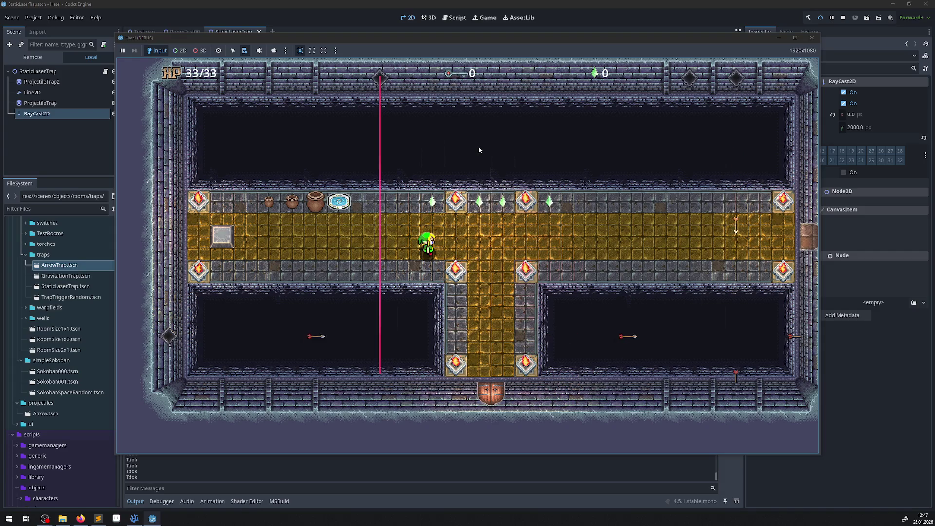
key("Left")
key("Right")
key("Left")
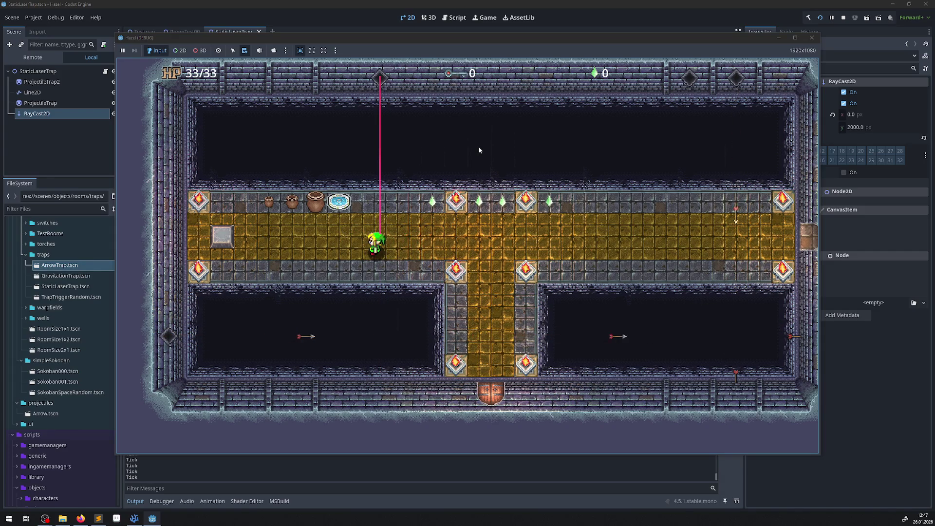
key("Right")
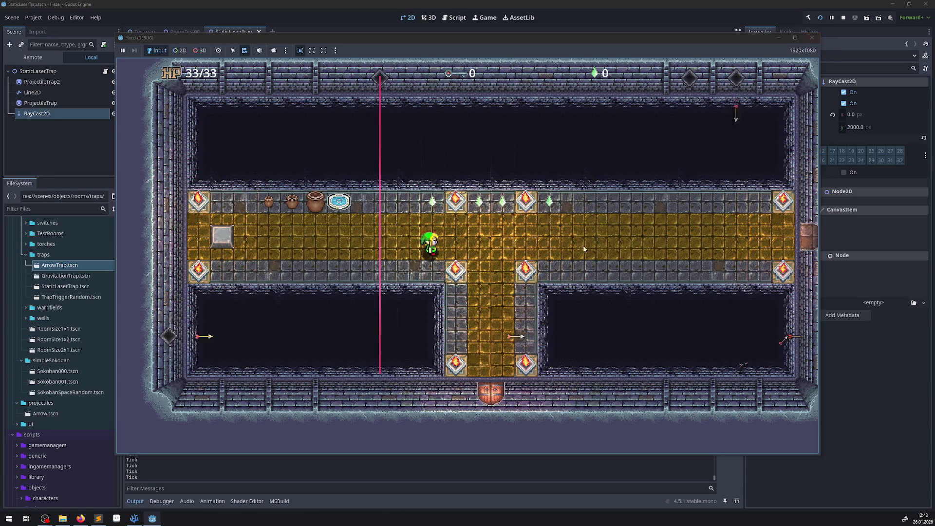
key("Left")
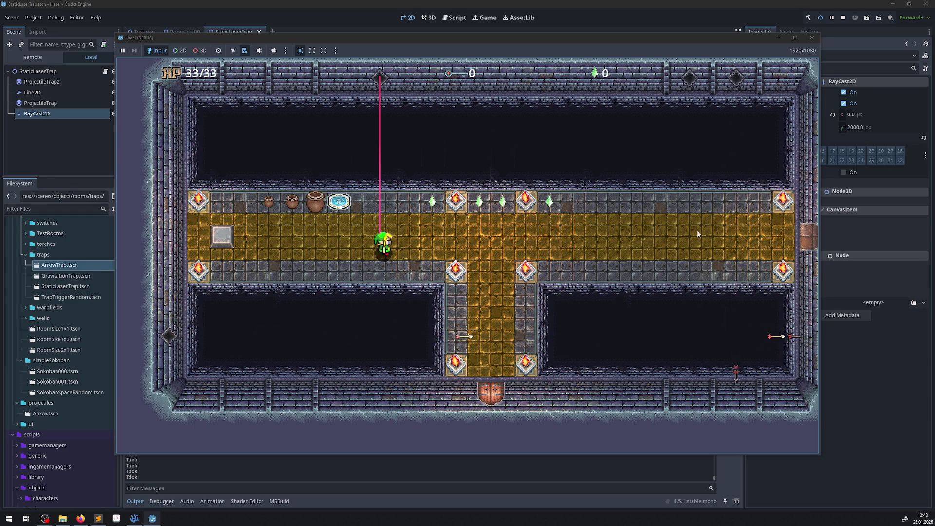
left_click(811, 37)
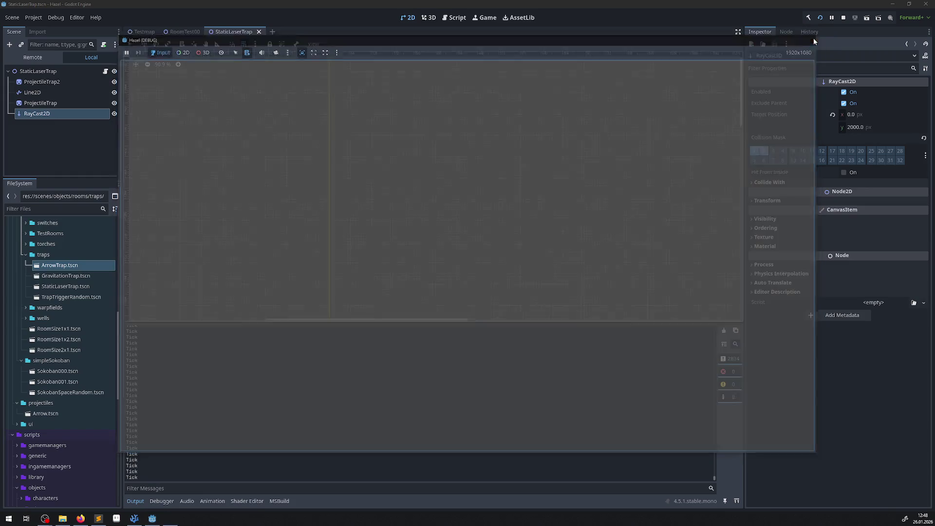
Add layer 3 to the RayCast2D Collision Mask and retest, walking the hero onto the top stone row.
left_click(774, 152)
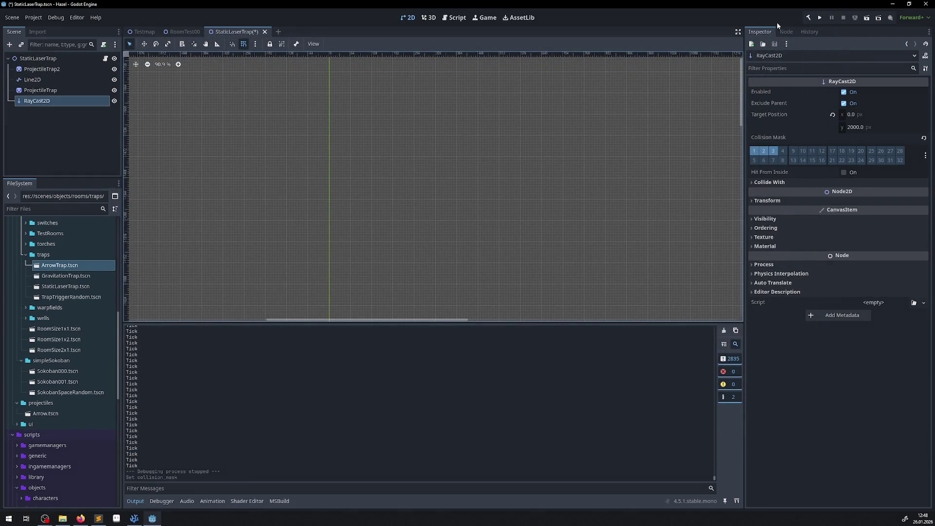
left_click(821, 18)
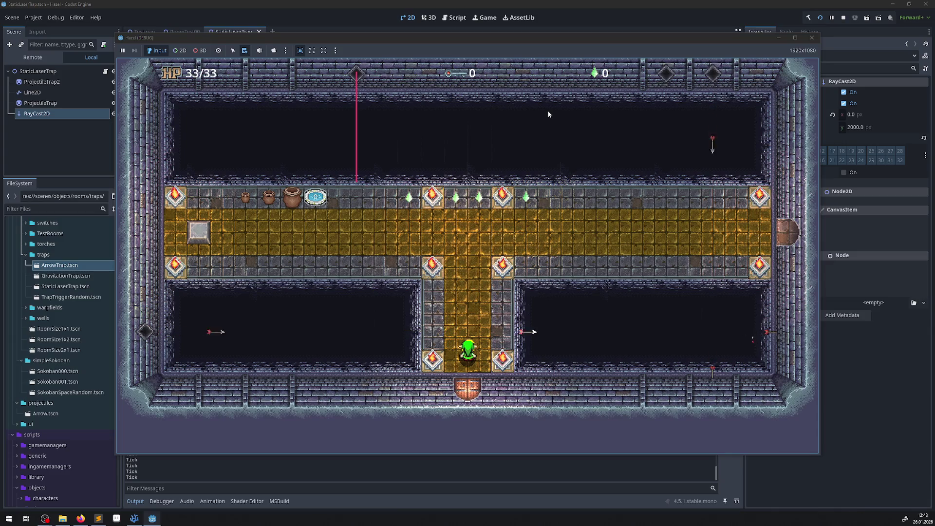
key("Up")
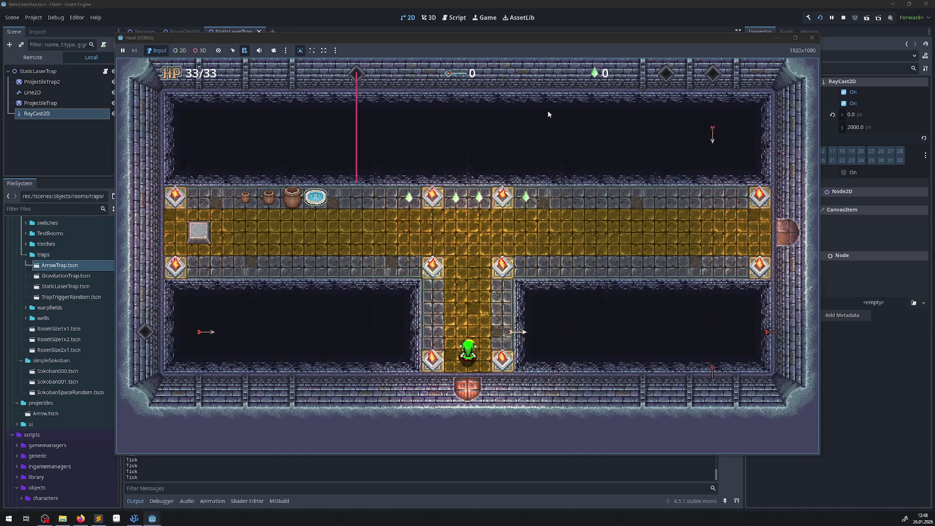
key("Left")
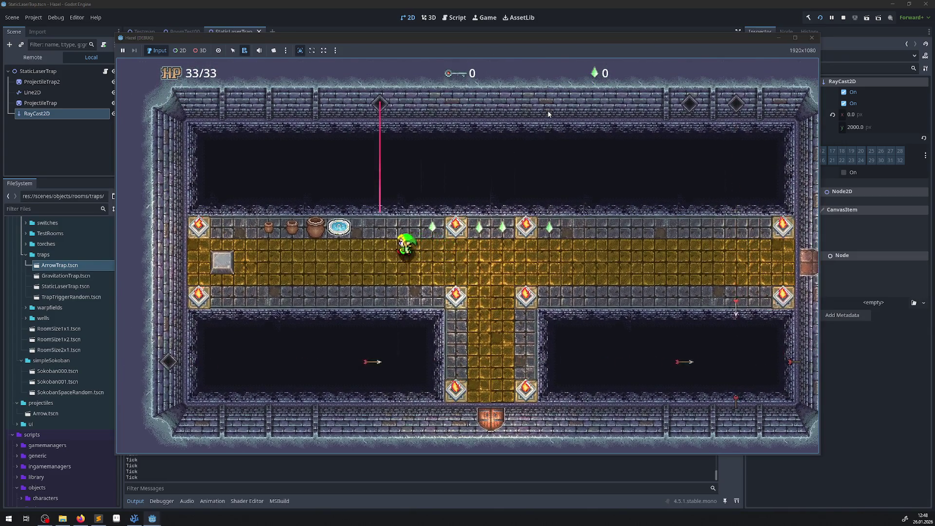
key("Left")
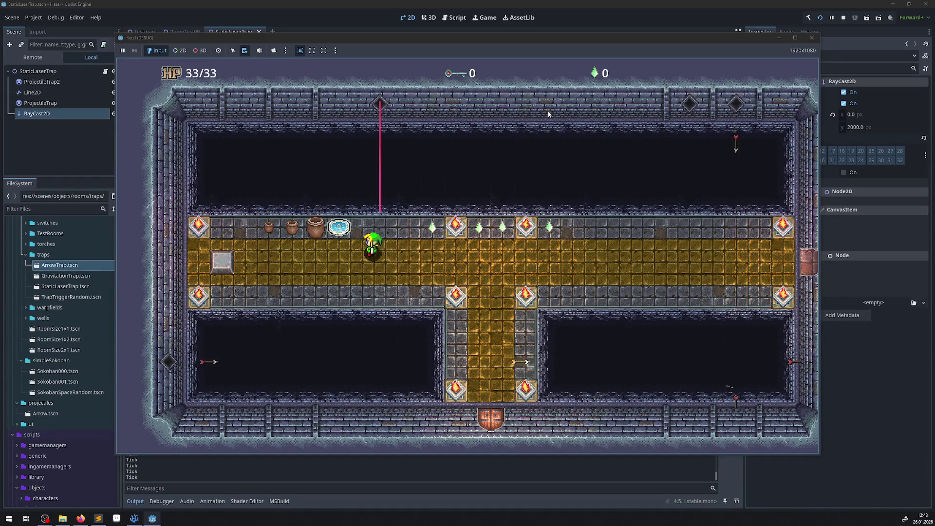
key("Right")
key("Right")
key("Up")
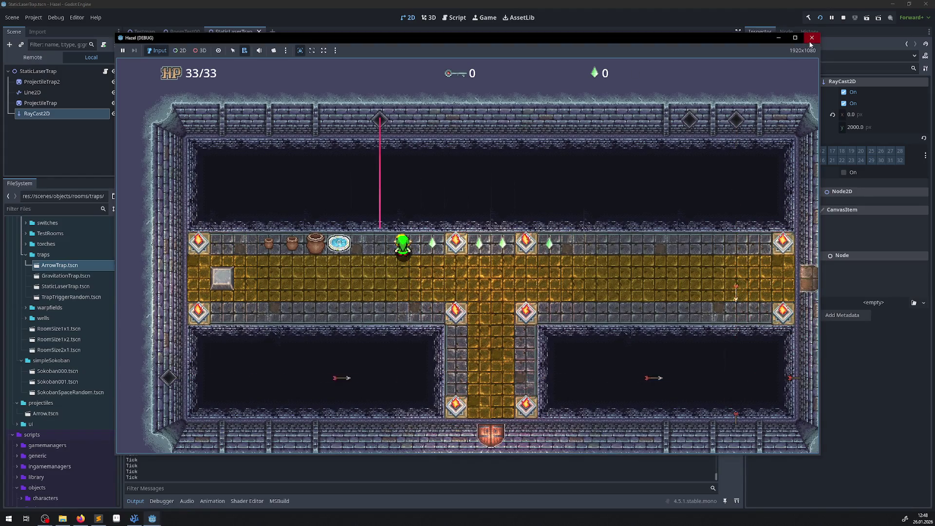
left_click(811, 38)
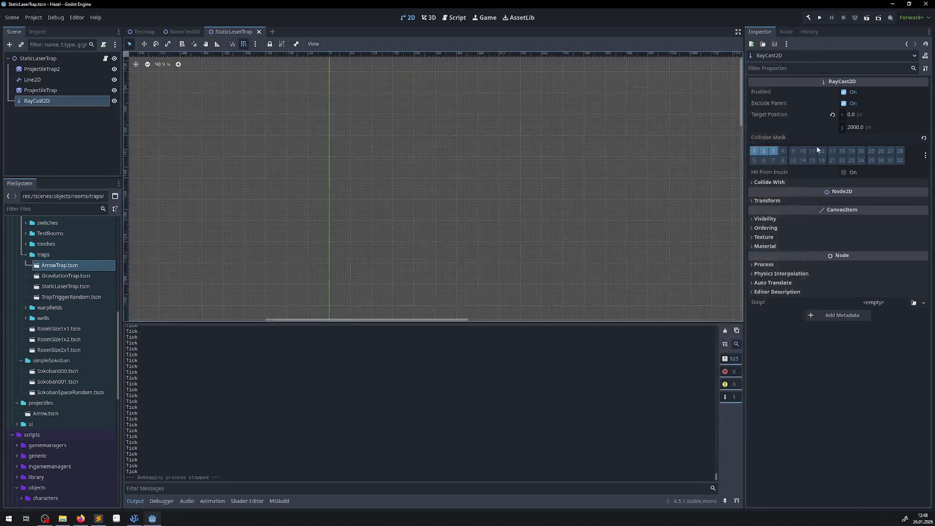
Untick RayCast2D mask layer 3, change Line2D position y from -4 to 0, and play.
left_click(774, 154)
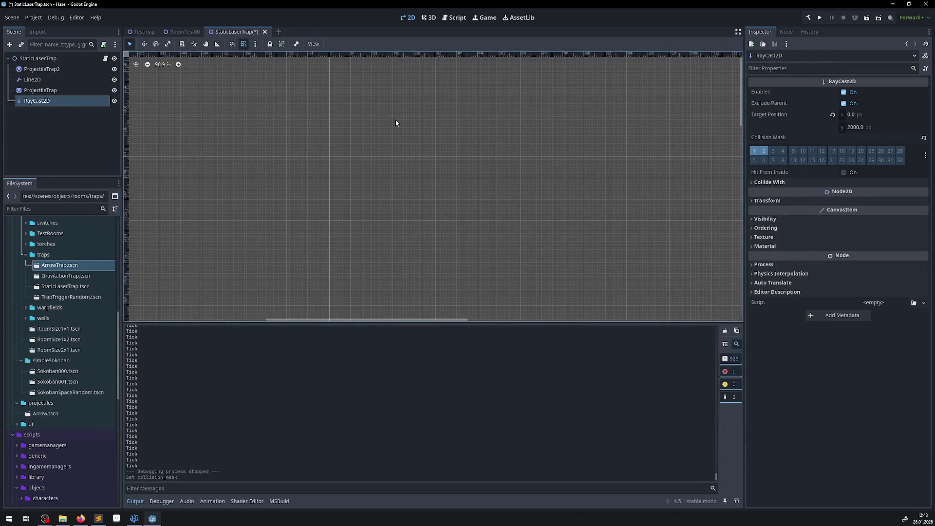
left_click(32, 80)
scroll(327, 206, "left", 5)
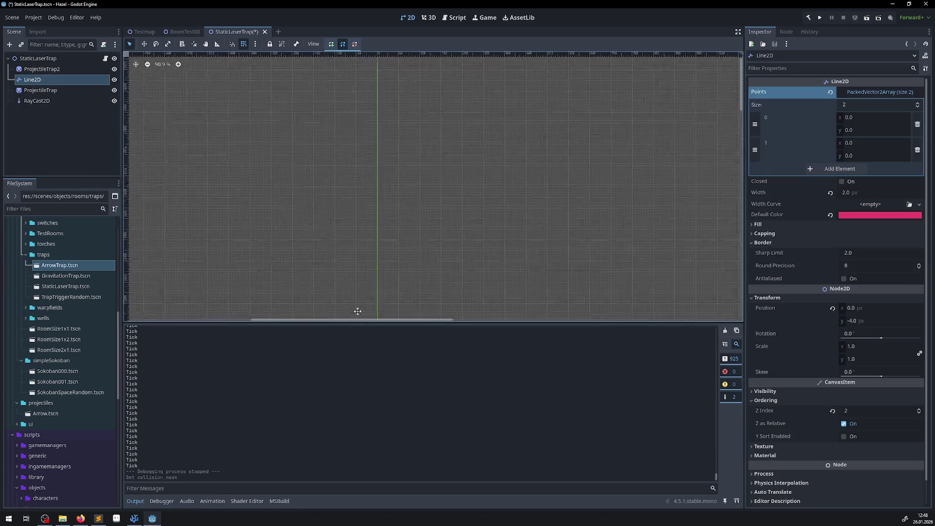
scroll(438, 105, "up", 8)
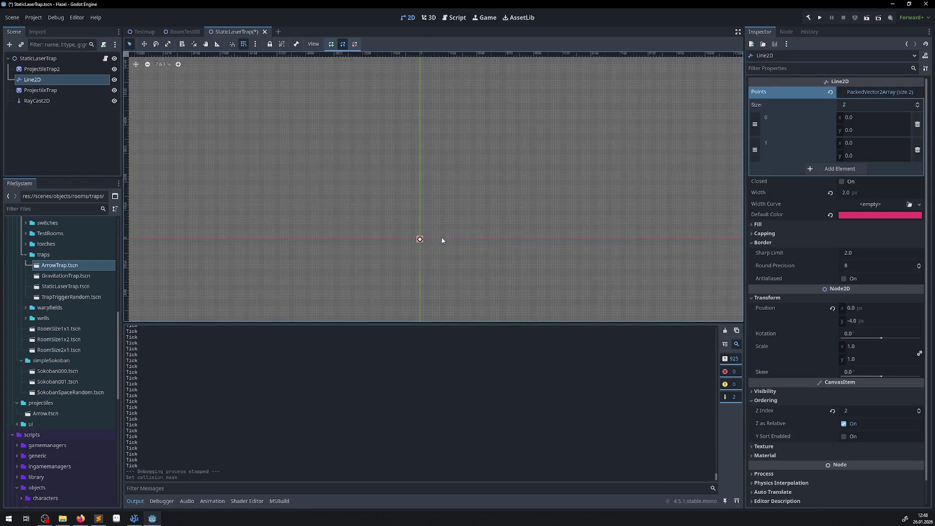
scroll(351, 205, "down", 3)
scroll(368, 251, "up", 17)
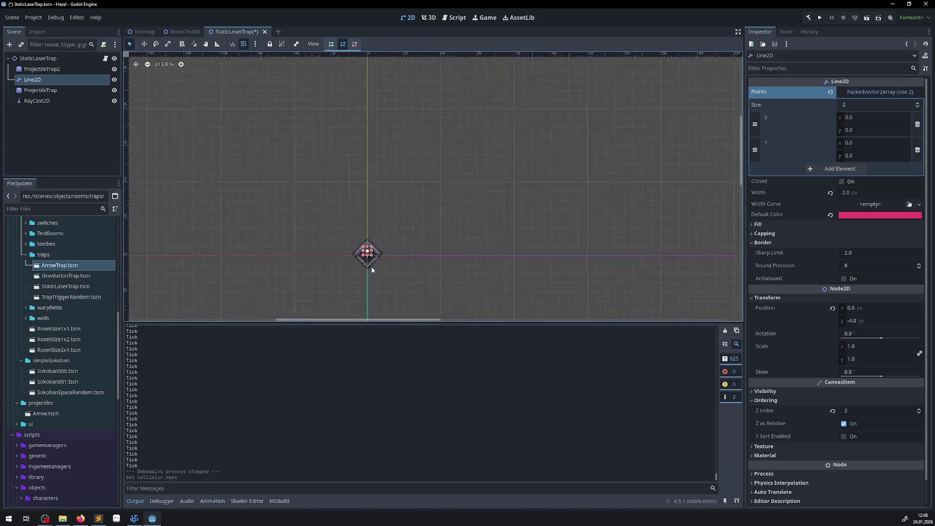
left_click(858, 321)
type("0")
key("Return")
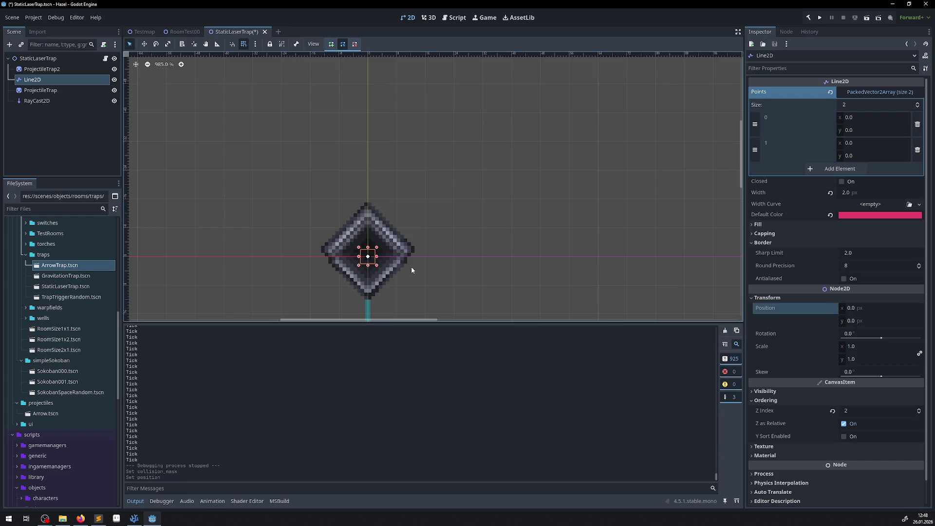
left_click(814, 19)
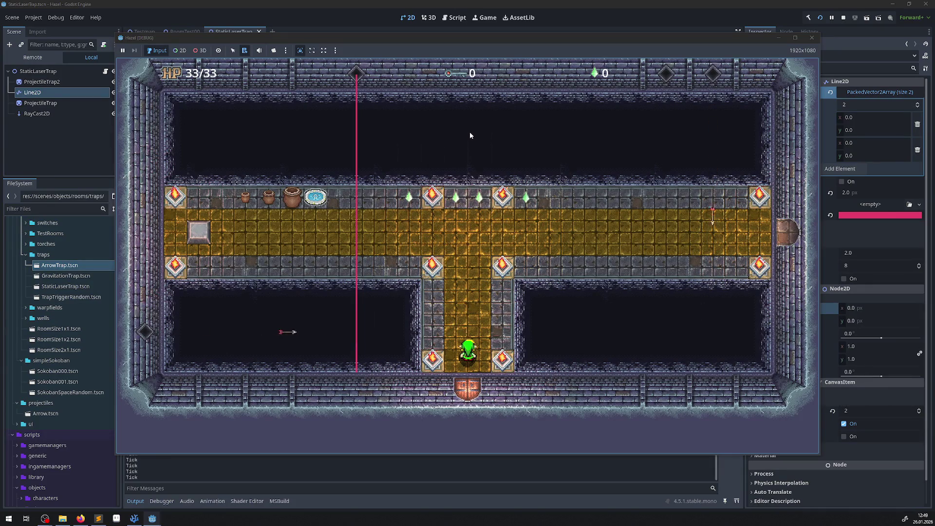
Walk the hero into the laser beam and back out past it, then close the game.
key("Up")
key("Up")
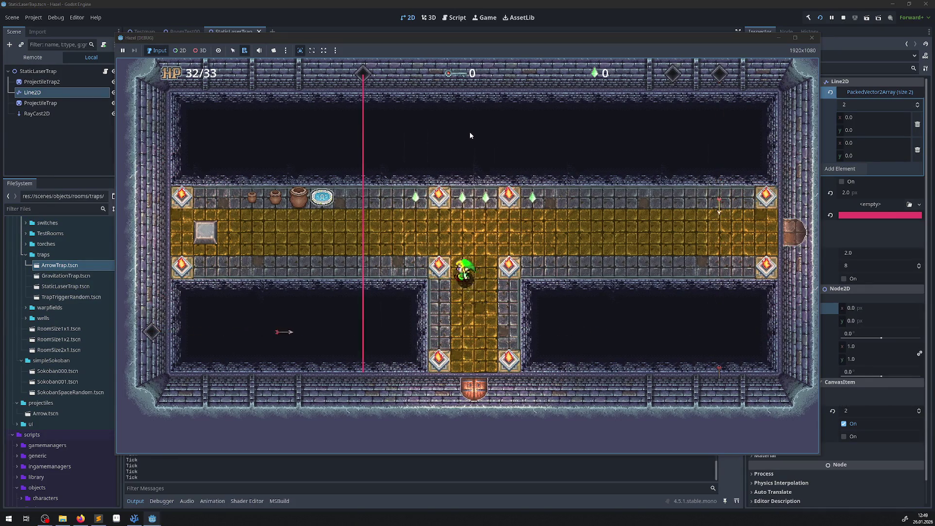
key("Left")
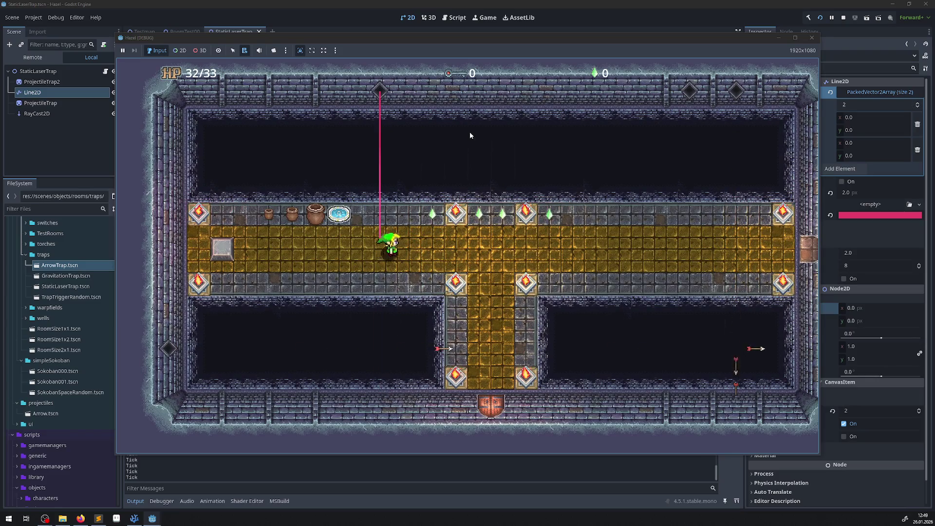
key("Left")
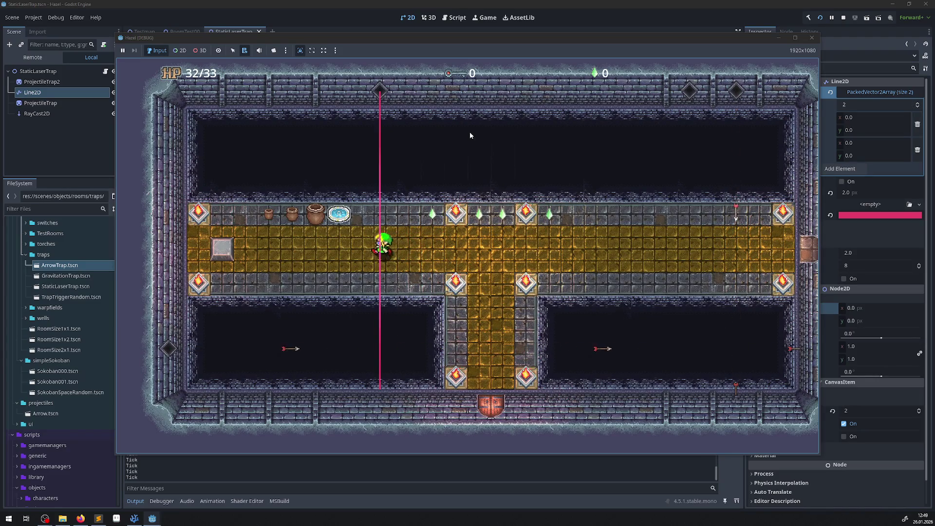
key("Right")
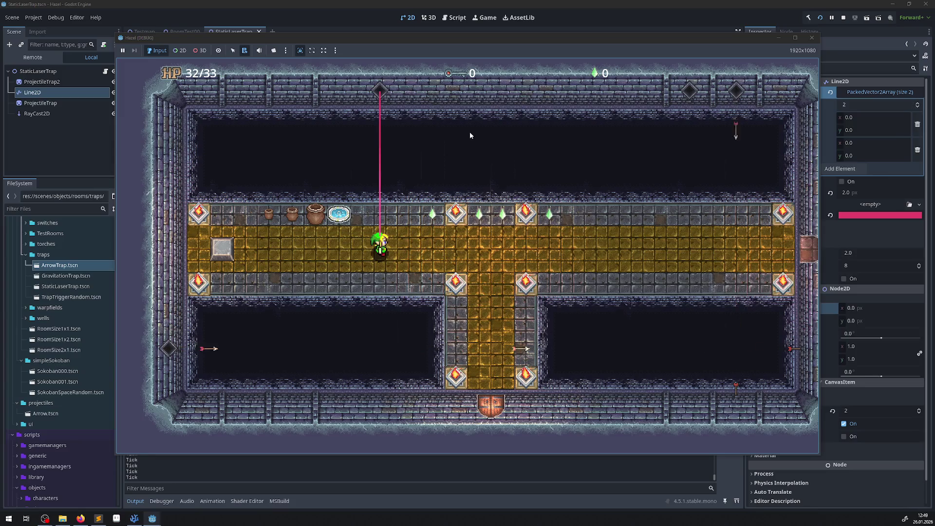
key("Right")
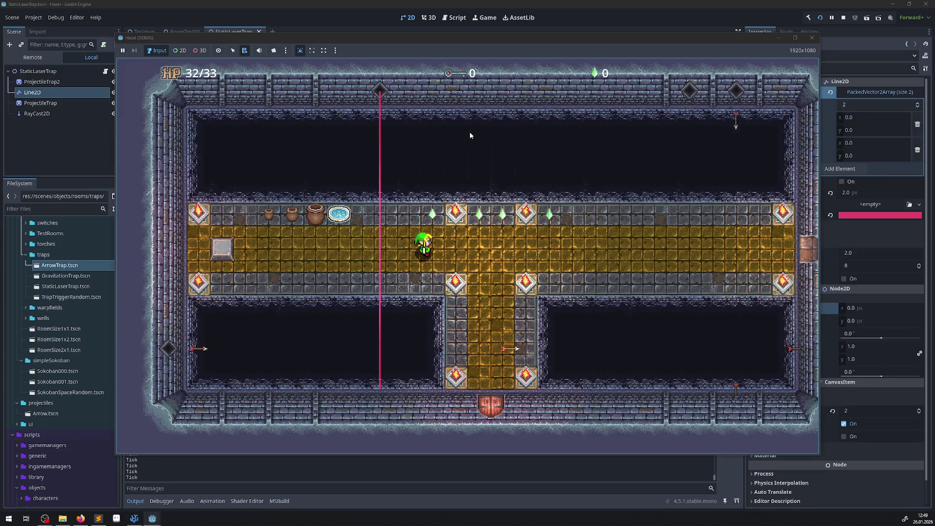
key("Left")
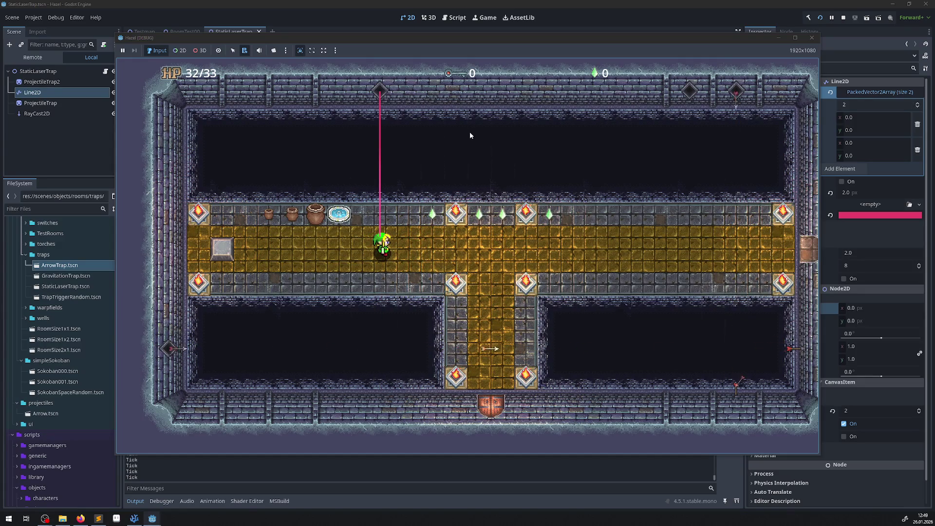
key("Left")
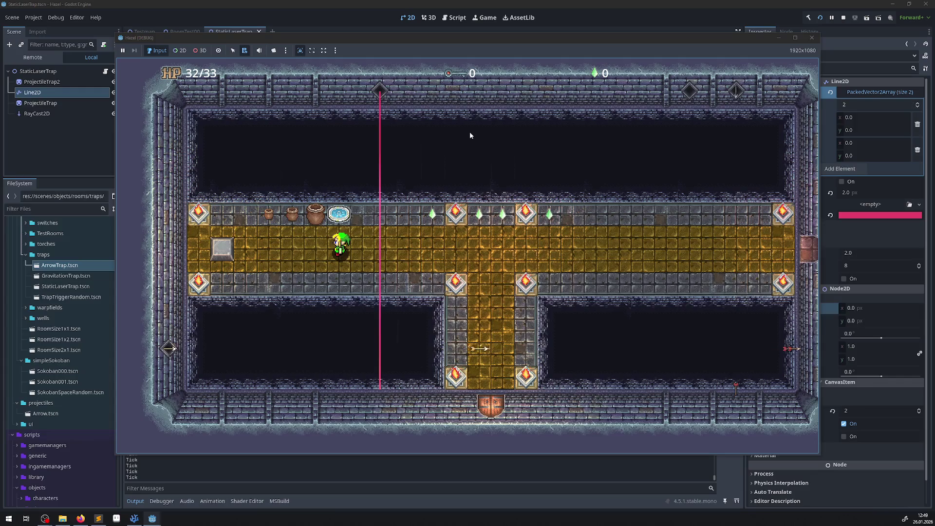
left_click(812, 38)
left_click(181, 31)
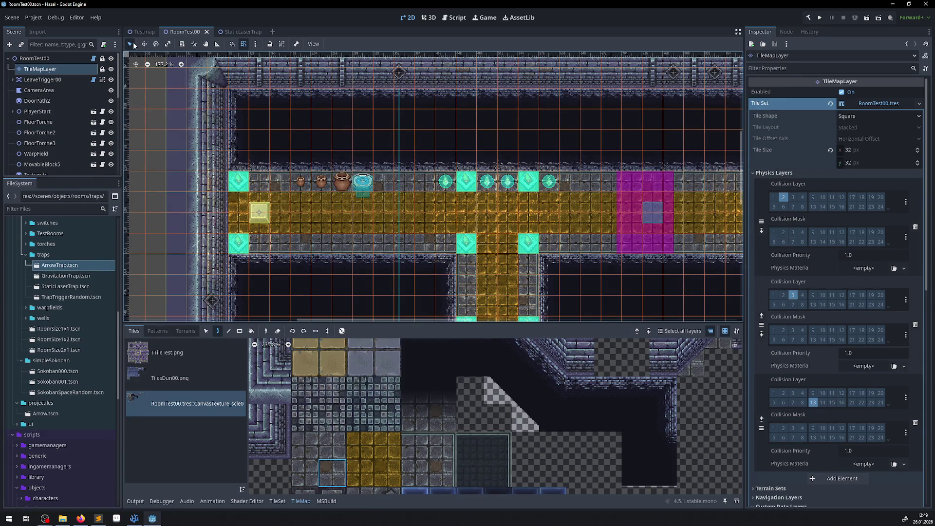
Drag MovableBlock5 216 px right, save RoomTest00, and run the project.
left_click(272, 229)
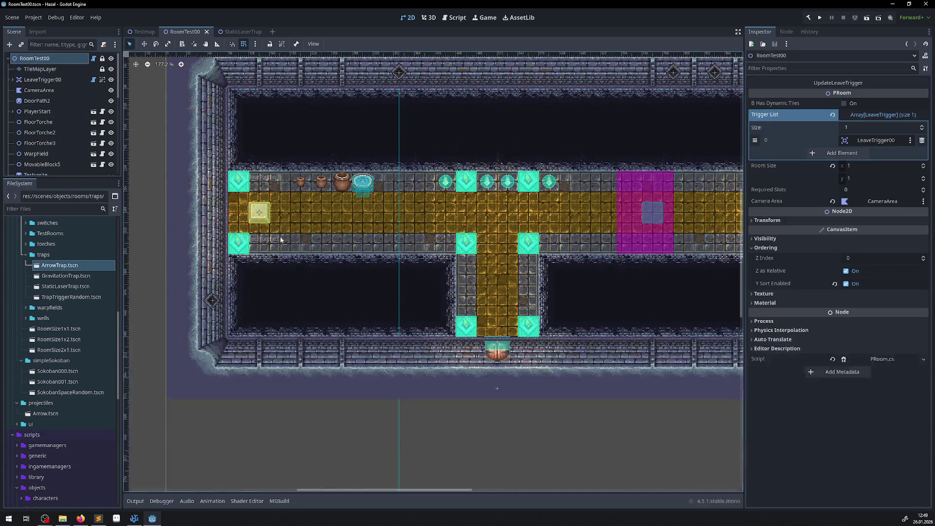
left_click_drag(267, 218, 405, 217)
scroll(406, 219, "up", 2)
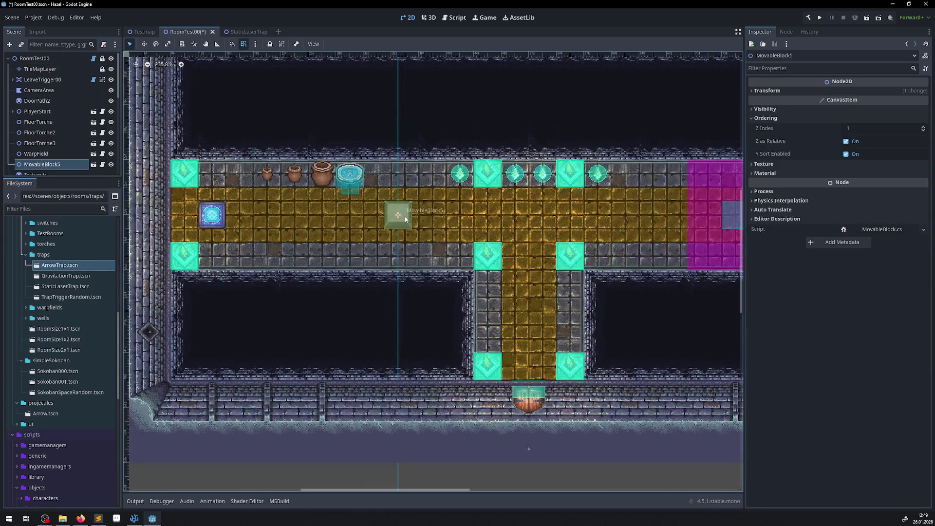
key("ctrl+s")
left_click(823, 18)
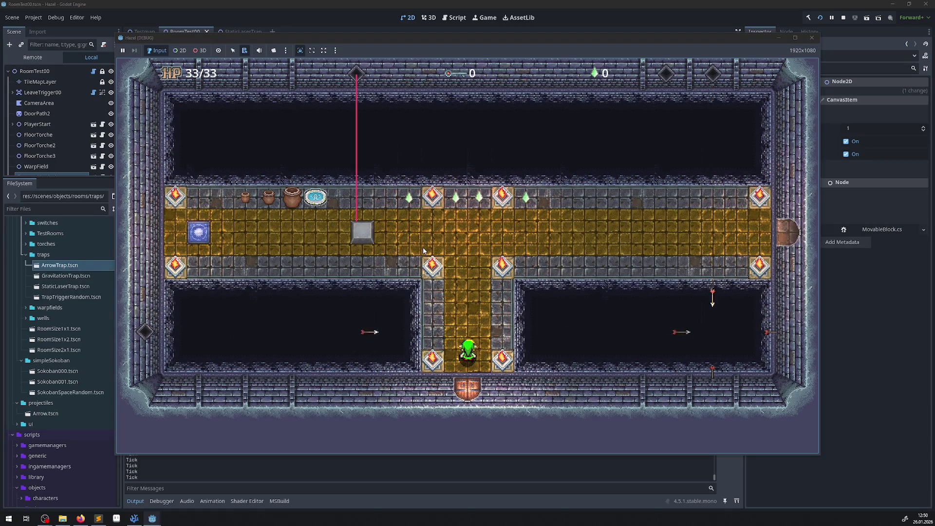
Walk the player around the stone block and through the laser beam to the top row, then stop.
key("Up")
key("Up")
key("Left")
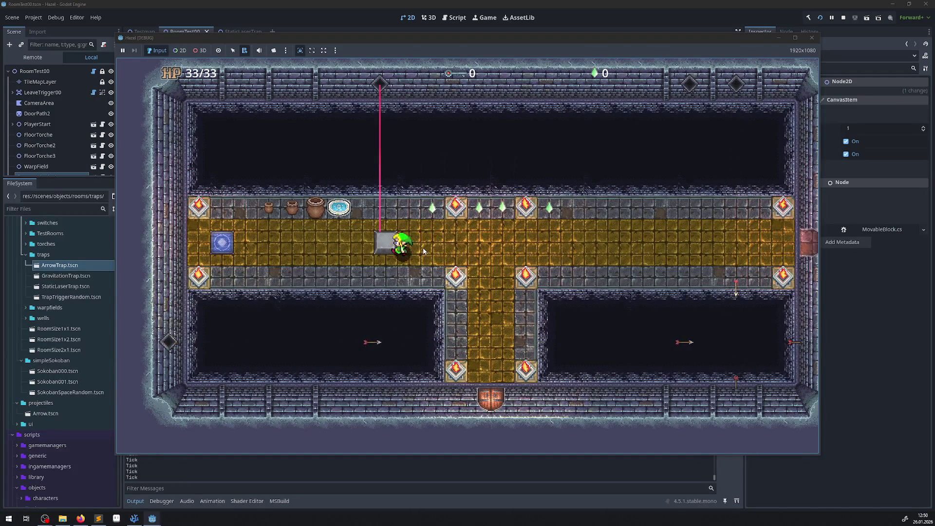
key("Down")
key("Left")
key("Up")
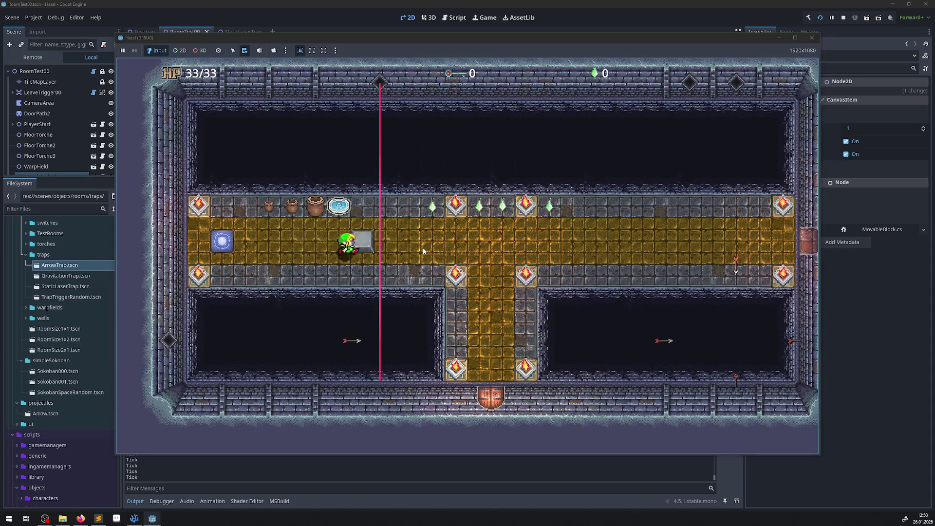
key("Down")
key("Right")
key("Right")
key("Left")
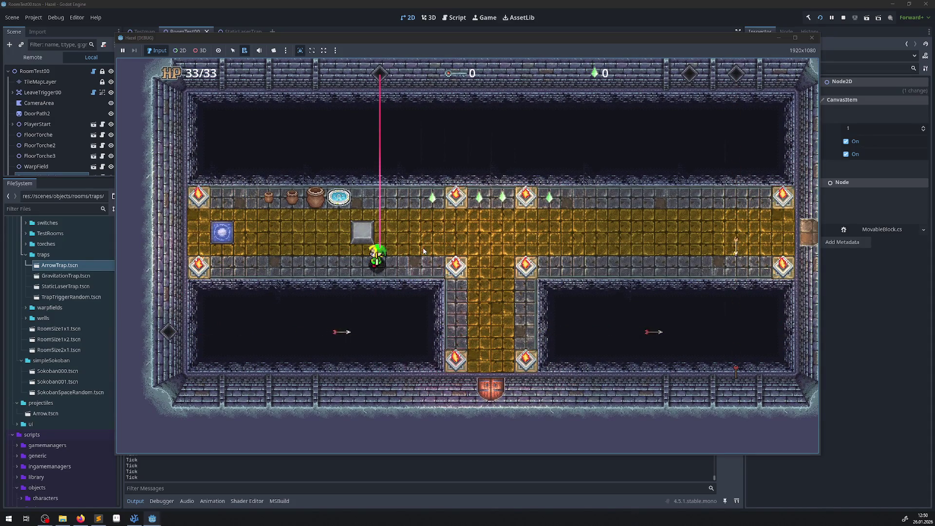
key("Right")
key("Right")
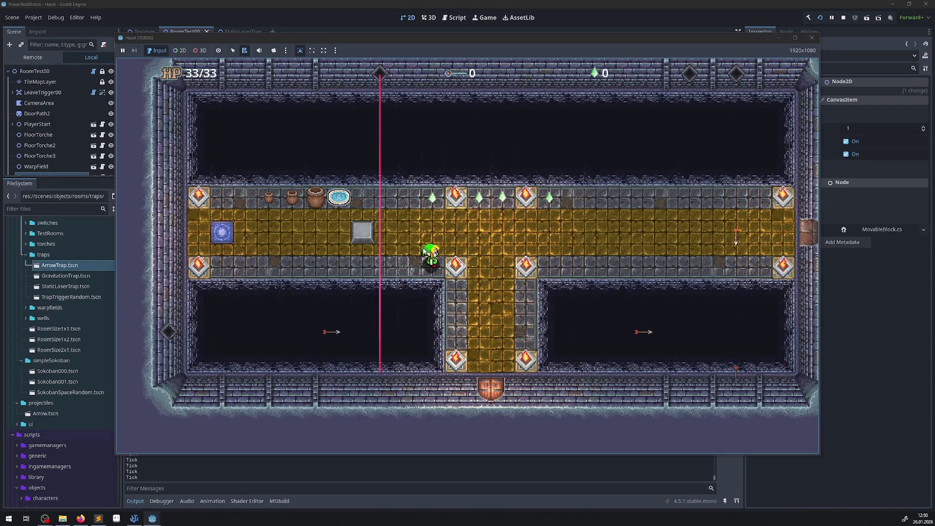
key("Left")
key("Left")
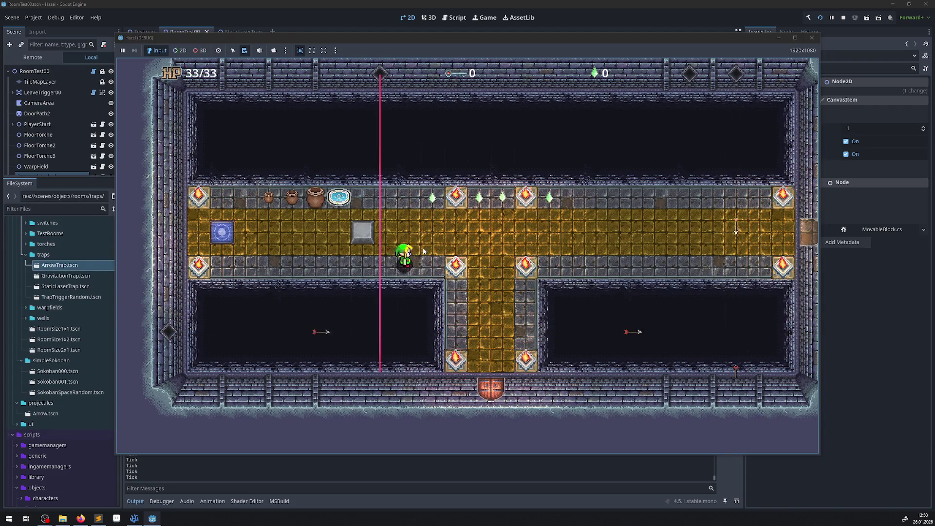
key("Up")
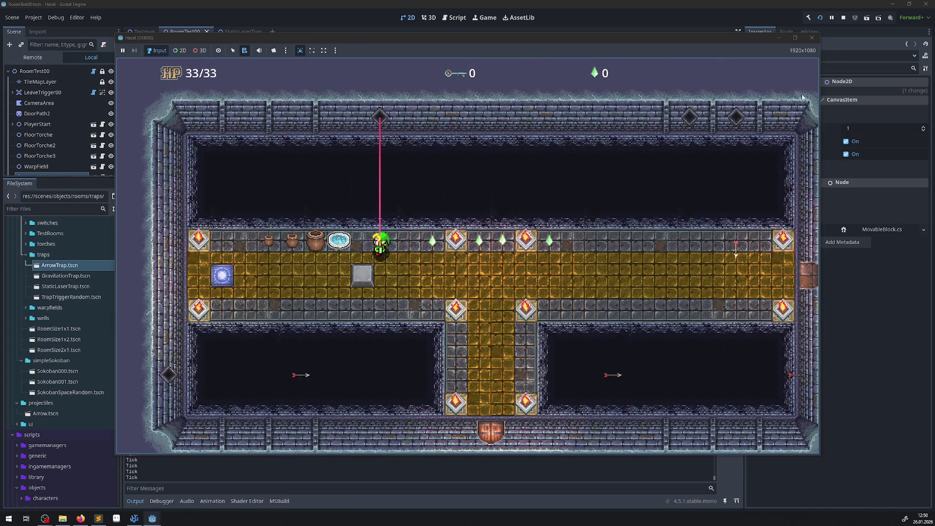
left_click(810, 39)
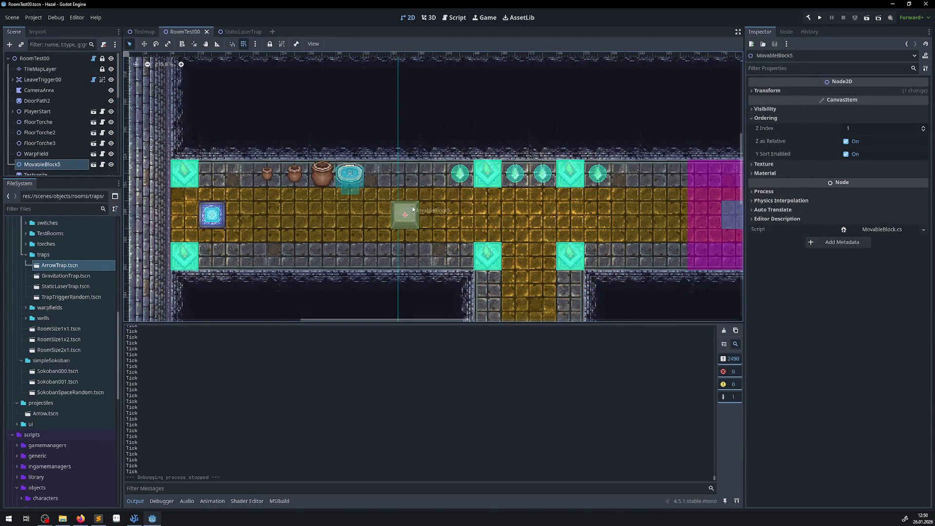
Run the game, push the stone block one tile right, and step in and out of the beam.
left_click(821, 18)
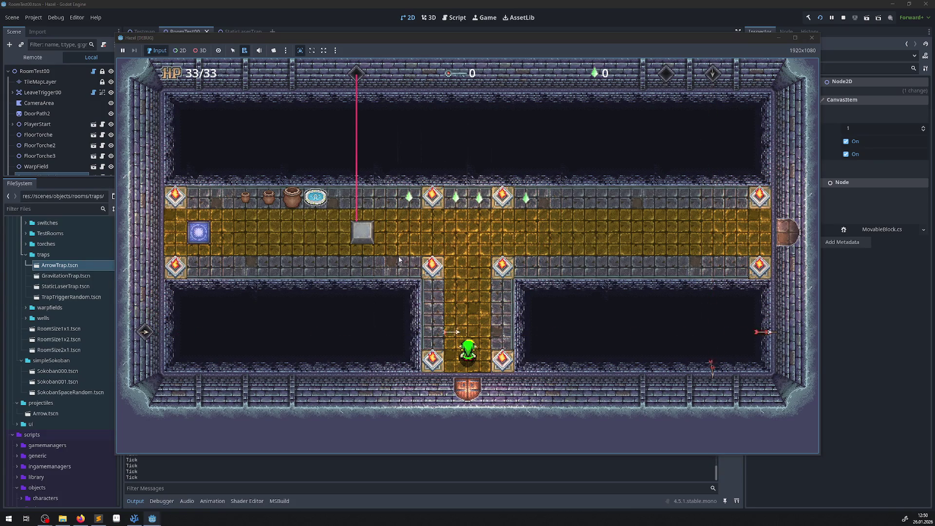
key("Up")
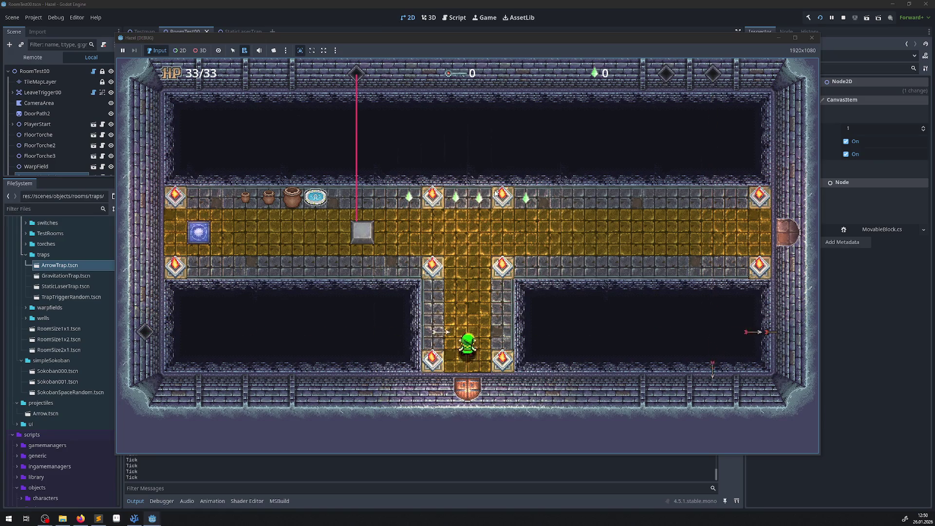
key("Left")
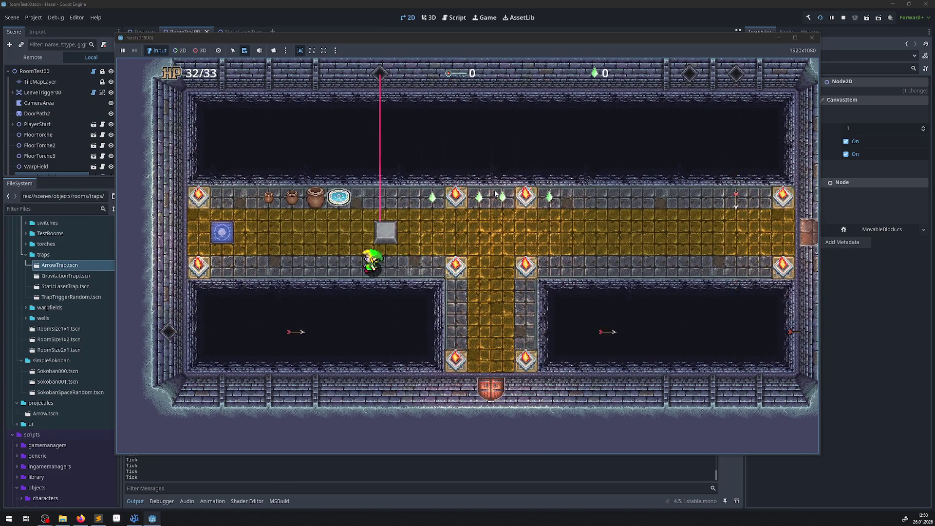
key("Up")
key("Right")
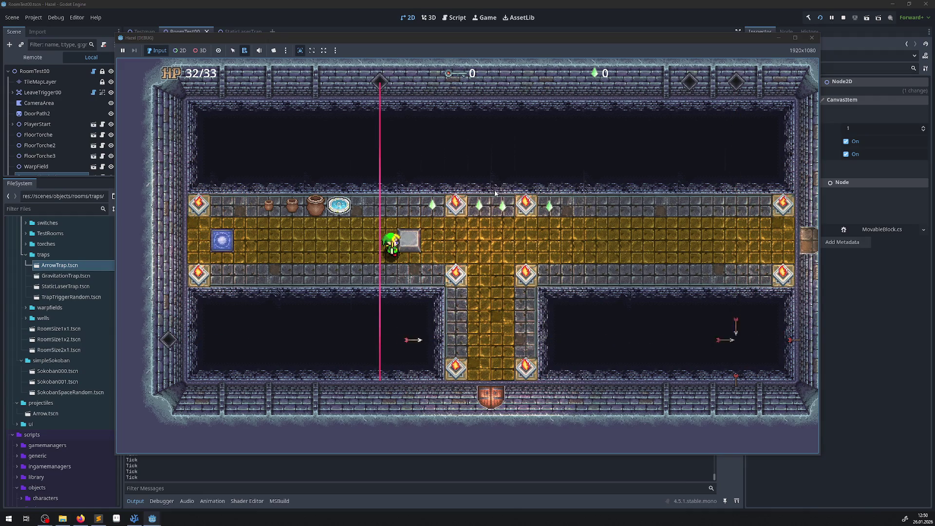
key("Left")
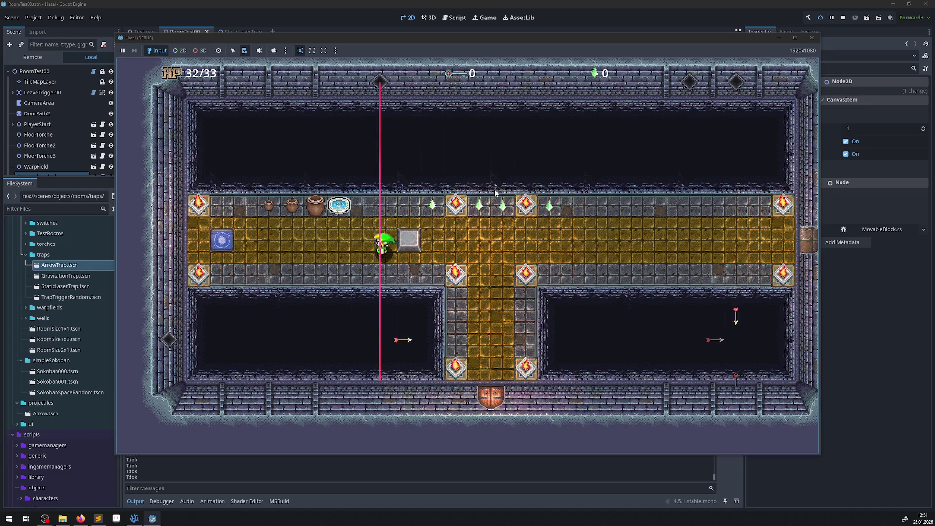
key("Right")
key("Left")
key("Left")
key("Right")
key("Left")
key("Right")
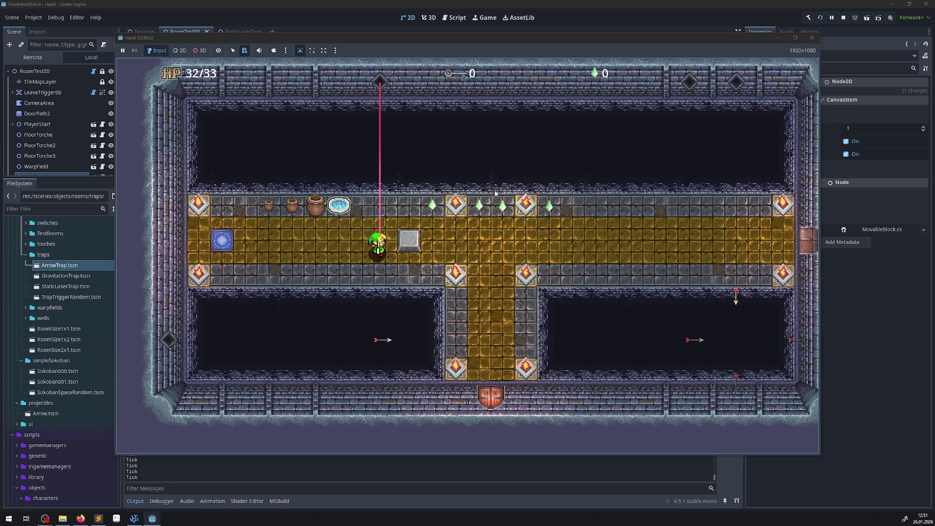
Walk past the block, collect a crystal, cross the laser on the lower row, then stop the game.
key("Right")
key("Down")
key("Up")
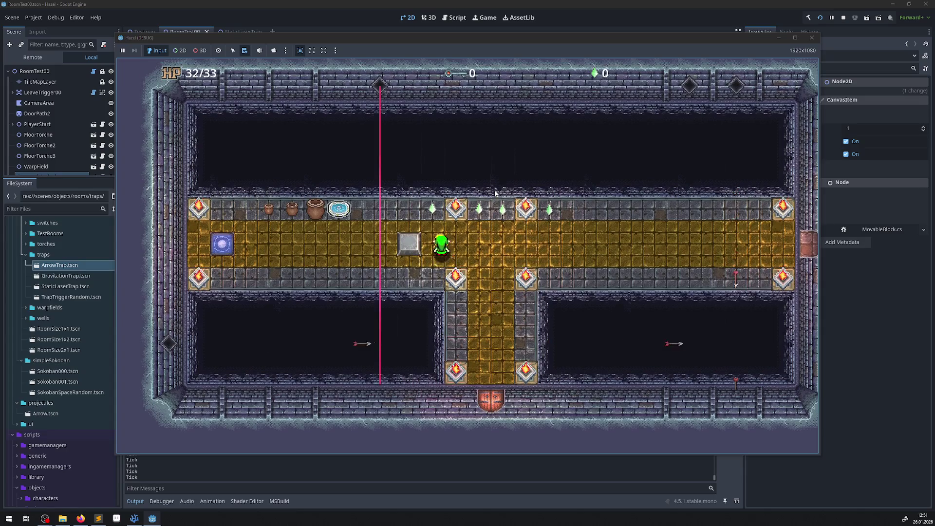
key("Left")
key("Down")
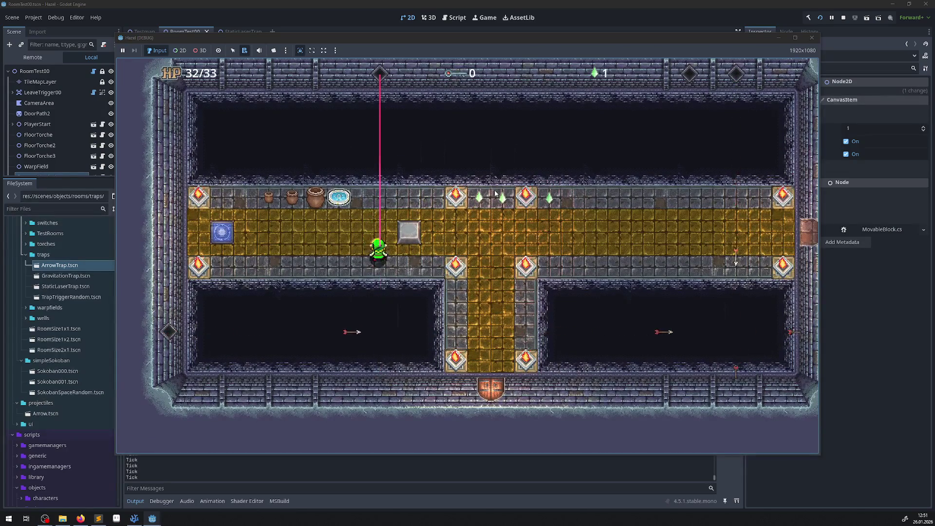
key("Up")
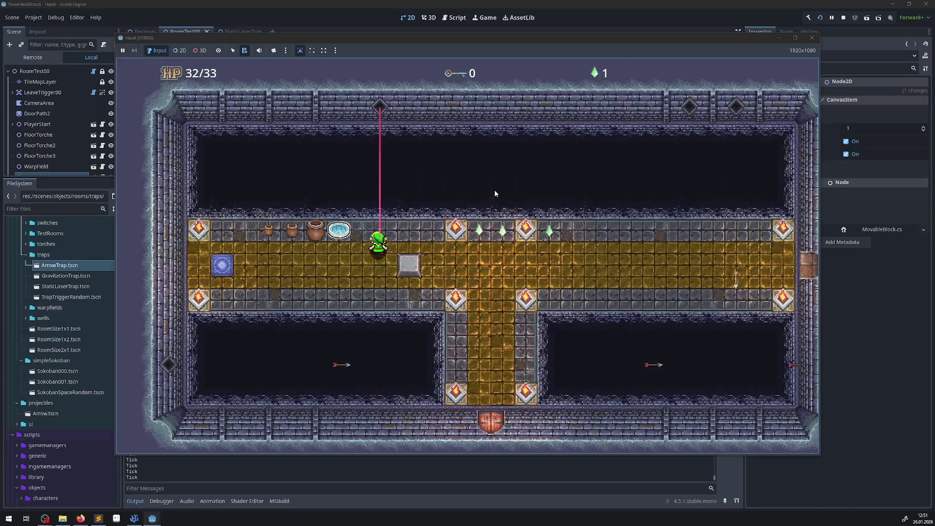
key("Down")
key("Up")
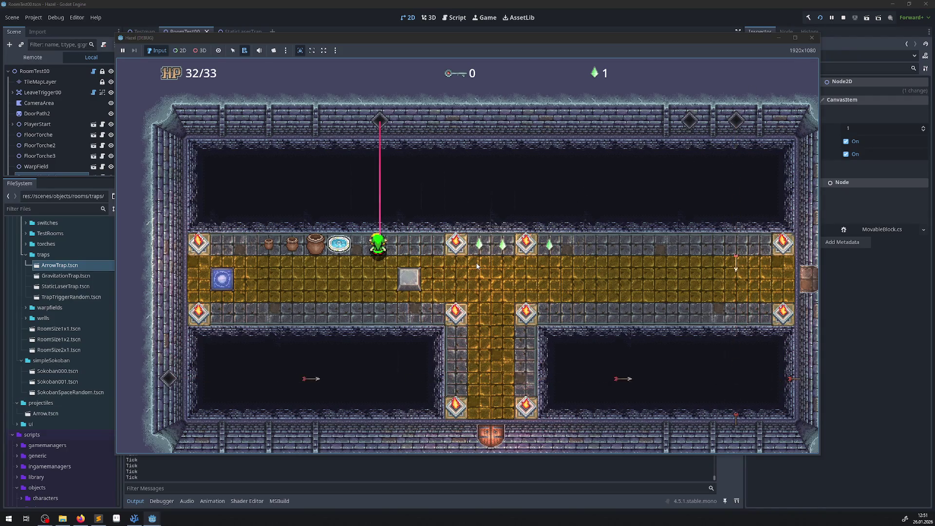
key("Left")
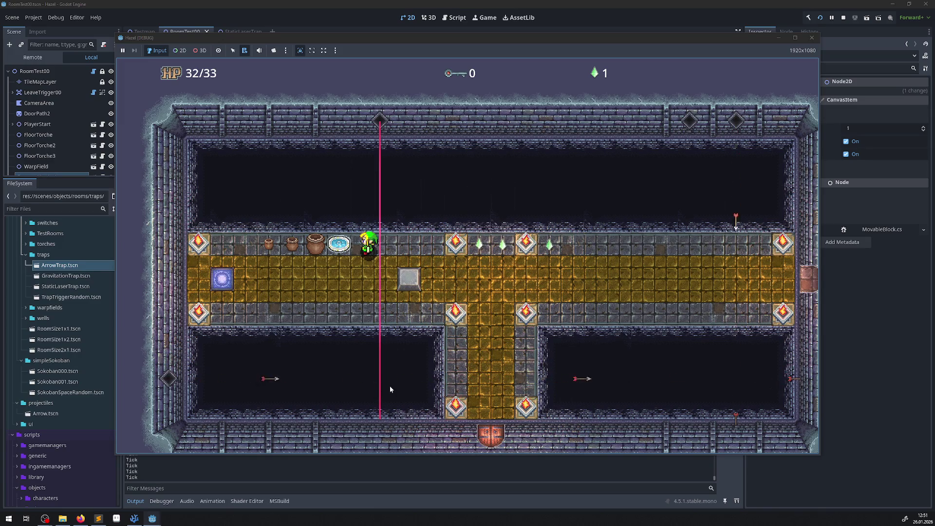
left_click(817, 38)
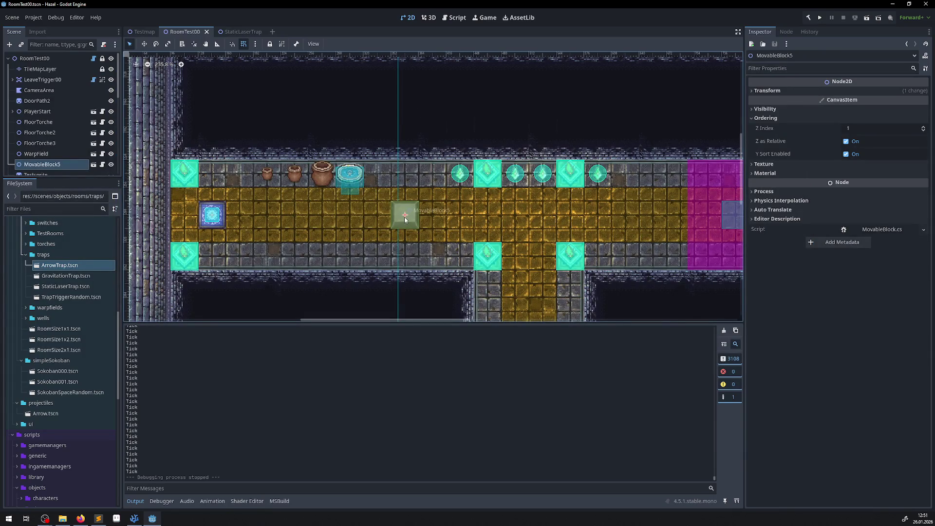
In LaserTrap.cs, add a Target line set to the collision point minus Position expression.
left_click(135, 518)
left_click_drag(291, 232, 428, 232)
key("ctrl+c")
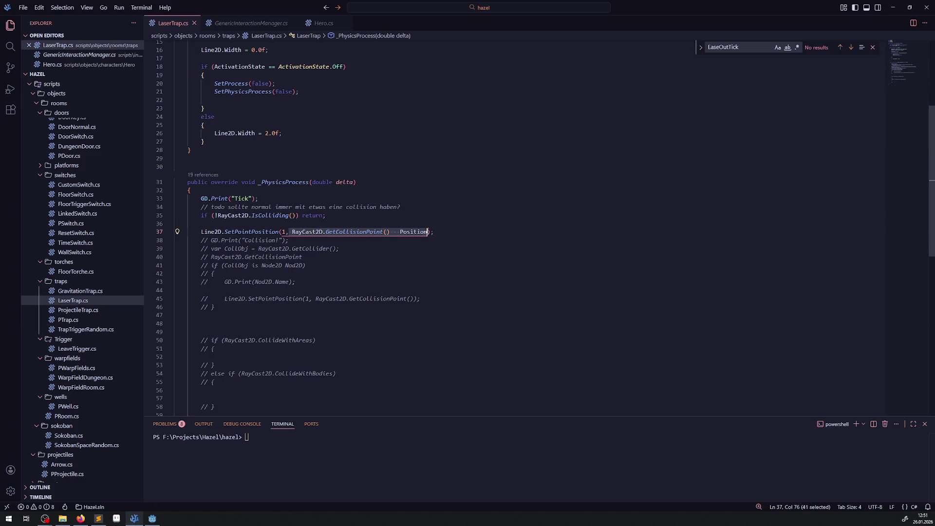
key("ctrl+shift+Return")
key("ctrl+shift+Return")
type("var")
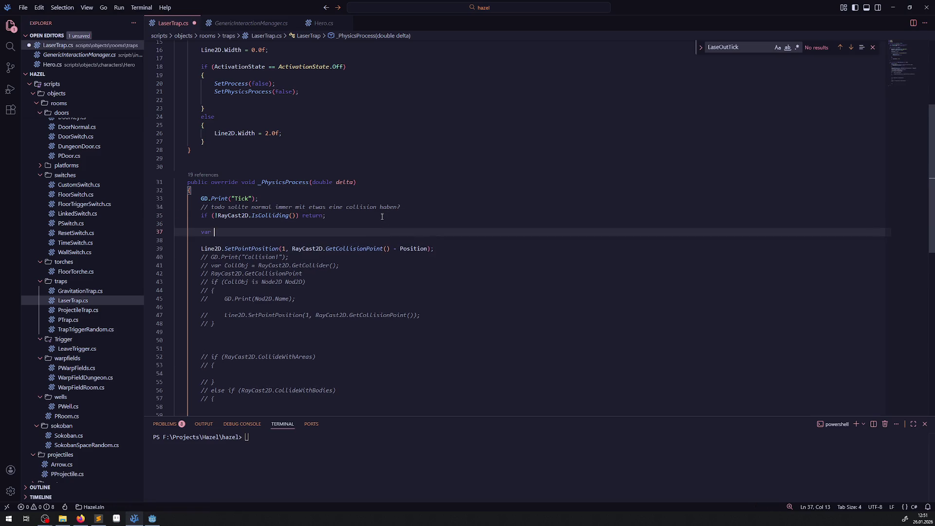
type("Target")
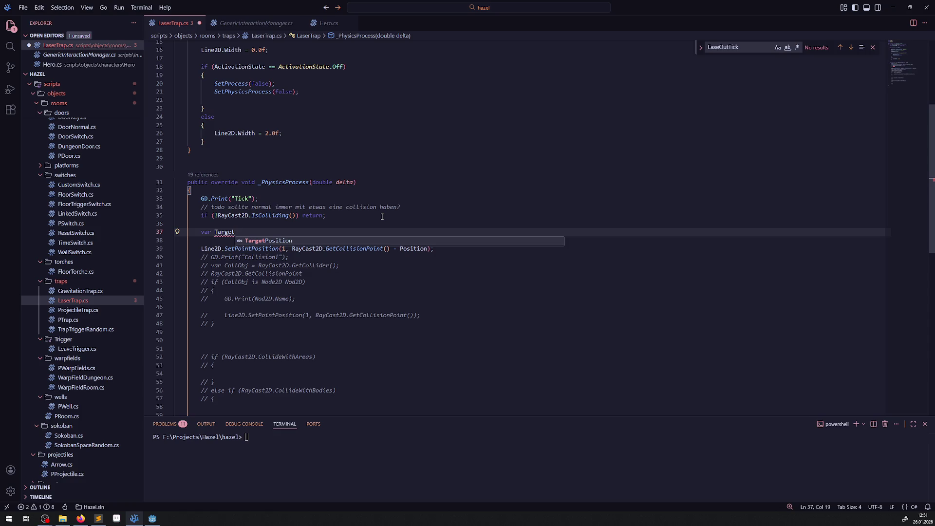
type(" =")
key("ctrl+v")
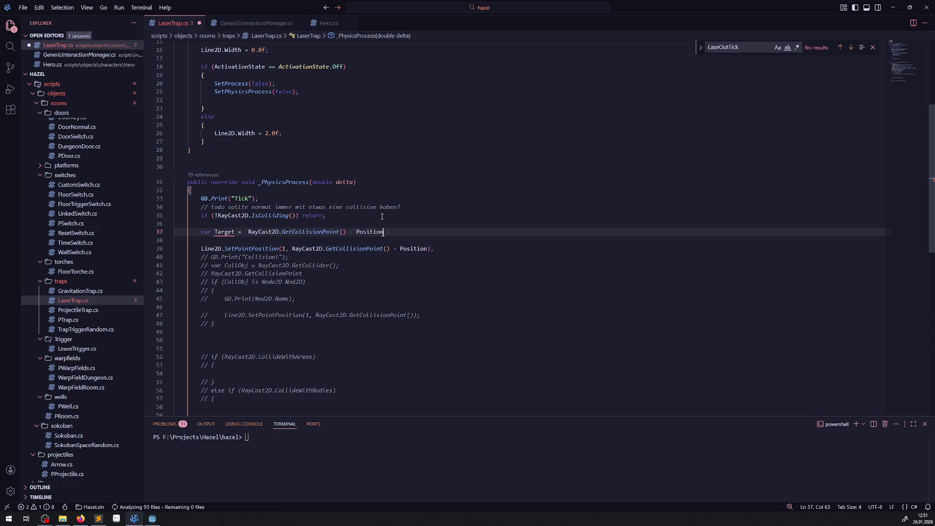
type(";")
key("ctrl+s")
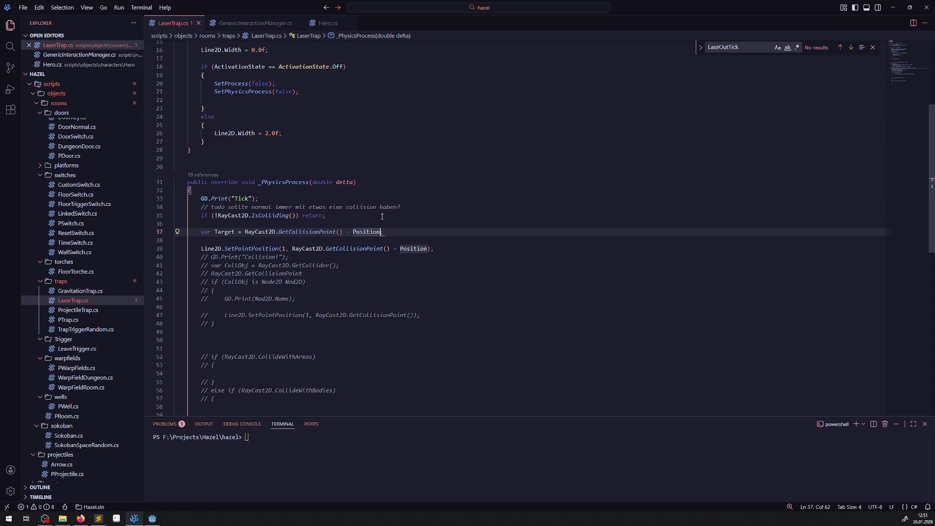
type("-")
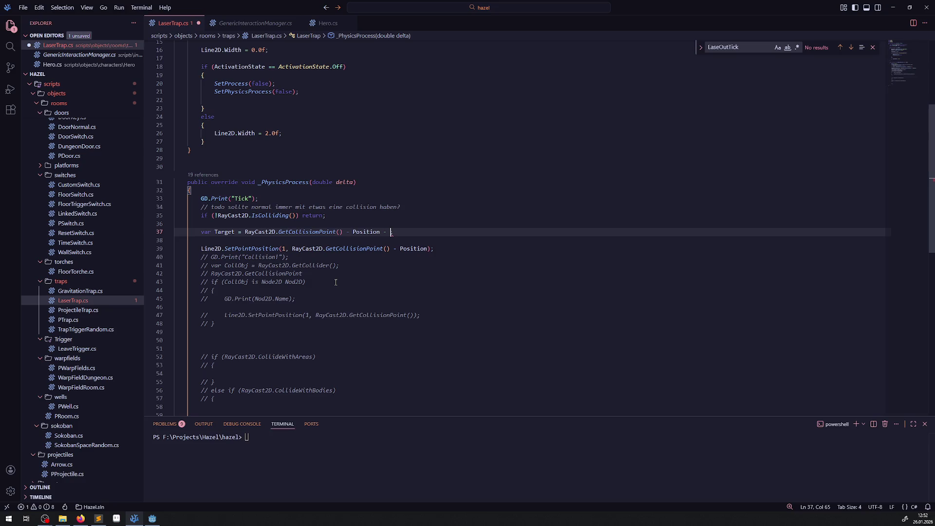
Open PTrap.cs and look over its activation and room pause methods.
mouse_move(349, 250)
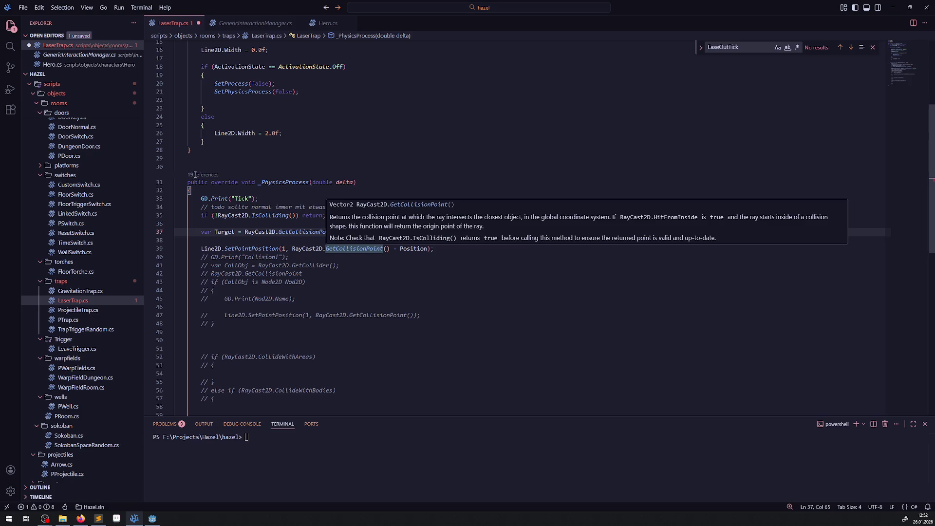
left_click(72, 320)
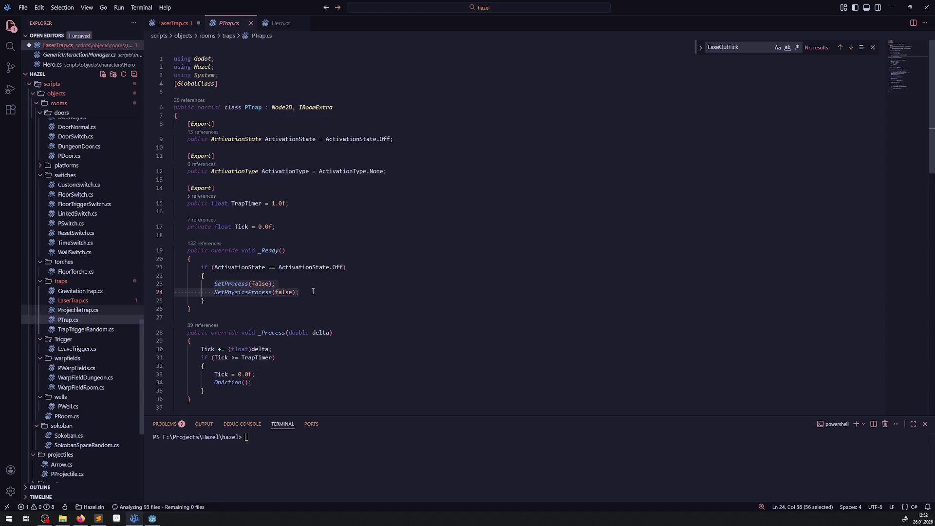
scroll(319, 302, "down", 5)
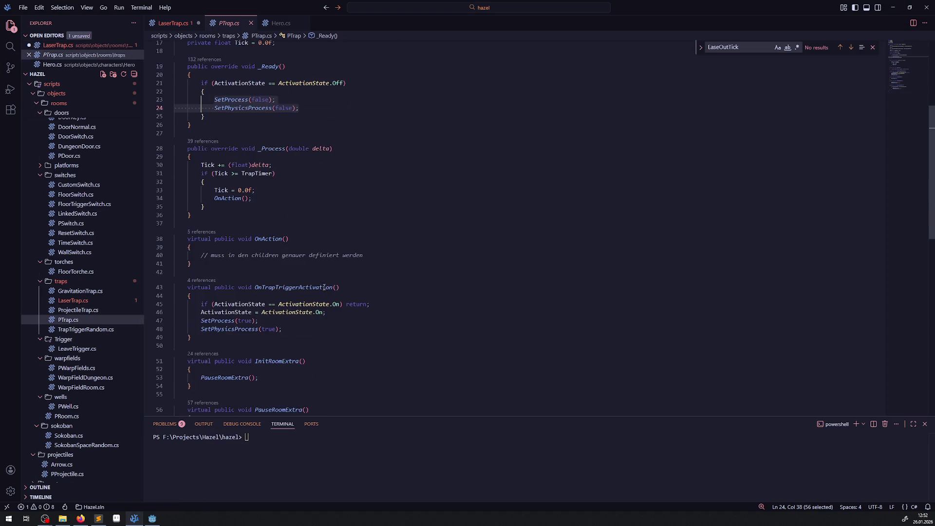
scroll(325, 290, "down", 12)
scroll(299, 256, "up", 8)
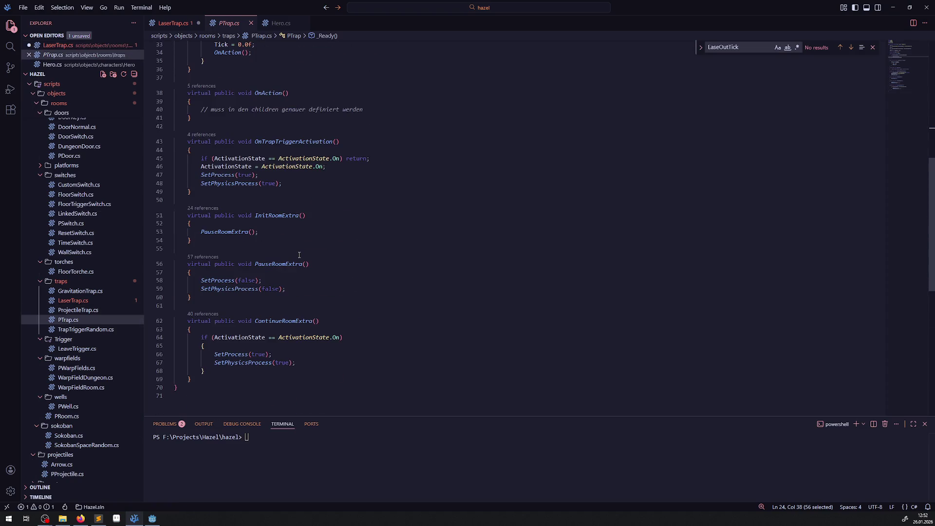
Select the RoomManager lookup on line 53 of LeaveTrigger.cs's OnBodyEntered, then return to LaserTrap.cs.
scroll(299, 255, "up", 6)
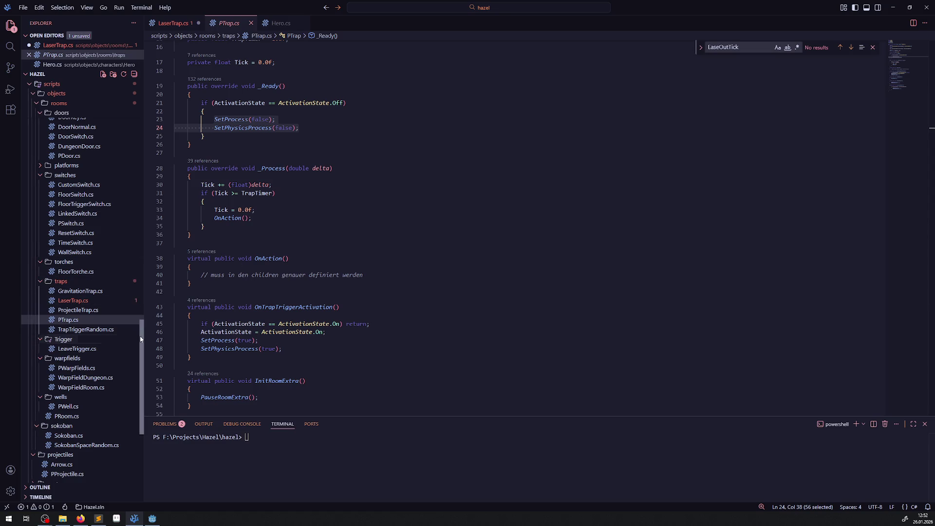
left_click(80, 350)
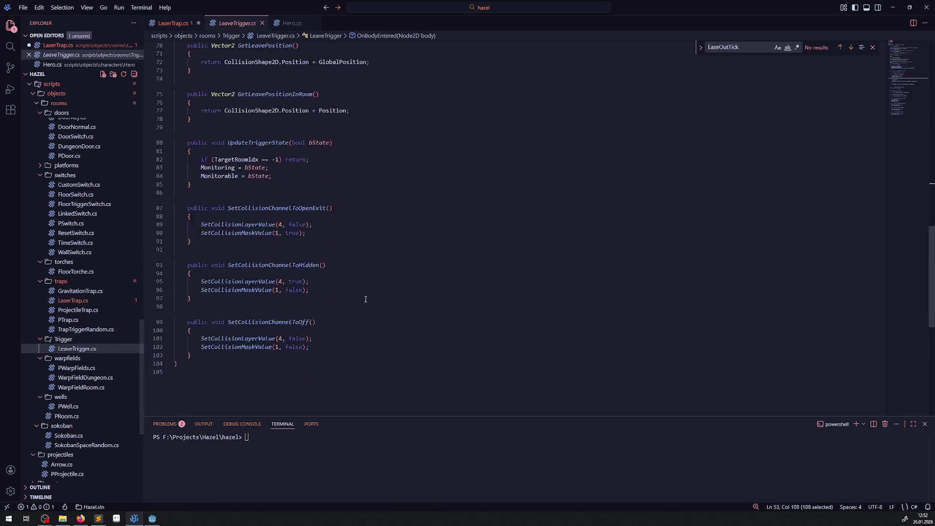
scroll(304, 309, "down", 3)
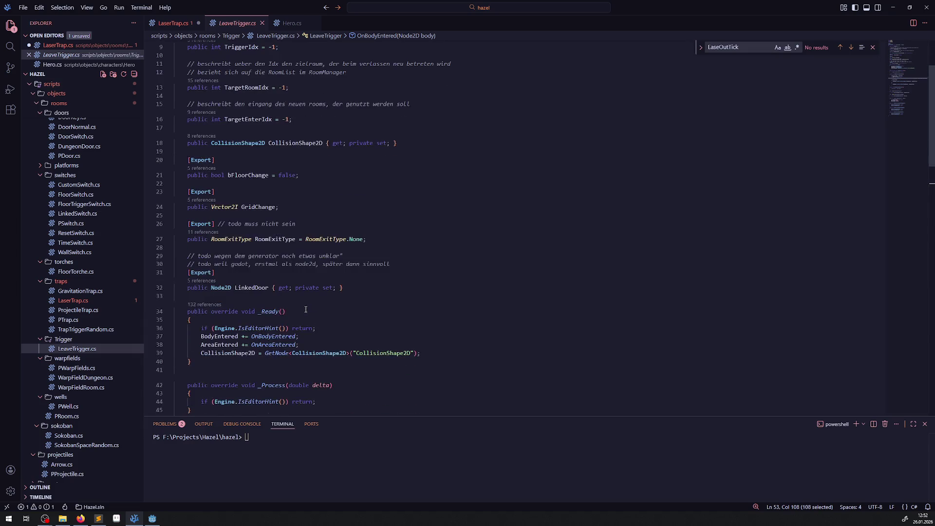
scroll(305, 312, "down", 8)
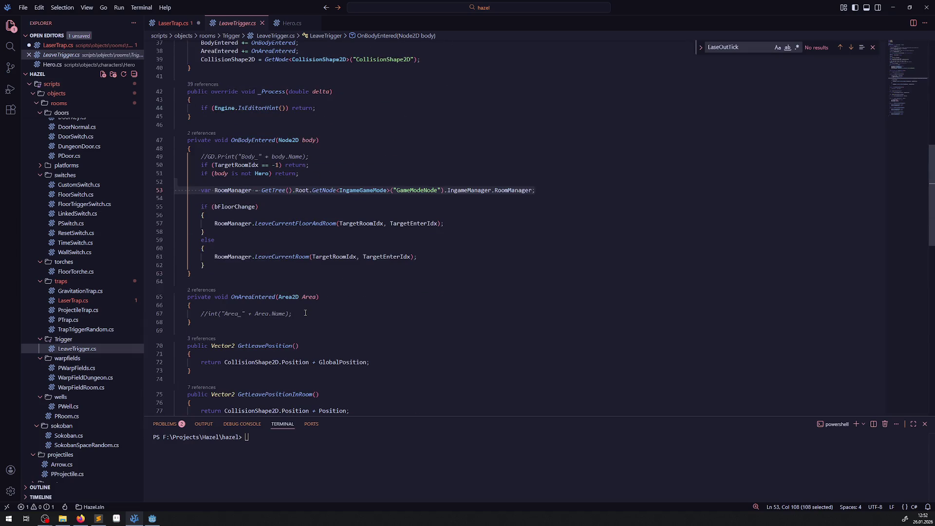
left_click_drag(536, 191, 249, 190)
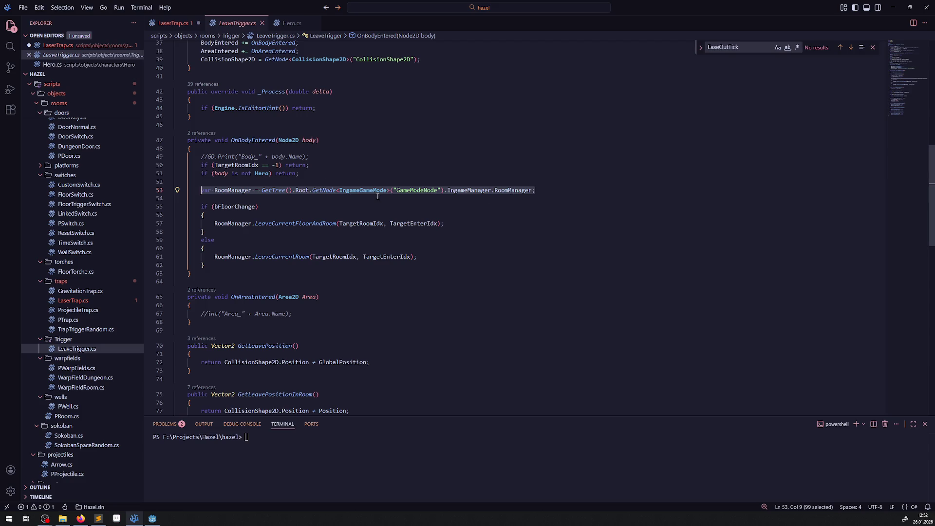
left_click(173, 23)
Paste the RoomManager lookup line into _Ready below the Line2D lookup.
scroll(268, 174, "up", 5)
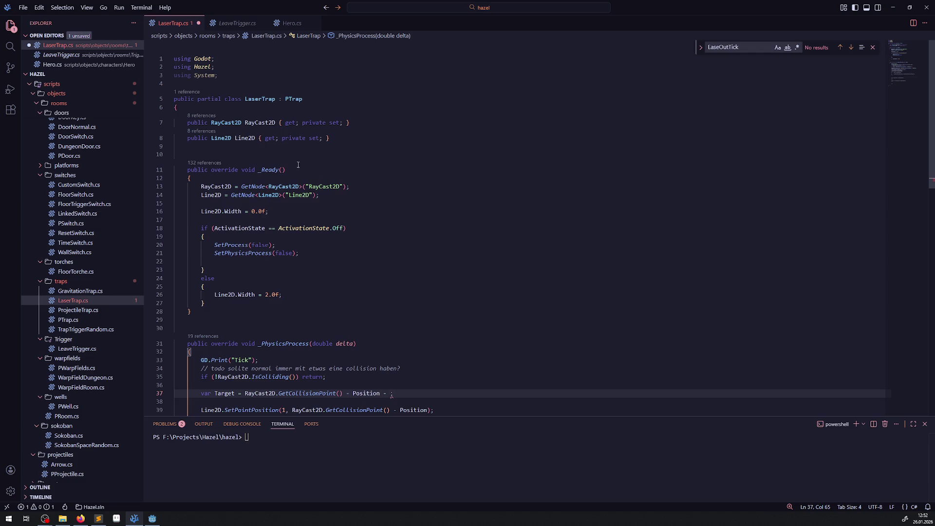
left_click(334, 196)
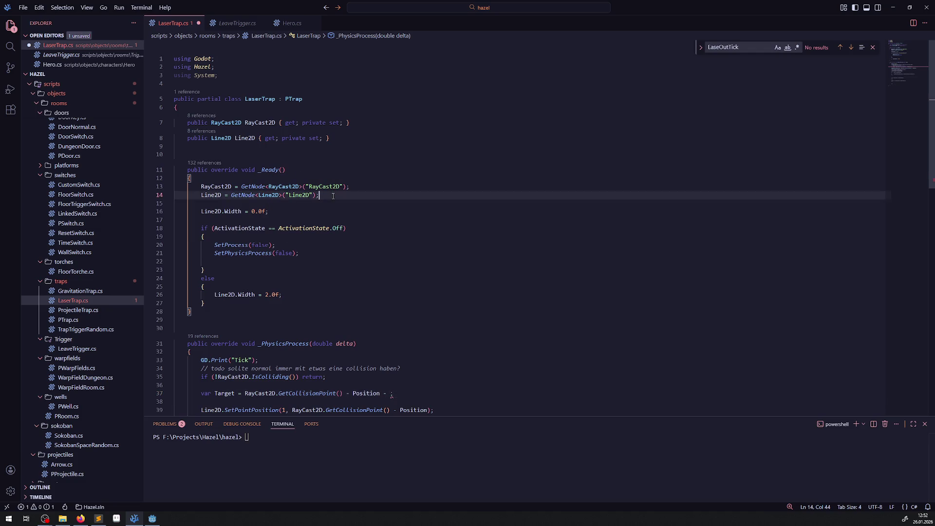
key("Return")
key("Return")
type("var RoomManager = GetTree().Root.GetNode<IngameGameMode>(\"GameModeNode\").IngameManager.RoomManager;")
key("ctrl+s")
Add a 'private RoomManager RoomManager;' field and drop 'var' so _Ready assigns it.
double_click(233, 212)
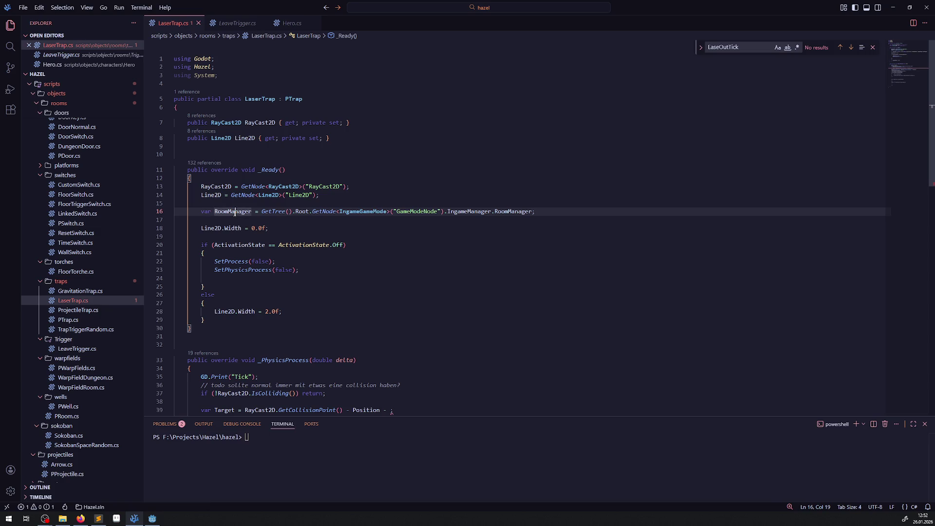
left_click(333, 139)
key("Return")
key("Return")
type("private RoomManager RoomManager")
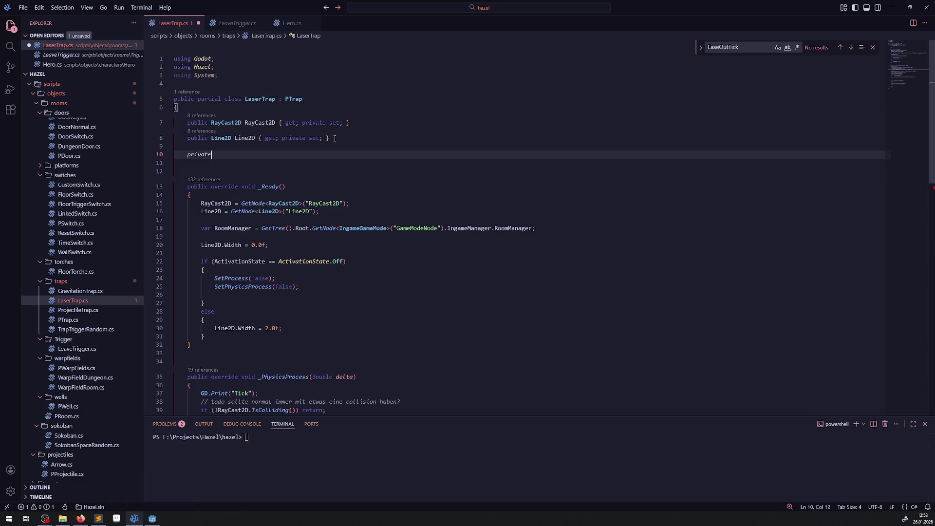
type(";")
key("ctrl+s")
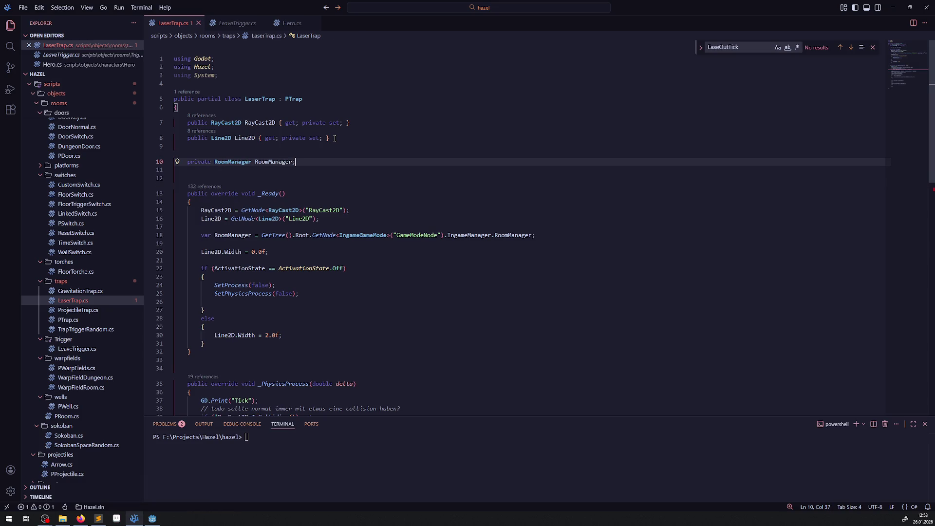
left_click(205, 236)
key("BackSpace")
key("Delete")
key("Delete")
key("Delete")
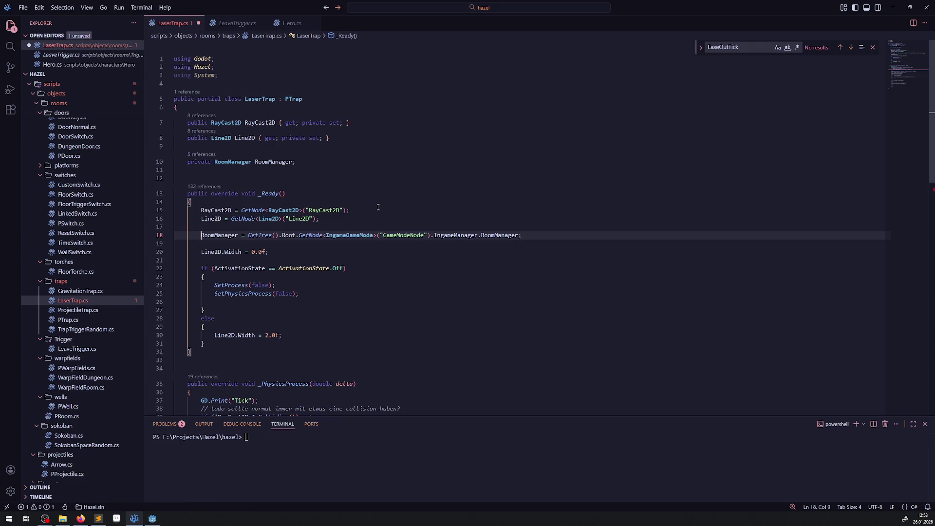
Append '- RoomManager.CurrentRoom.Position' to the Target line and save LaserTrap.cs.
scroll(362, 205, "down", 5)
left_click(390, 323)
type("RoomManager.")
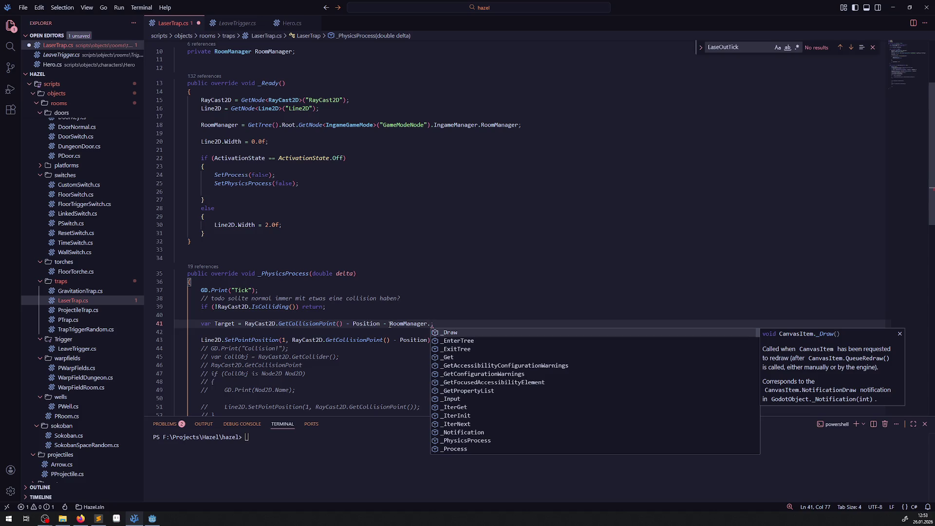
type("Curr")
key("Tab")
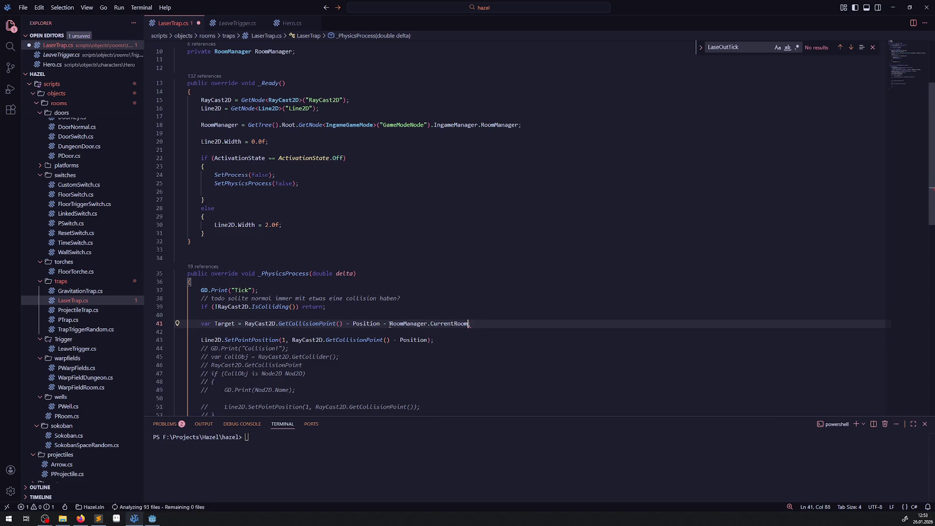
type("-")
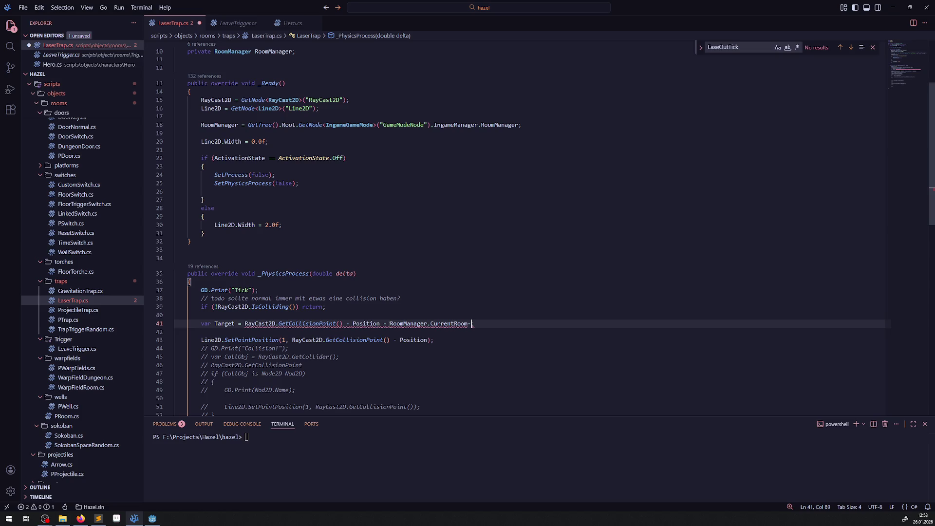
key("ctrl+space")
key("BackSpace")
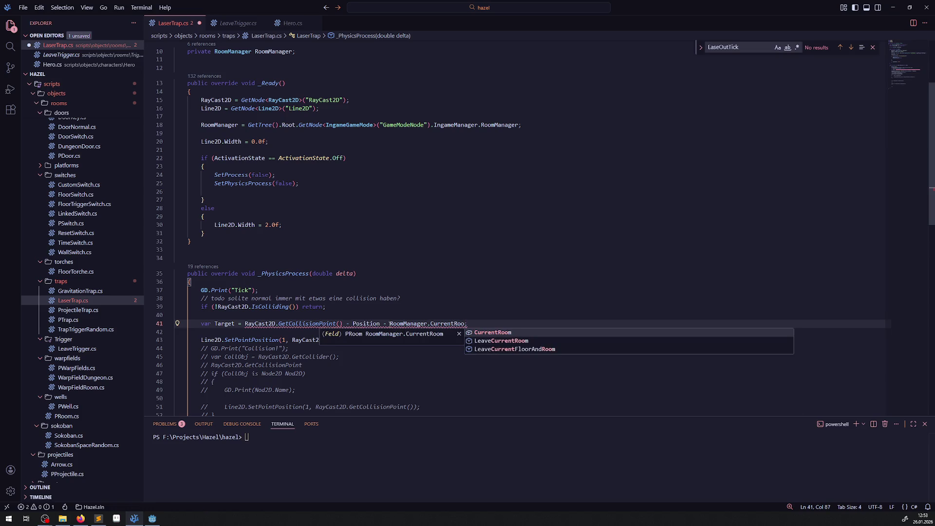
type(".Po")
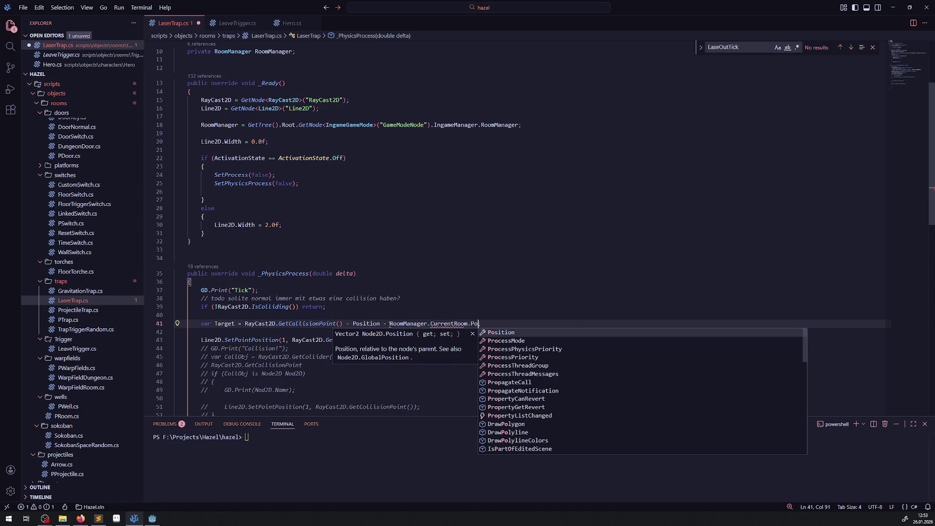
left_click(500, 334)
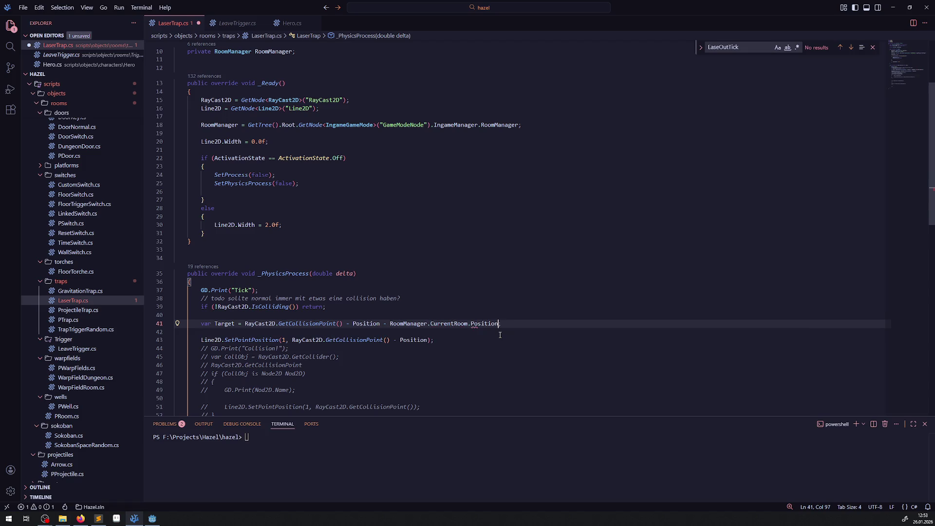
key("ctrl+s")
left_click(475, 299)
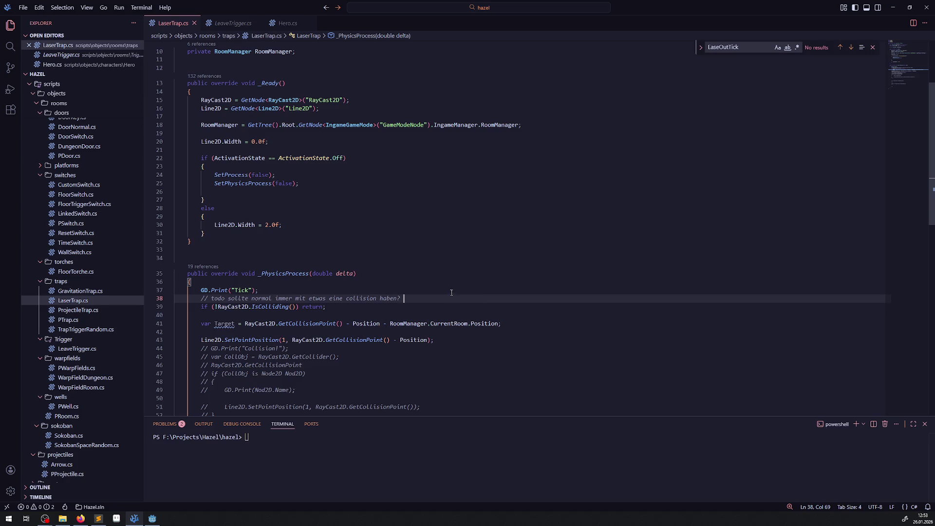
mouse_move(481, 325)
Run the project in Godot and push the grey block right toward the laser beam.
left_click(152, 519)
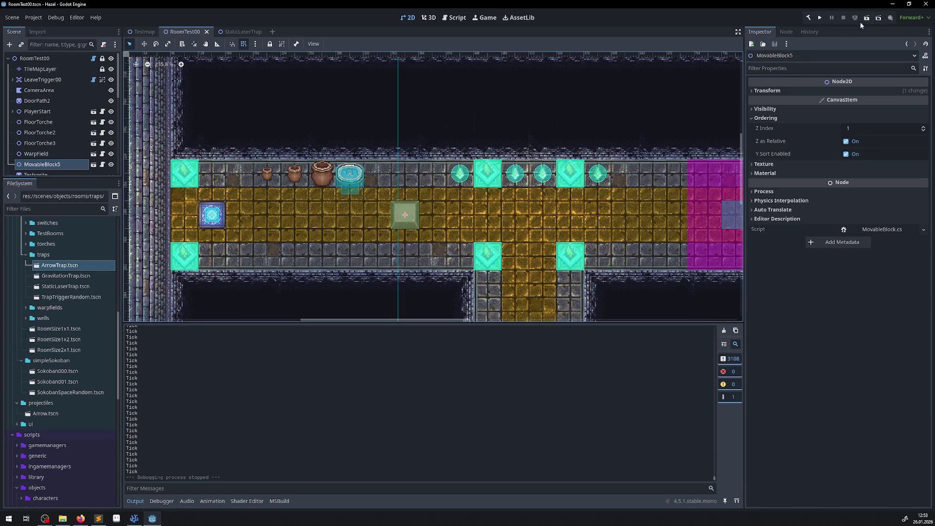
left_click(820, 18)
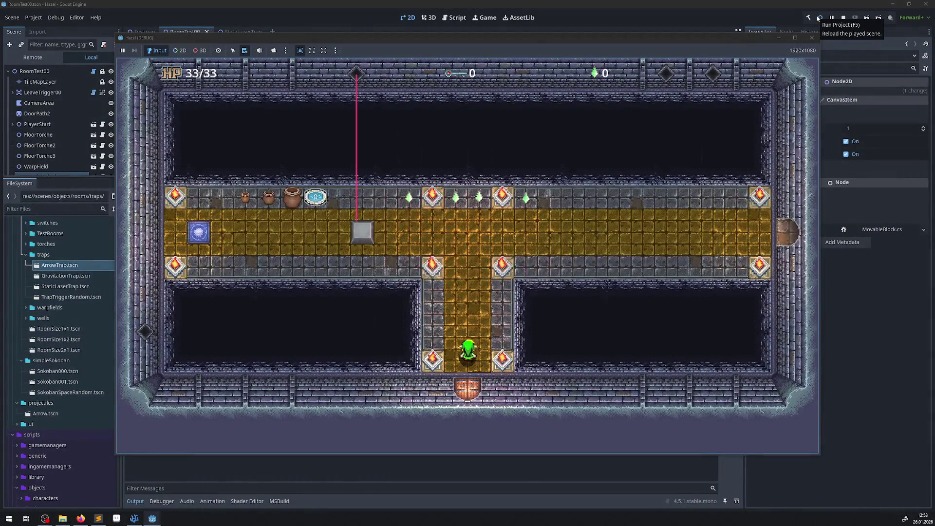
key("Up")
key("Left")
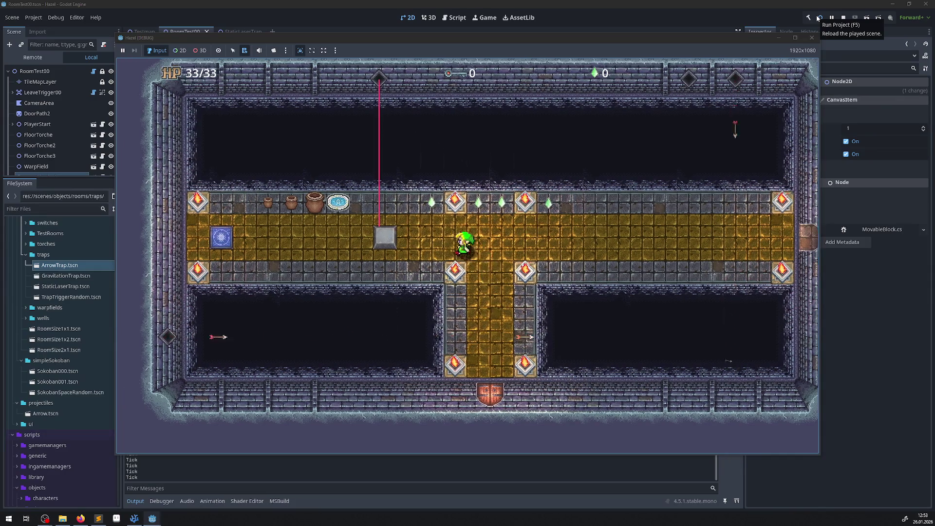
key("Down")
key("Left")
key("Up")
key("Right")
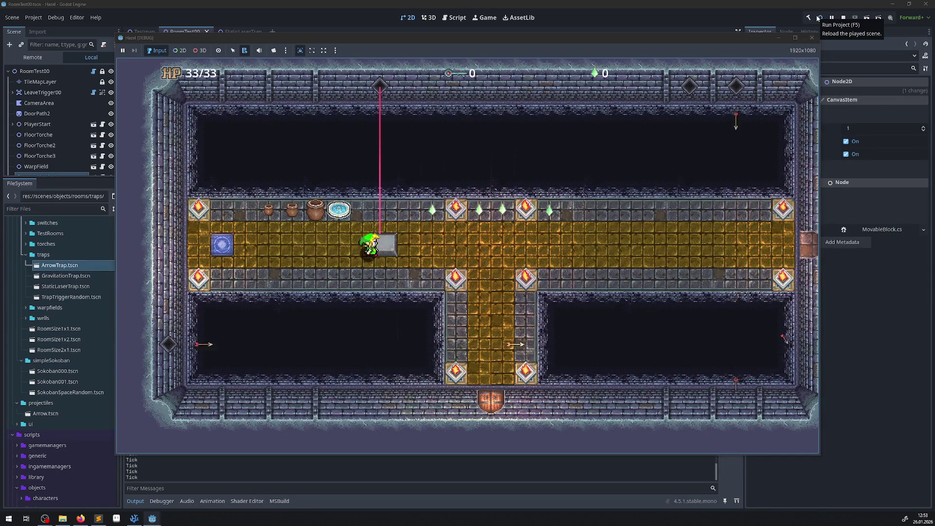
key("Down")
key("Right")
key("Left")
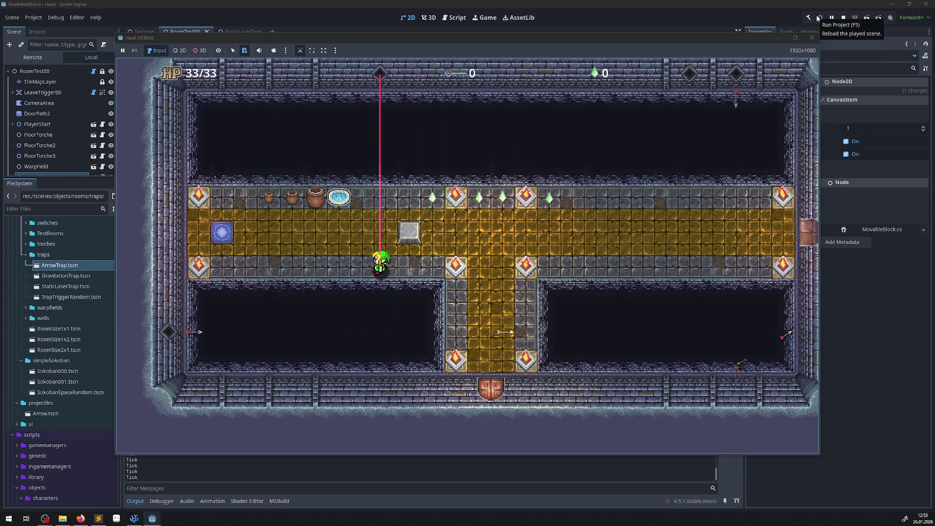
key("Up")
Walk the hero through the laser beside the block and along the top row, then stop the game.
key("Left")
key("Right")
key("Down")
key("Up")
key("Down")
key("Down")
key("Up")
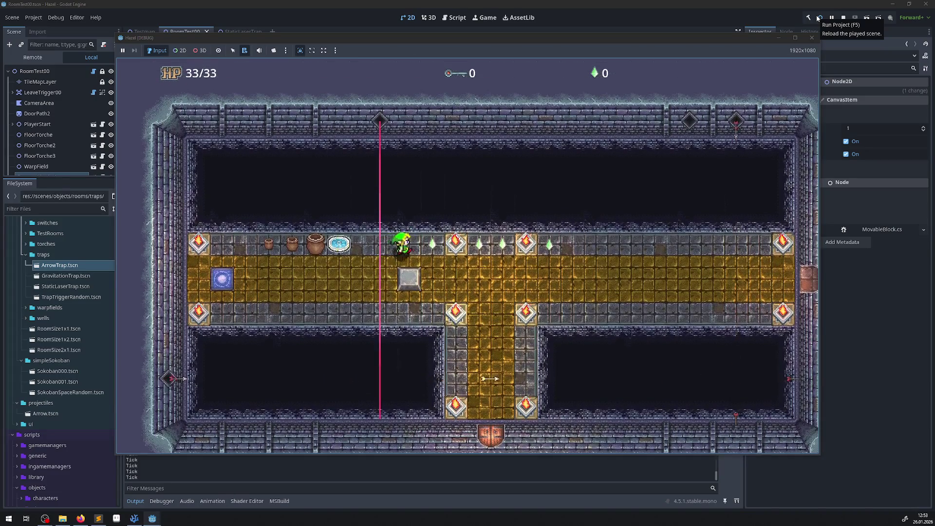
key("Right")
key("Down")
key("Left")
key("Up")
key("Left")
key("Down")
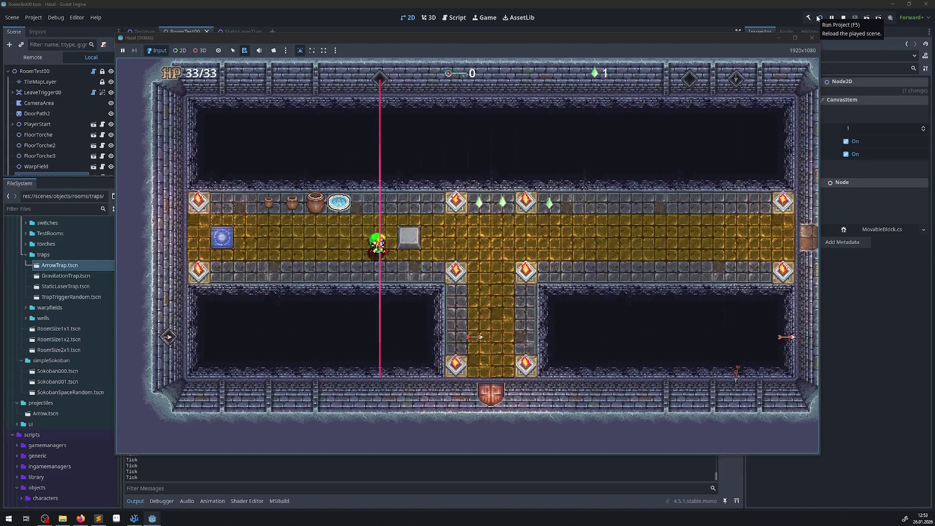
left_click(812, 37)
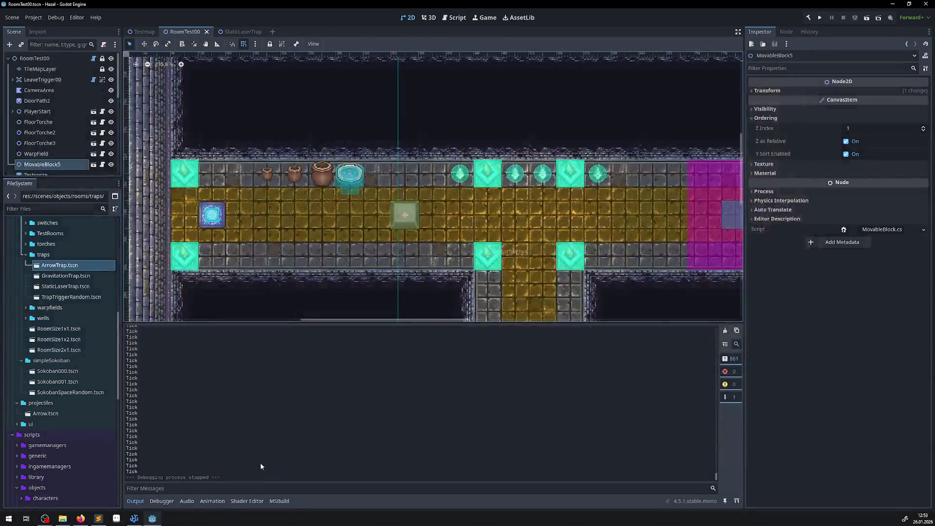
Delete the Tick debug print line from LaserTrap.cs.
left_click(134, 518)
left_click_drag(259, 291, 140, 289)
key("BackSpace")
key("BackSpace")
key("Up")
key("Up")
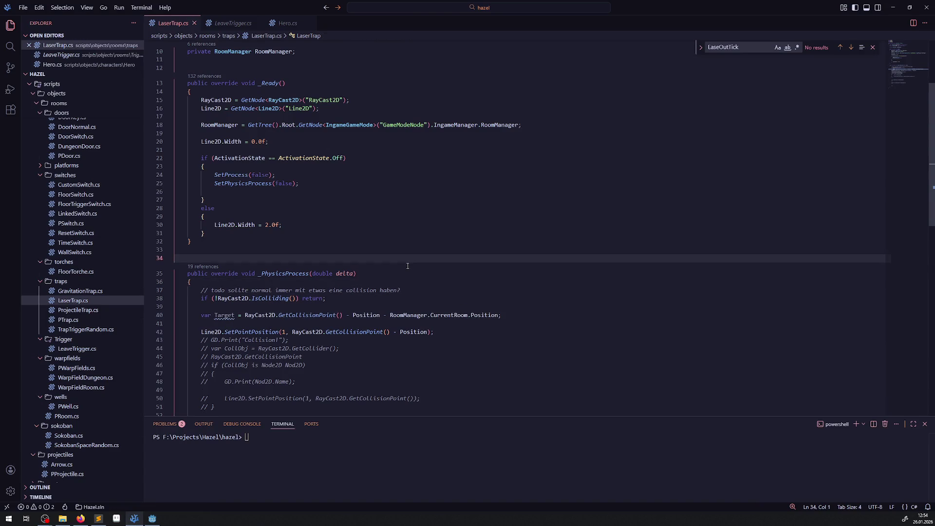
Replace the collision-point expression in SetPointPosition with Target, save, and run the game.
left_click(442, 338)
key("Return")
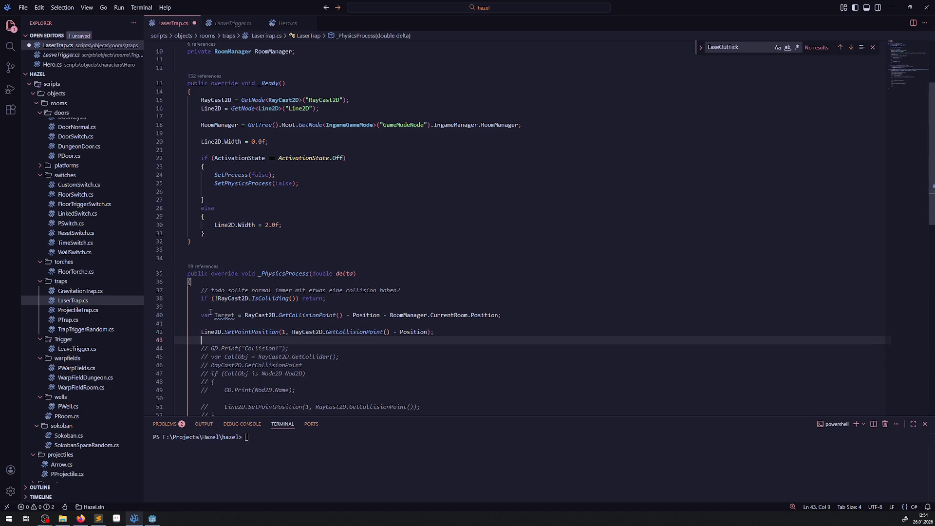
double_click(224, 316)
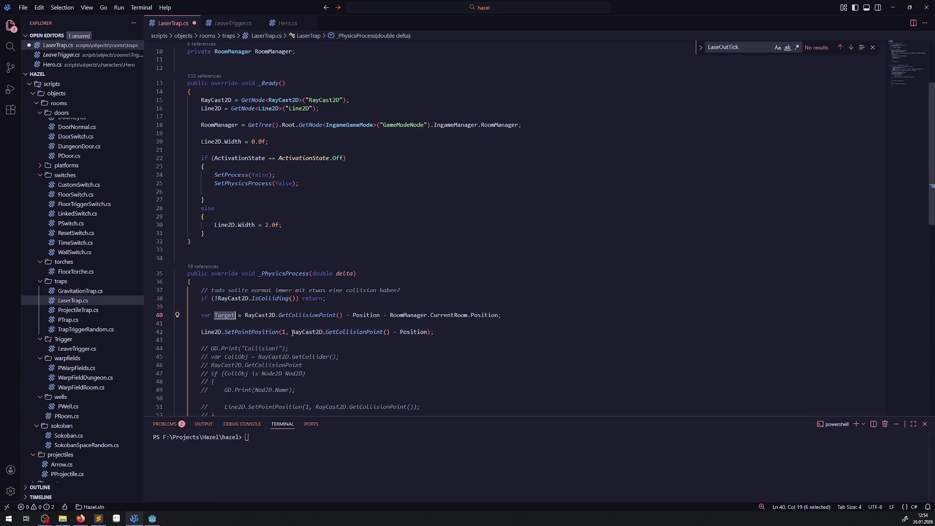
key("ctrl+c")
left_click_drag(292, 333, 429, 333)
key("ctrl+v")
key("ctrl+s")
left_click(374, 354)
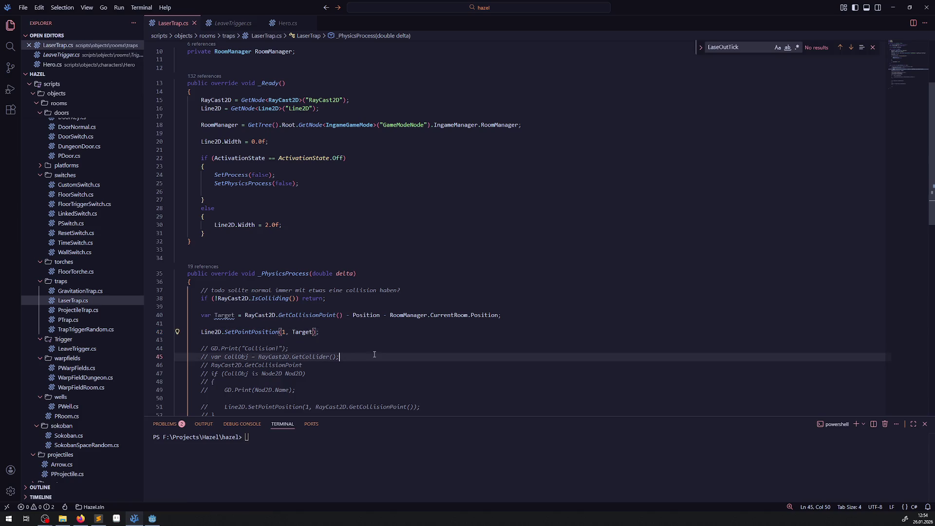
left_click(149, 520)
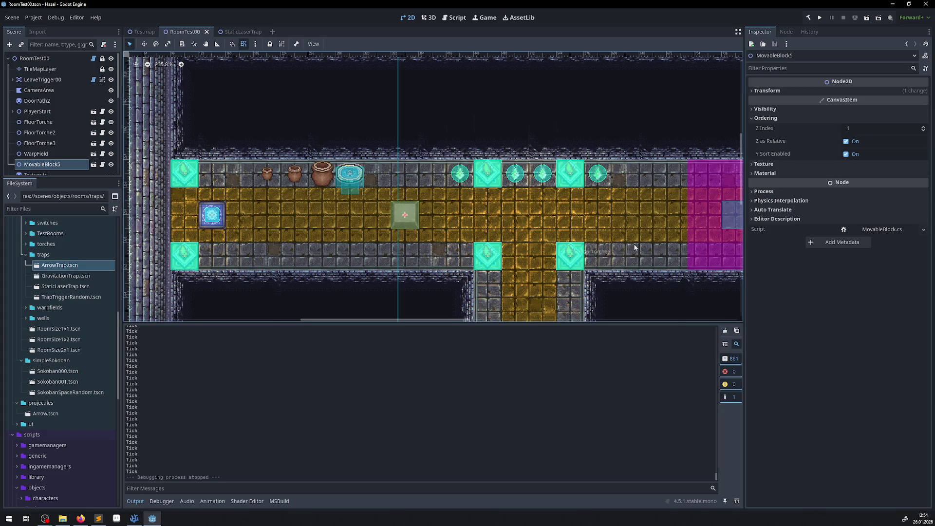
left_click(819, 17)
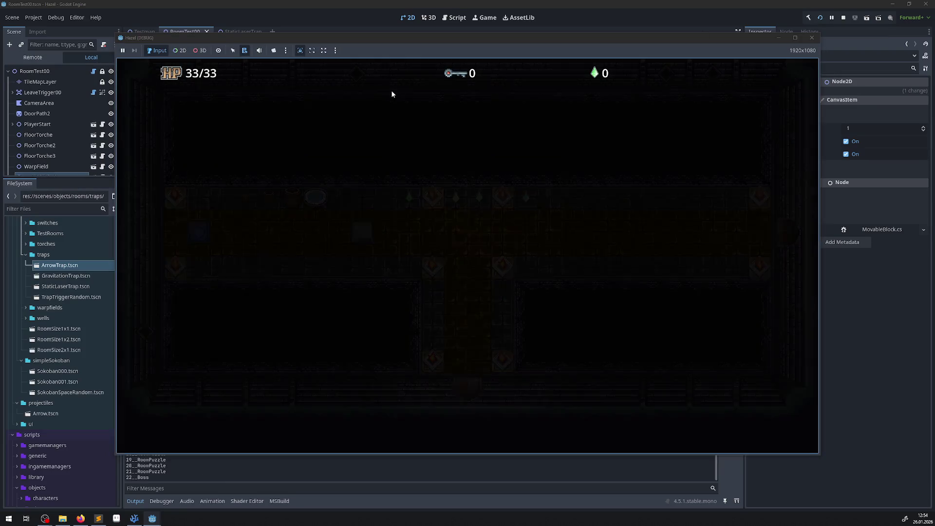
Walk the player to the laser, push the stone block out of the beam, then stop the game.
key("Up")
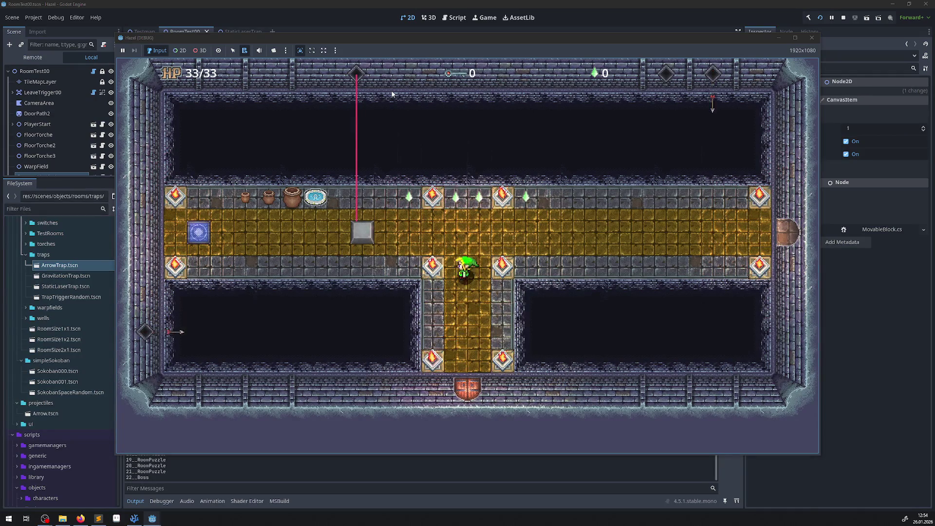
key("Left")
key("Left")
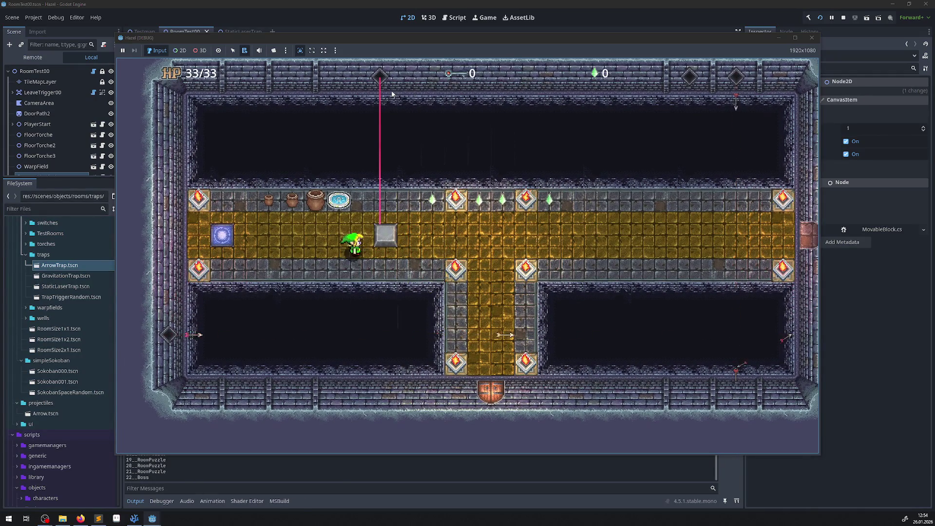
key("Right")
key("Up")
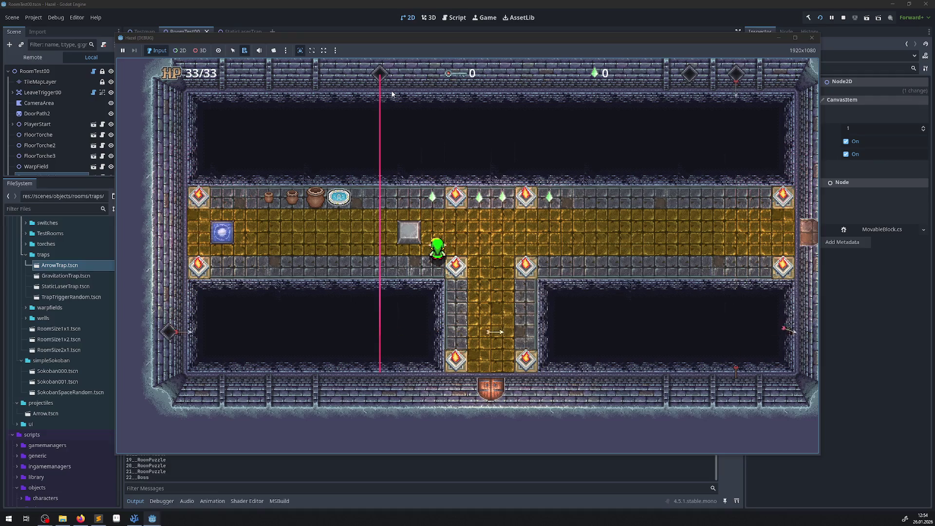
left_click(812, 37)
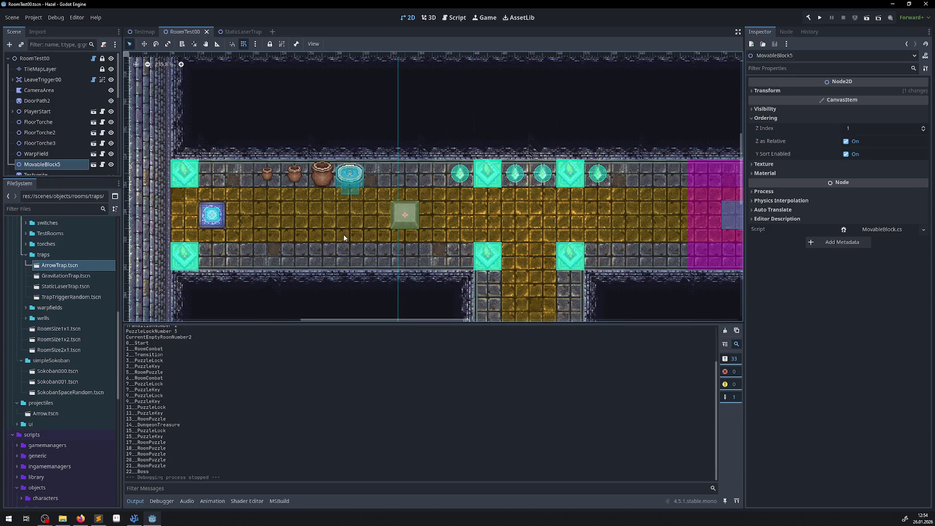
scroll(352, 253, "down", 3)
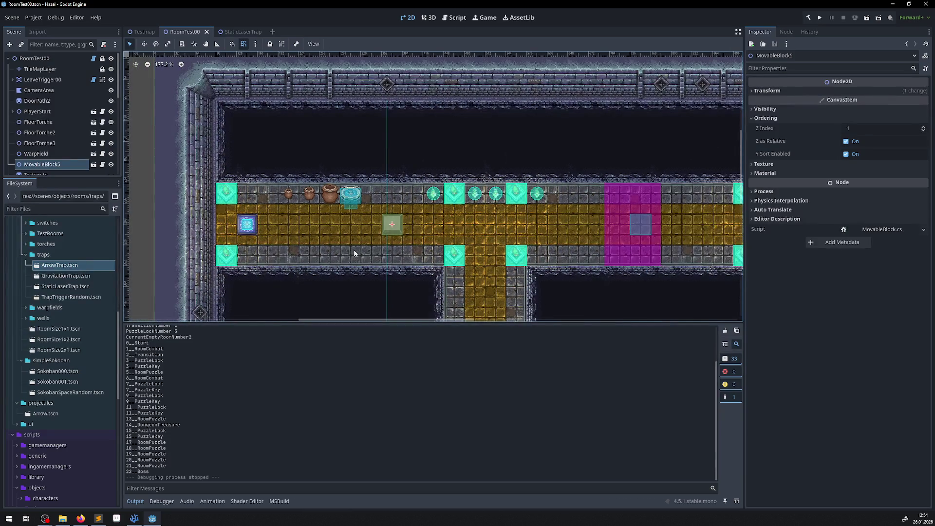
key("alt+Tab")
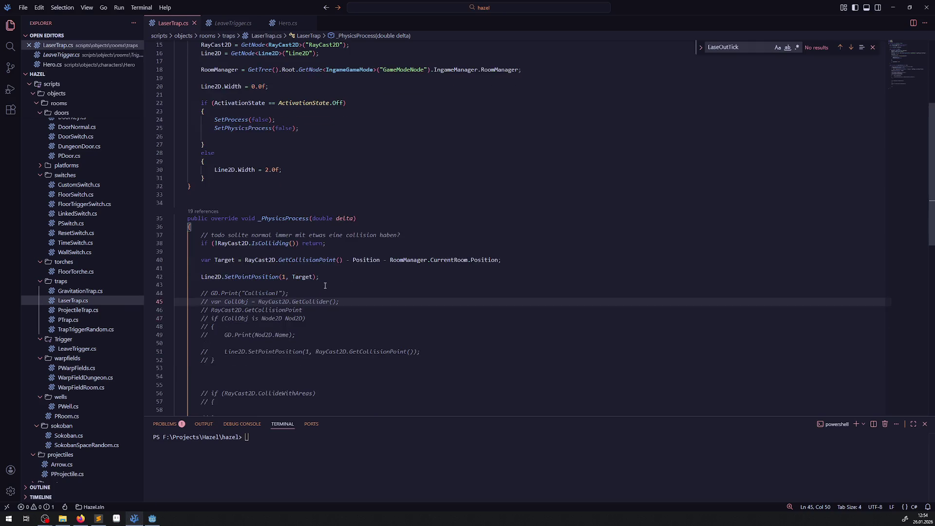
Insert 'var CollObj = RayCast2D.GetCollider();' after the Target line, copied from the commented code.
left_click(328, 277)
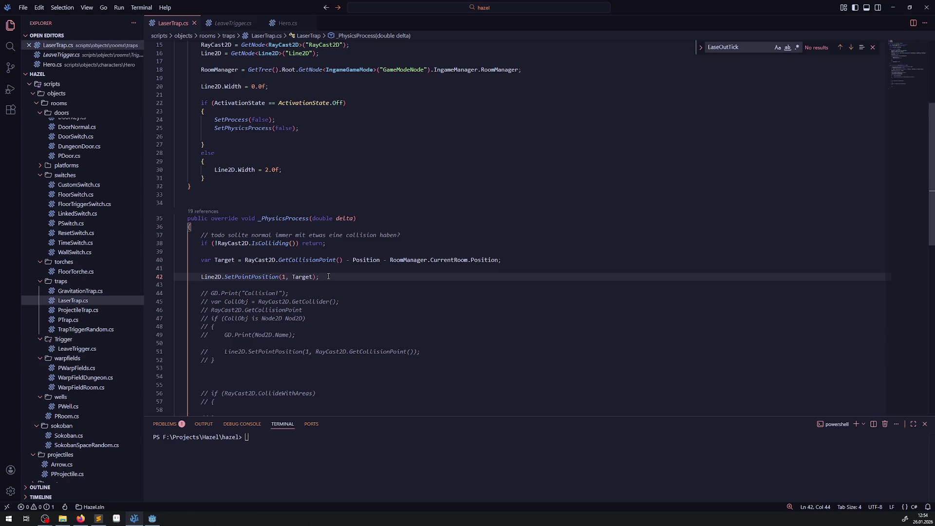
scroll(347, 291, "down", 2)
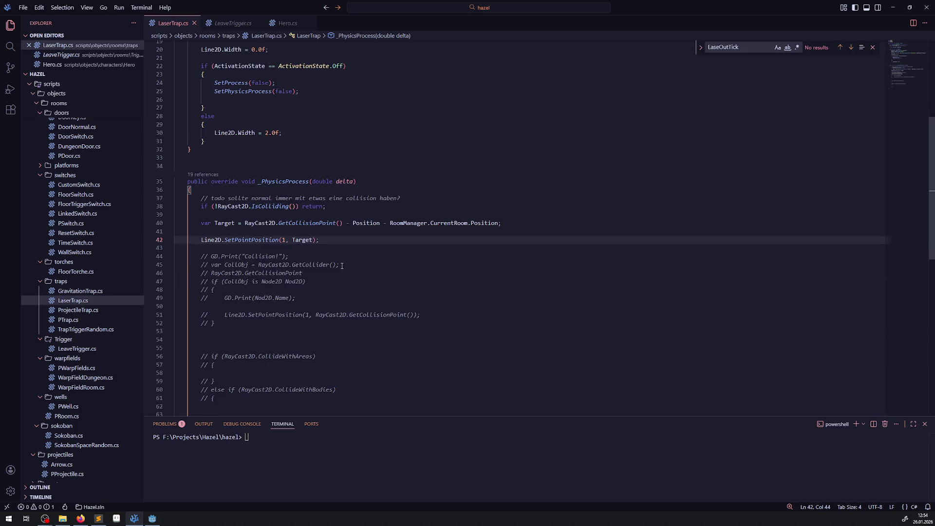
double_click(271, 282)
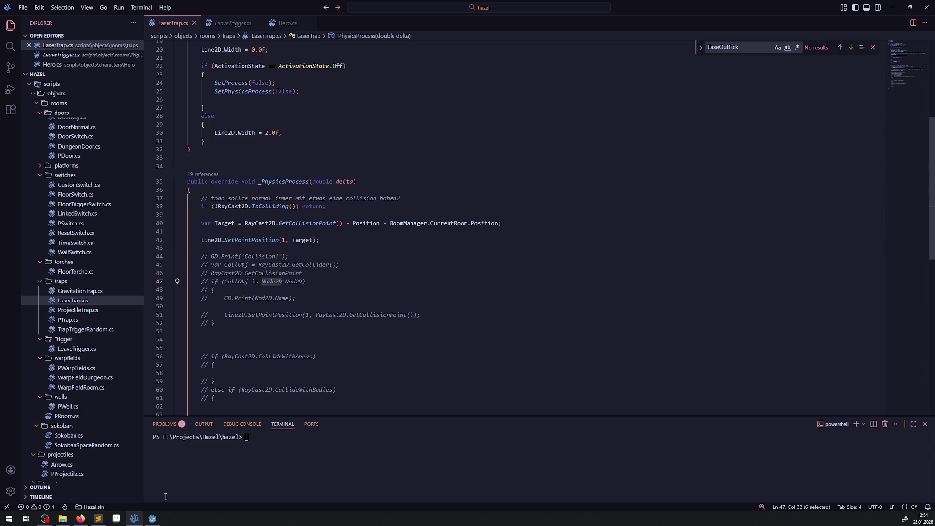
key("Down")
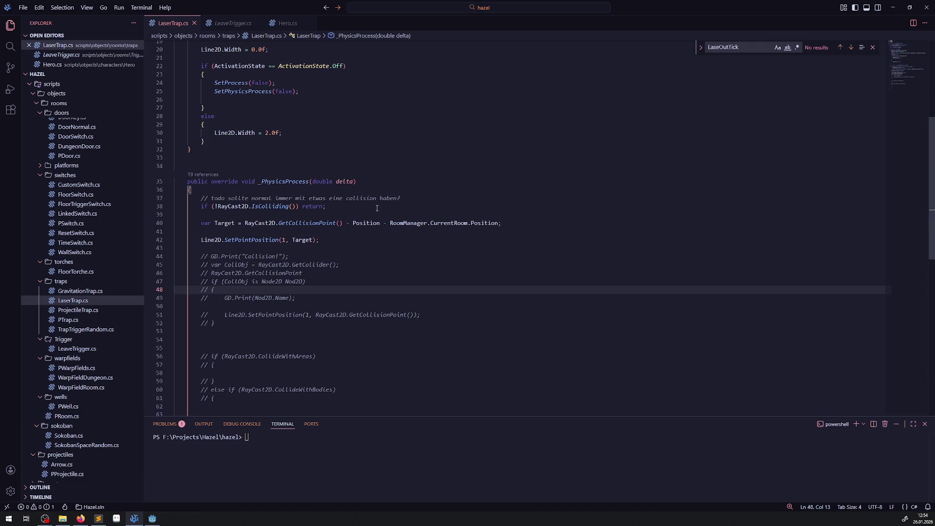
left_click(544, 223)
key("Return")
key("Return")
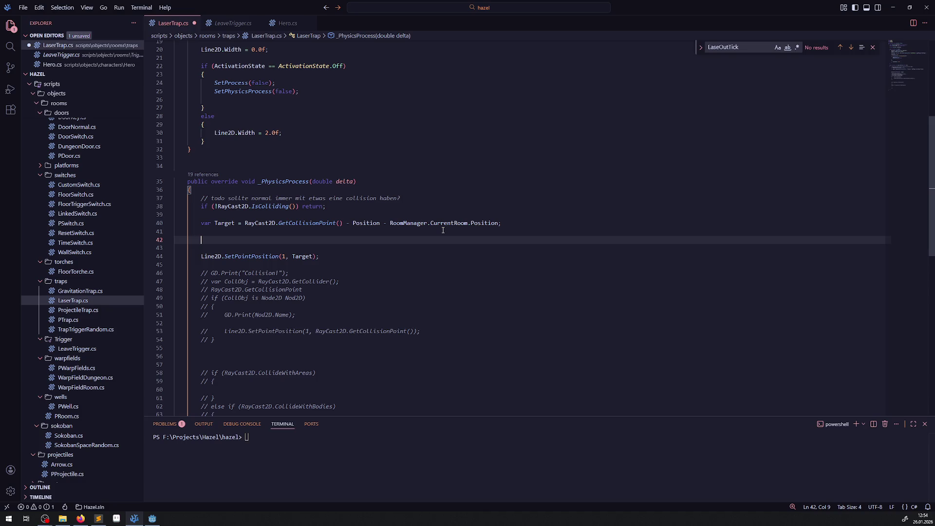
left_click_drag(211, 282, 344, 283)
key("ctrl+c")
left_click(240, 235)
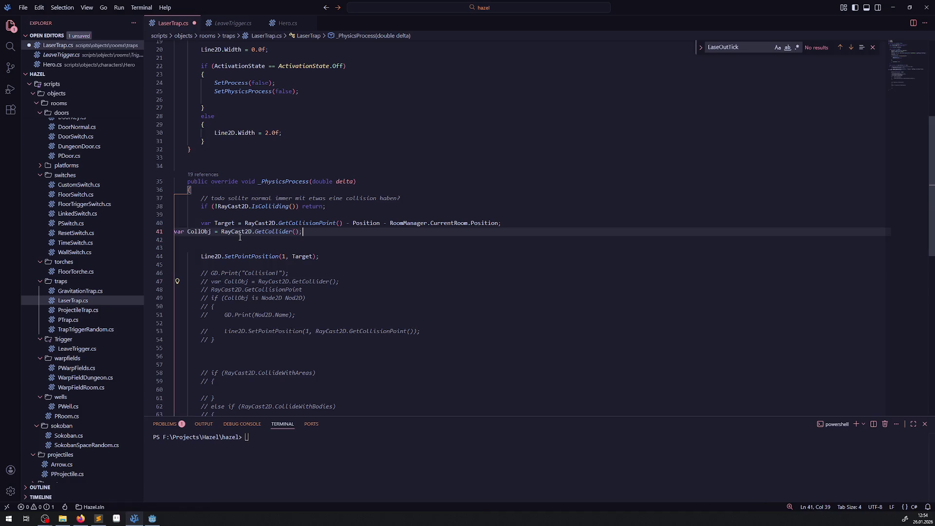
key("ctrl+v")
key("ctrl+s")
Add an 'if (CollObj is TileMapLayer)' check below the GetCollider line.
left_click(543, 225)
key("Return")
left_click(348, 249)
type("if()")
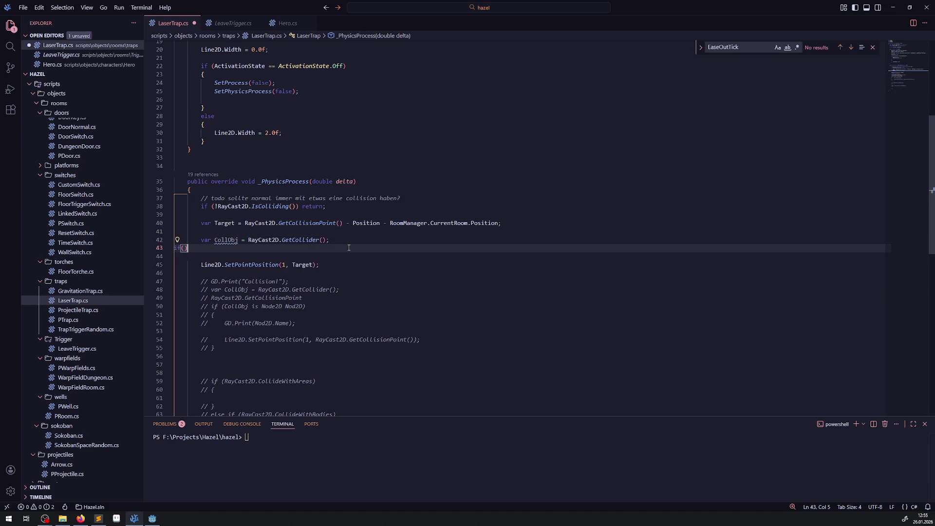
double_click(230, 242)
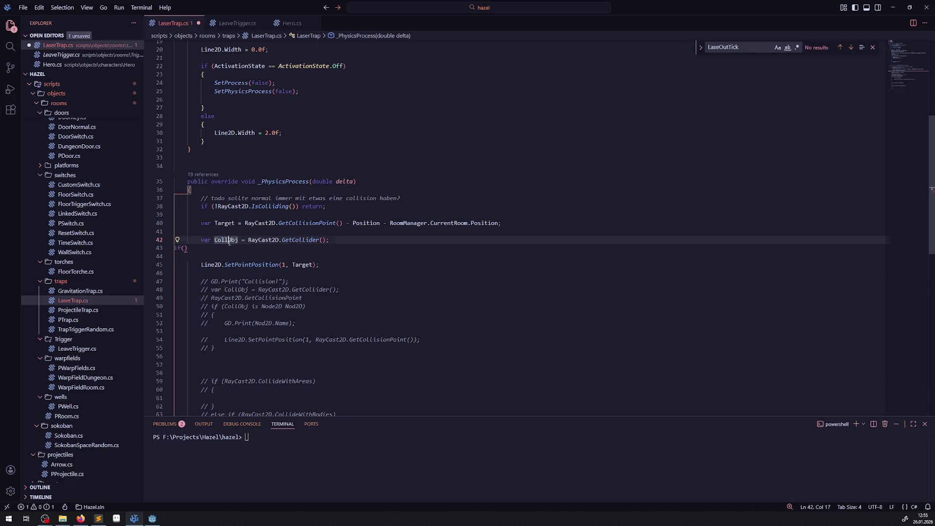
left_click(185, 248)
key("ctrl+v")
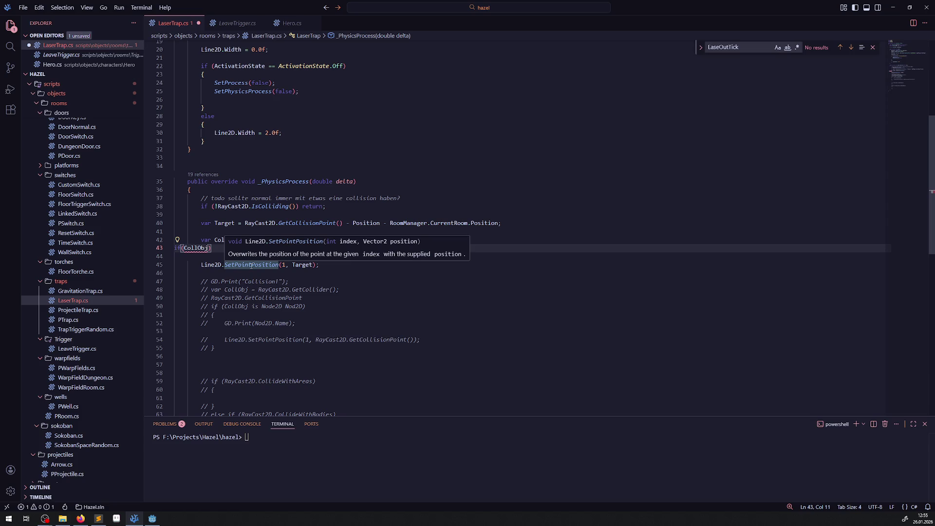
type("is Tile")
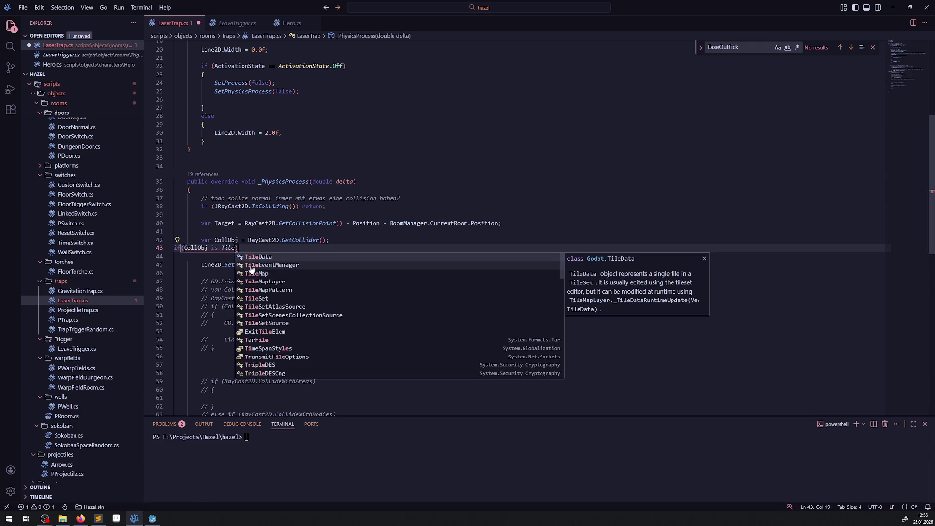
type("ma")
left_click(264, 264)
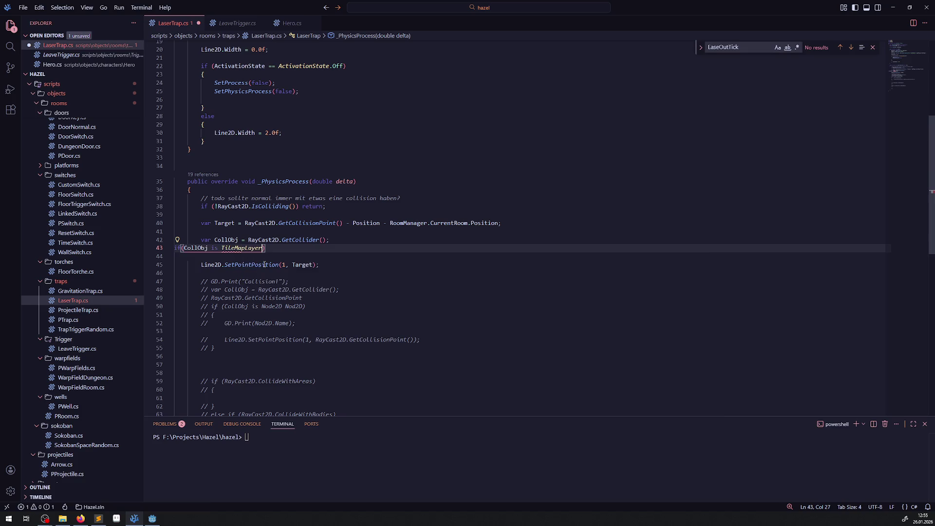
type(")")
left_click(289, 246)
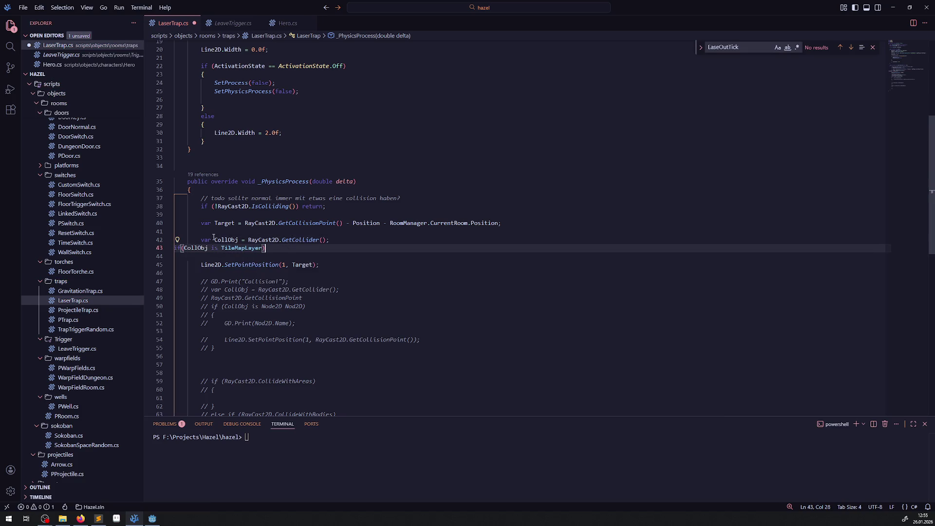
Give the check the body 'Target.Y += 32.0f;' and save LaserTrap.cs.
double_click(227, 224)
left_click(280, 249)
type("Target+= ")
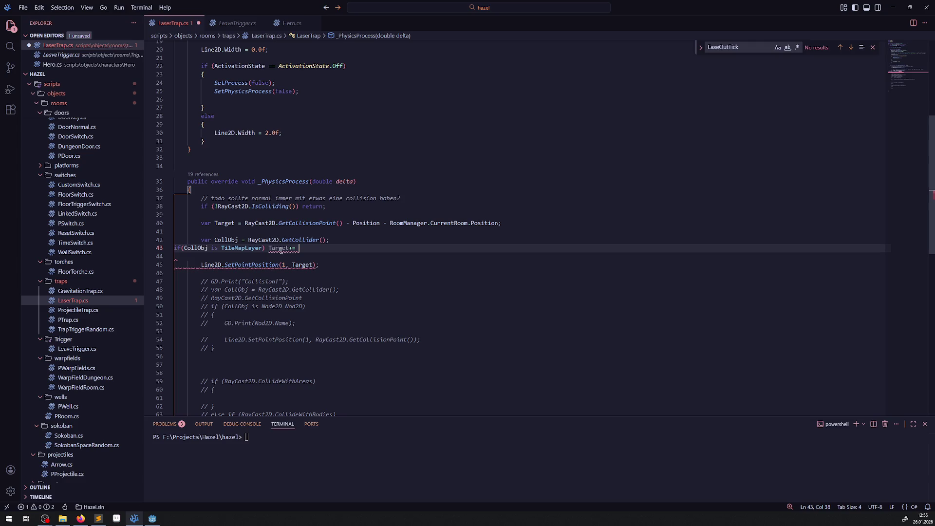
type("16")
key("BackSpace")
key("BackSpace")
type("32.0f")
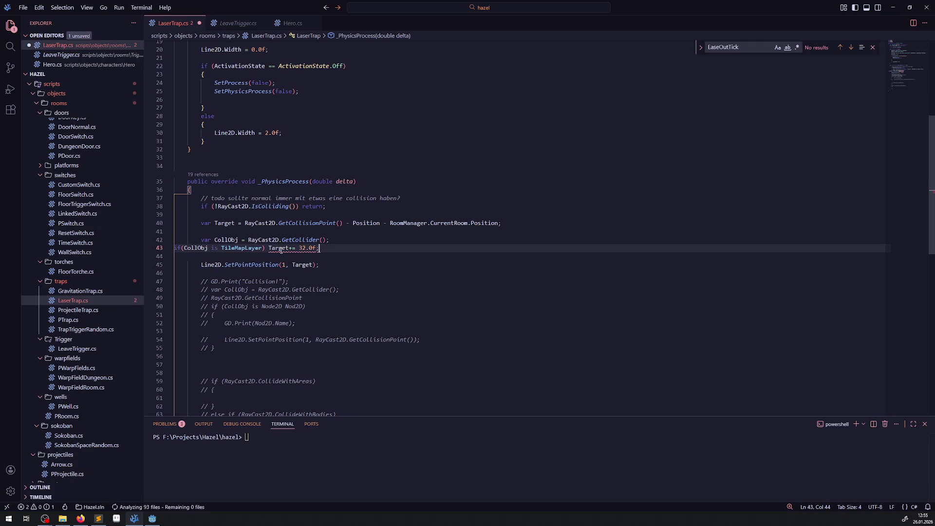
type(";")
key("ctrl+s")
left_click(374, 278)
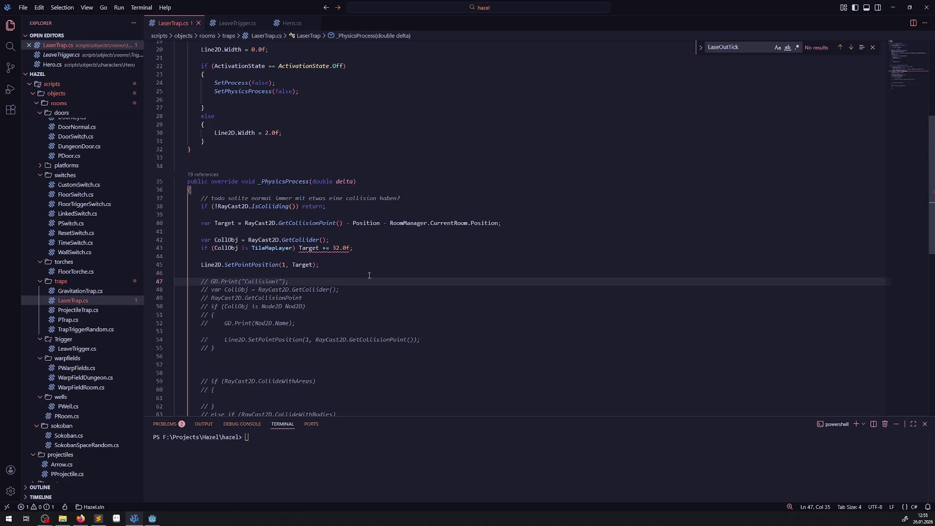
left_click(320, 248)
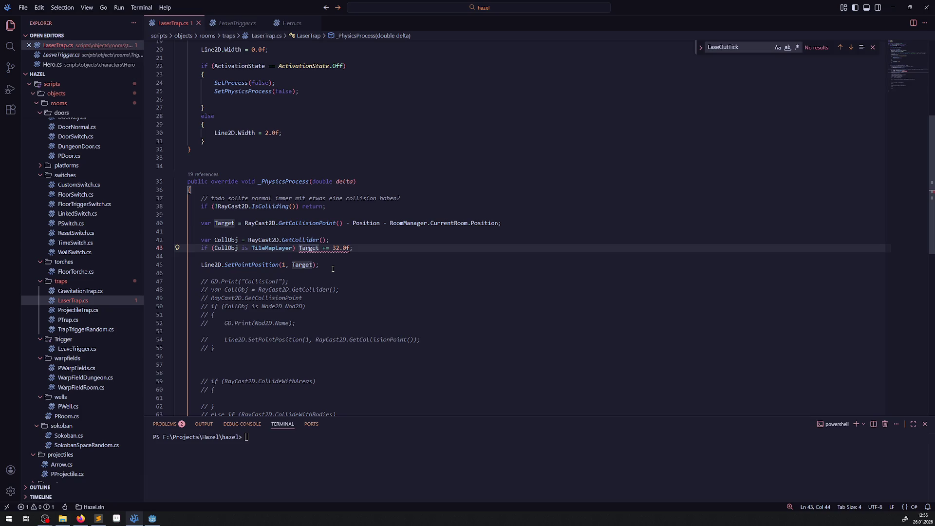
type(".Y")
key("ctrl+s")
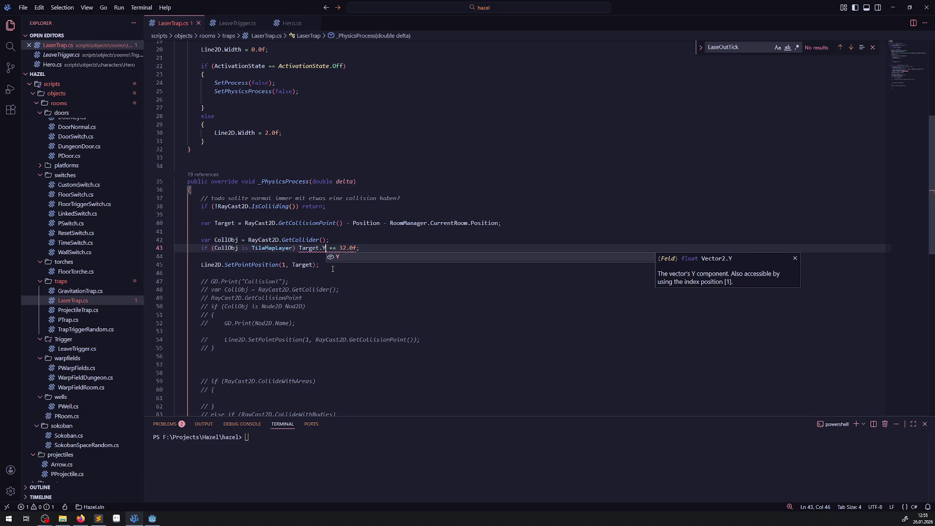
left_click(363, 287)
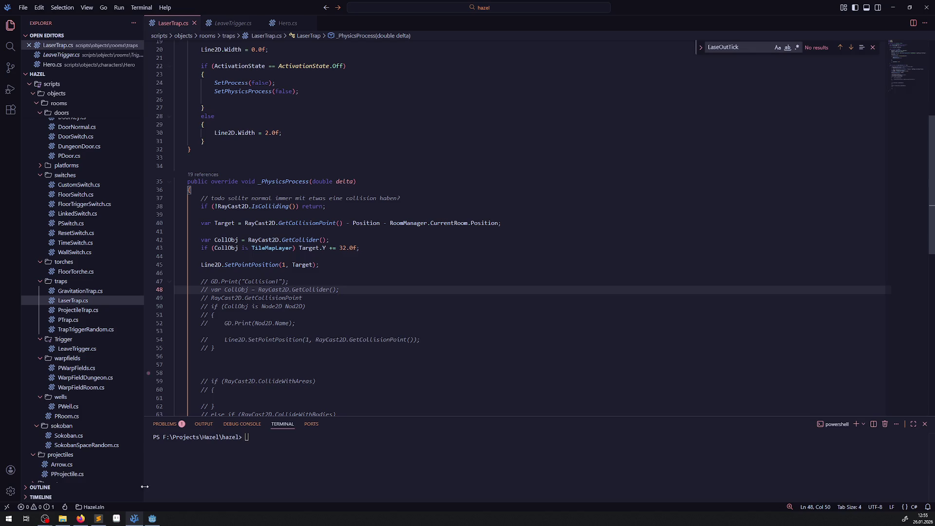
left_click(160, 519)
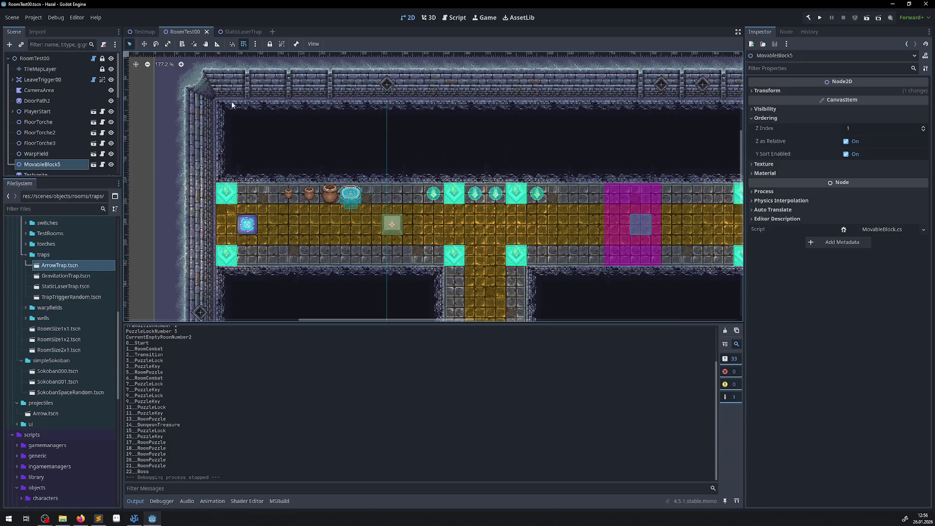
Paste a copy of StaticLaserTrap under RoomTest00 and drag it to 64, 160 at the top-left wall.
scroll(49, 145, "down", 5)
left_click(38, 168)
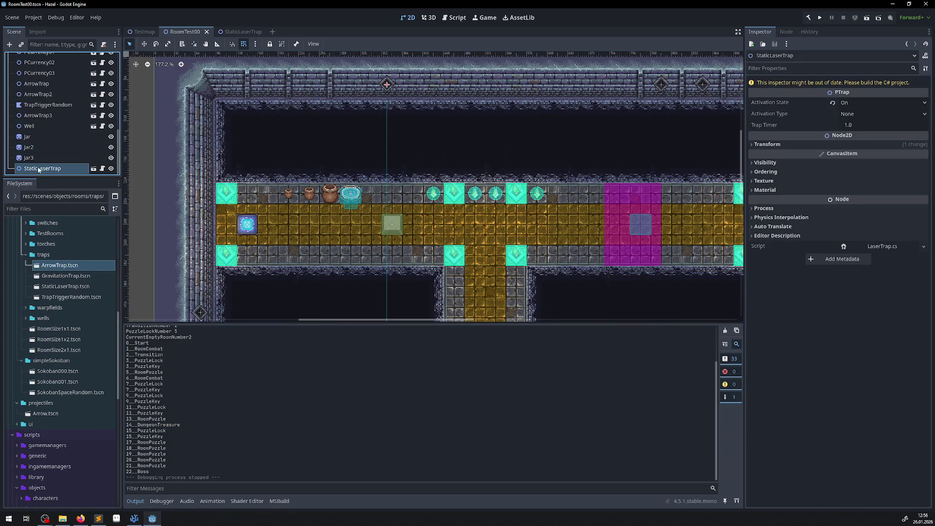
scroll(47, 122, "up", 5)
left_click(34, 58)
key("ctrl+v")
left_click_drag(386, 86, 194, 143)
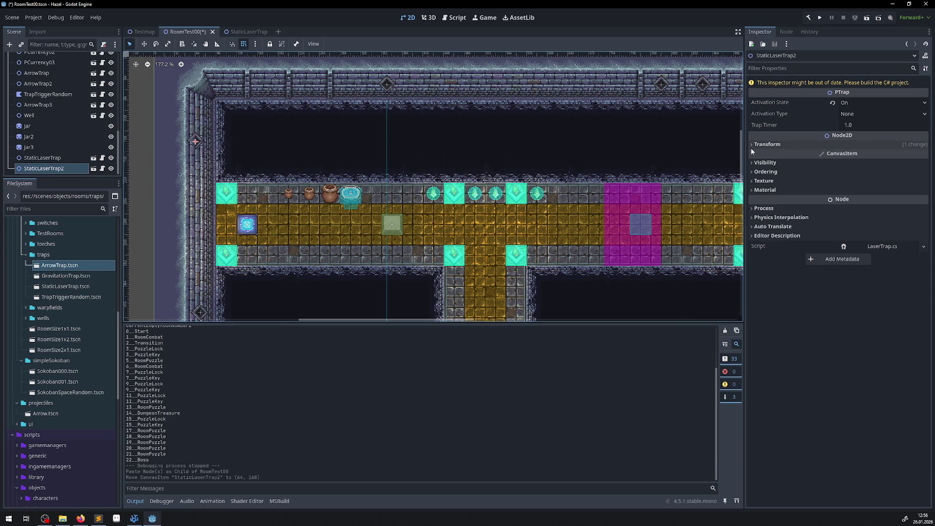
Set StaticLaserTrap2's rotation to -90° and save the scene.
left_click(767, 144)
left_click_drag(886, 188, 871, 184)
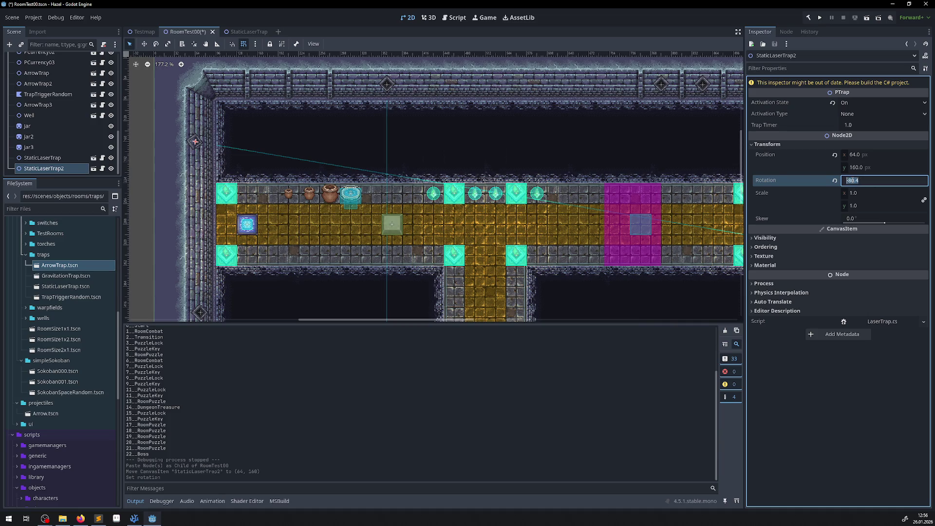
key("Return")
key("Delete")
type("8.")
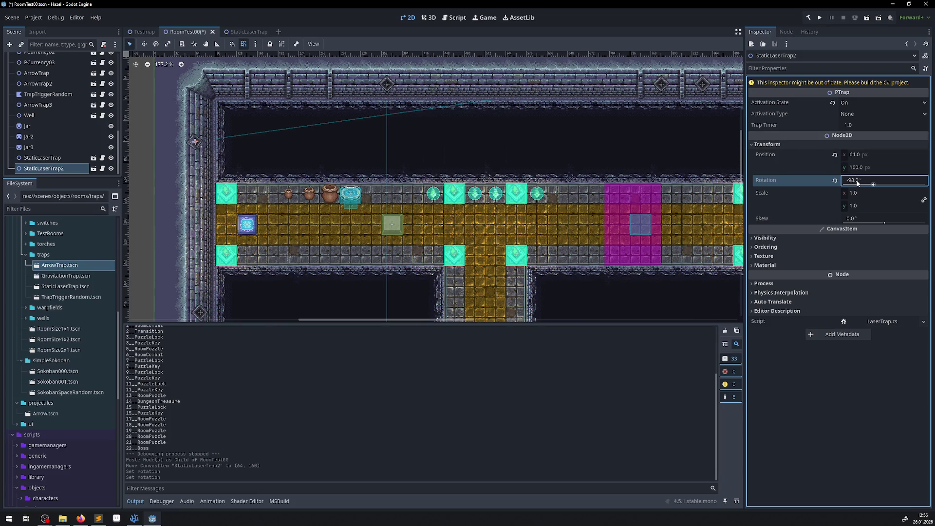
key("Return")
key("ctrl+s")
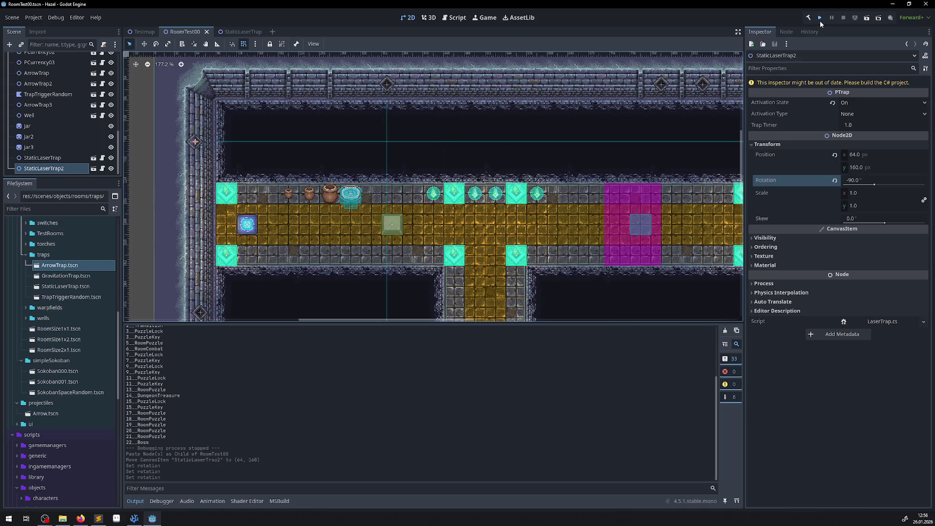
left_click(820, 19)
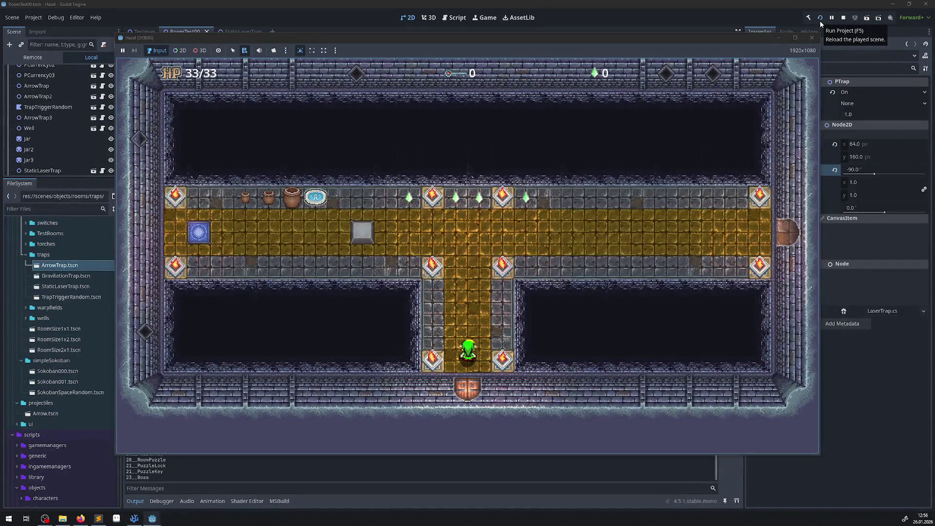
Walk the hero up the corridor and push the stone block one tile right.
key("Up")
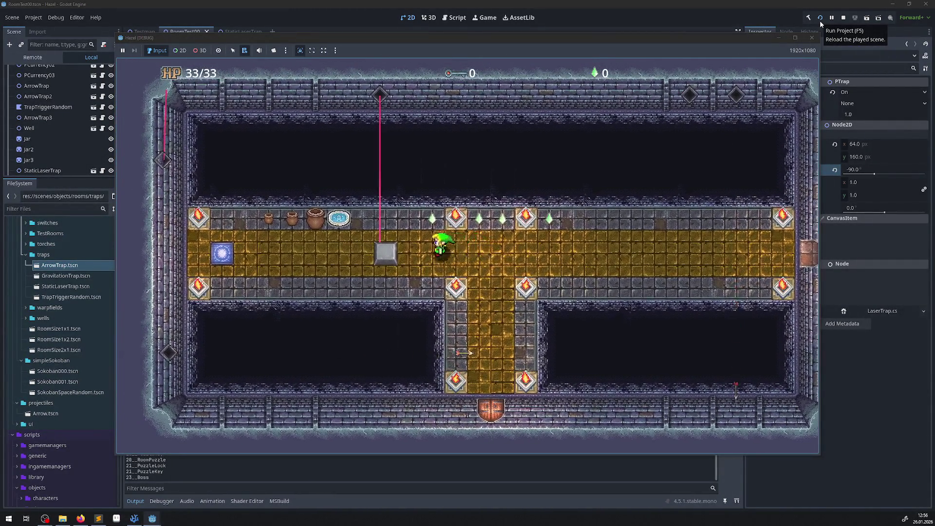
key("Left")
key("Down")
key("Right")
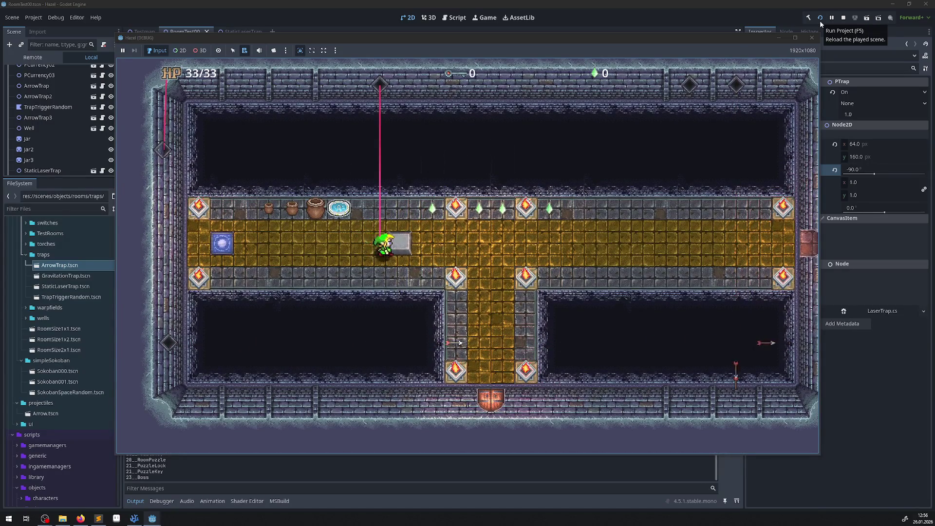
key("Down")
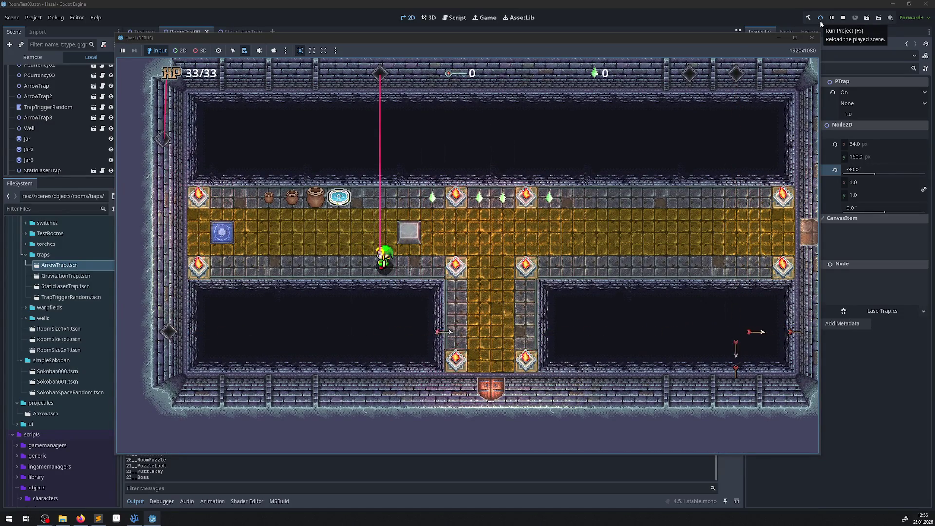
key("Up")
key("Down")
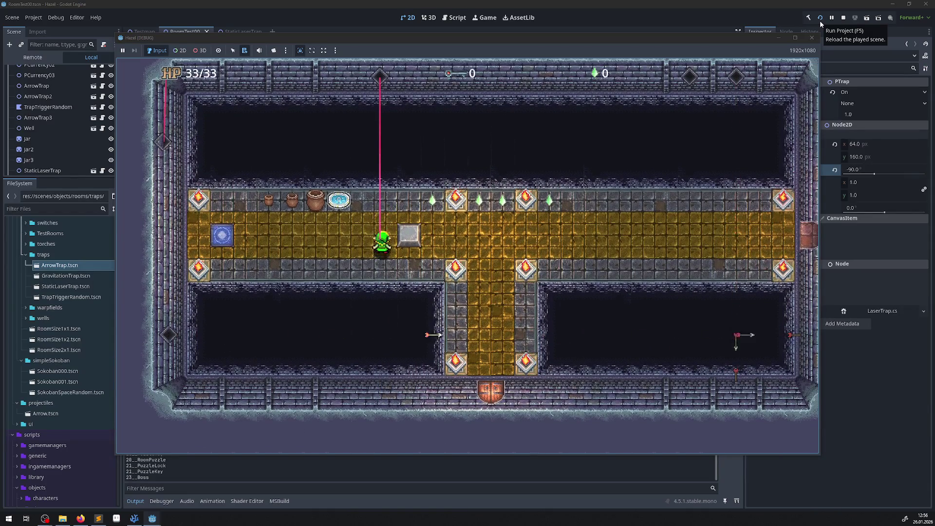
key("Up")
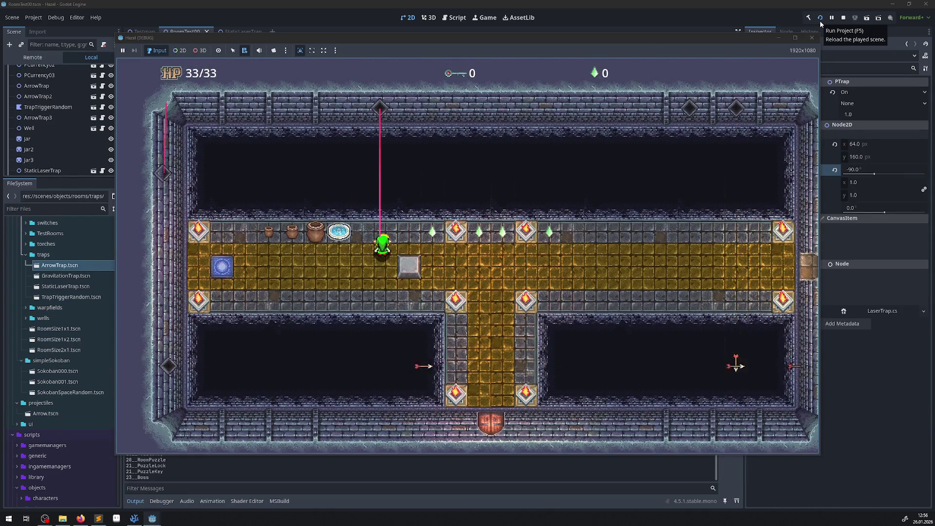
Check LaserTrap.cs, step the hero in and out of the beam, then stop the game.
left_click(134, 518)
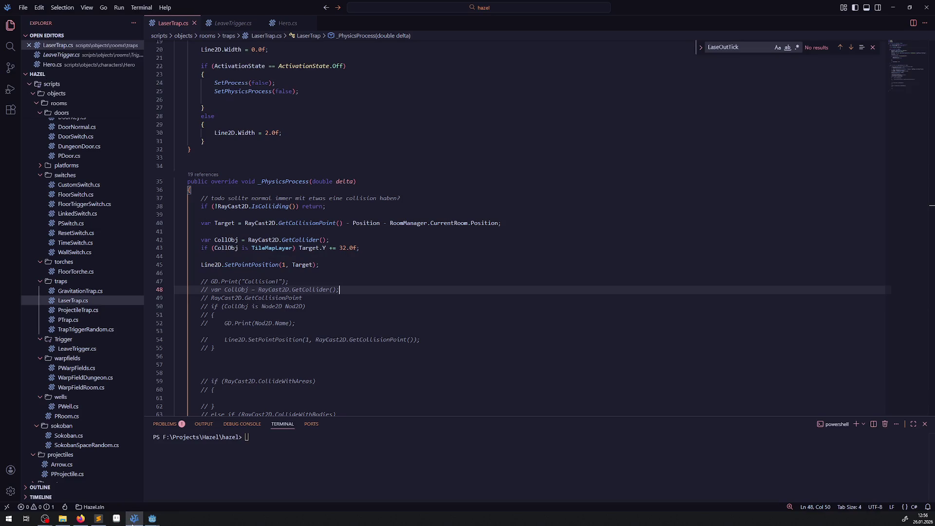
left_click(131, 519)
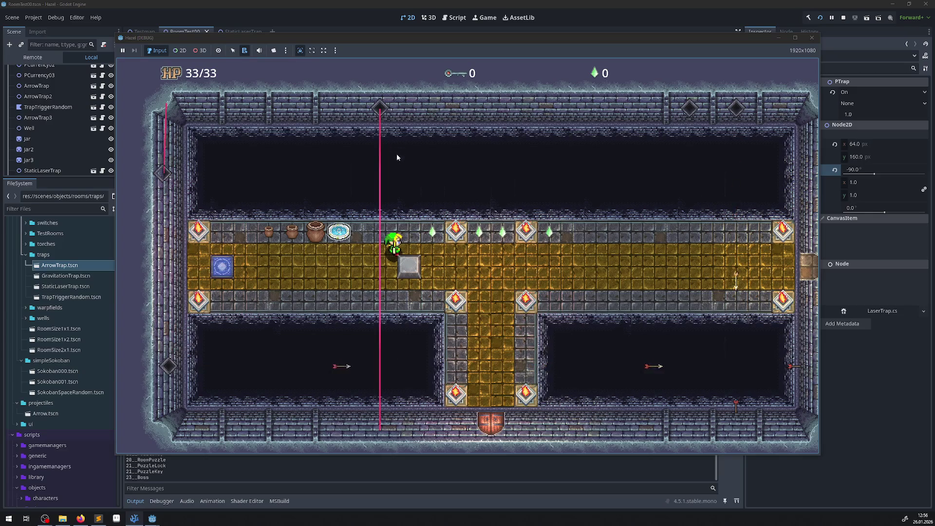
key("Left")
key("Right")
key("Left")
key("Left")
key("Right")
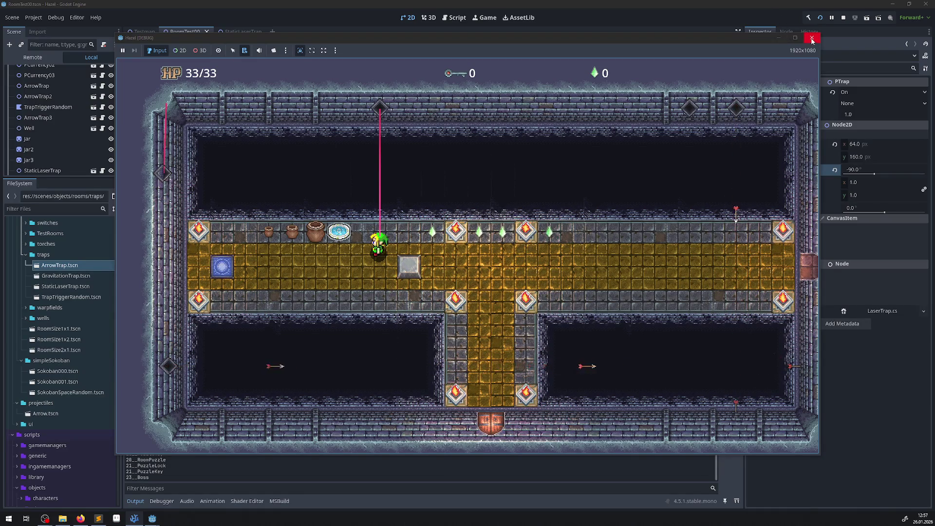
left_click(812, 37)
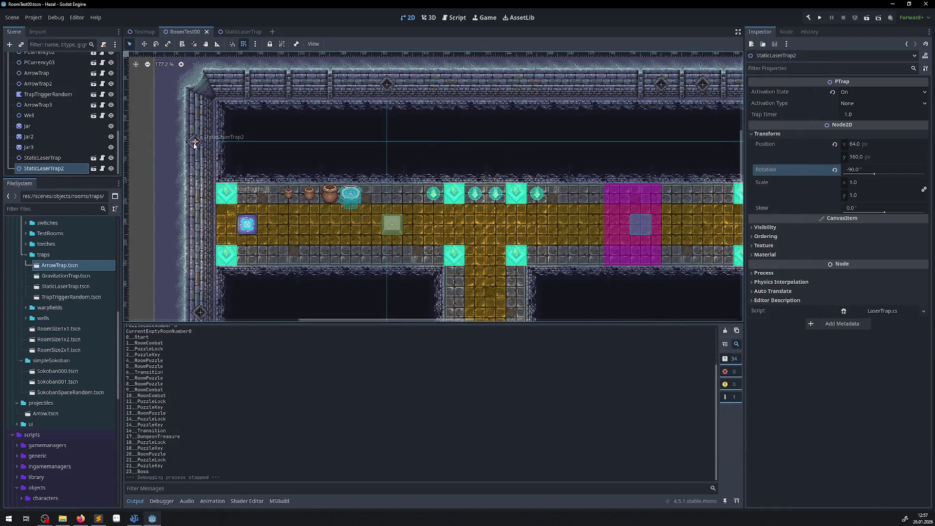
Place StaticLaserTrap2 at the corridor's left end (72, 288), save, and test-run the game.
left_click_drag(195, 146, 200, 226)
key("ctrl+s")
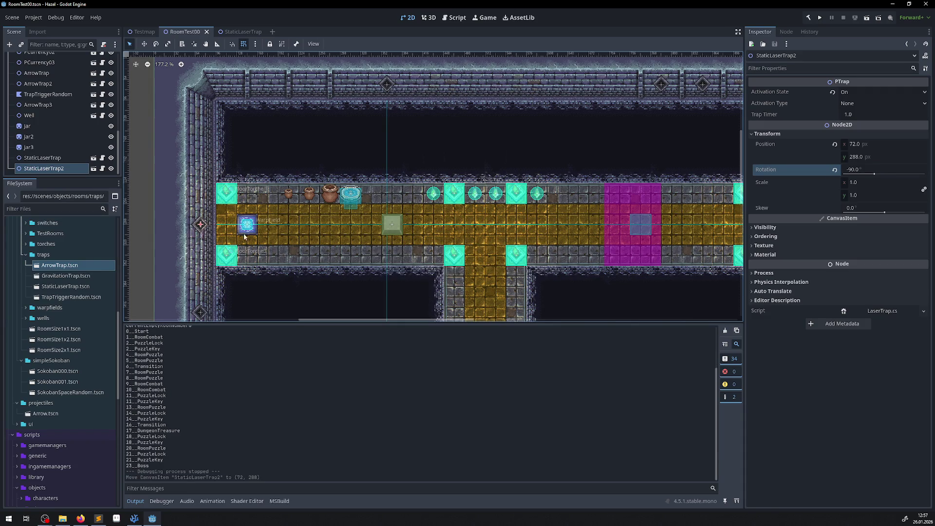
left_click(820, 18)
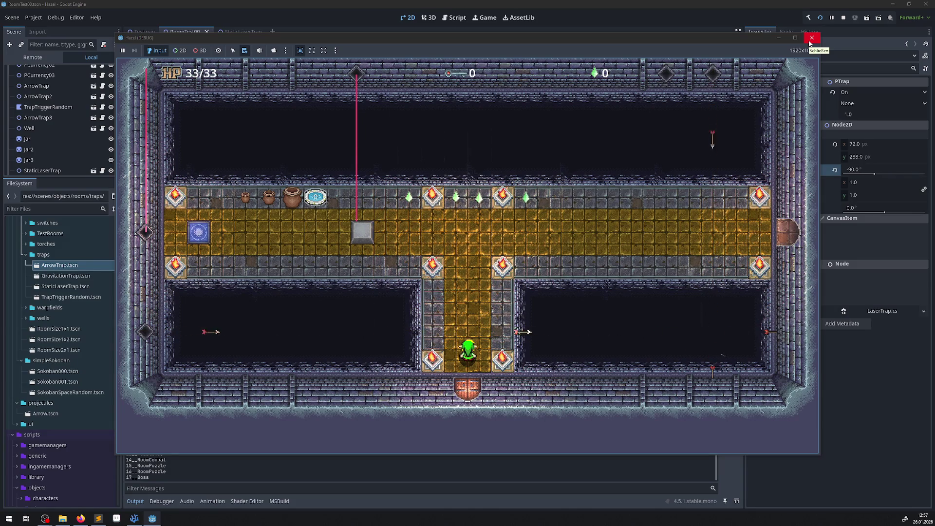
left_click(810, 43)
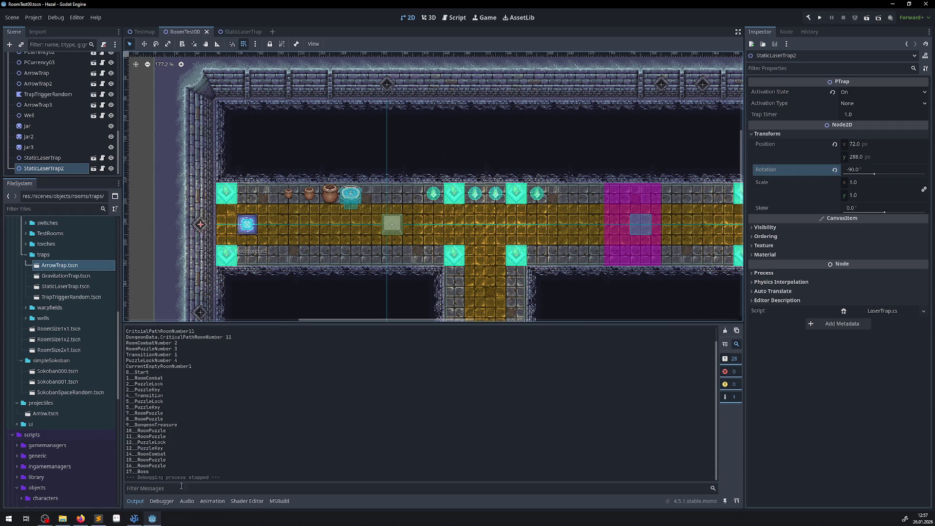
Focus the view on the corridor's left end and try trap rotations of 0° and -90°.
mouse_move(134, 518)
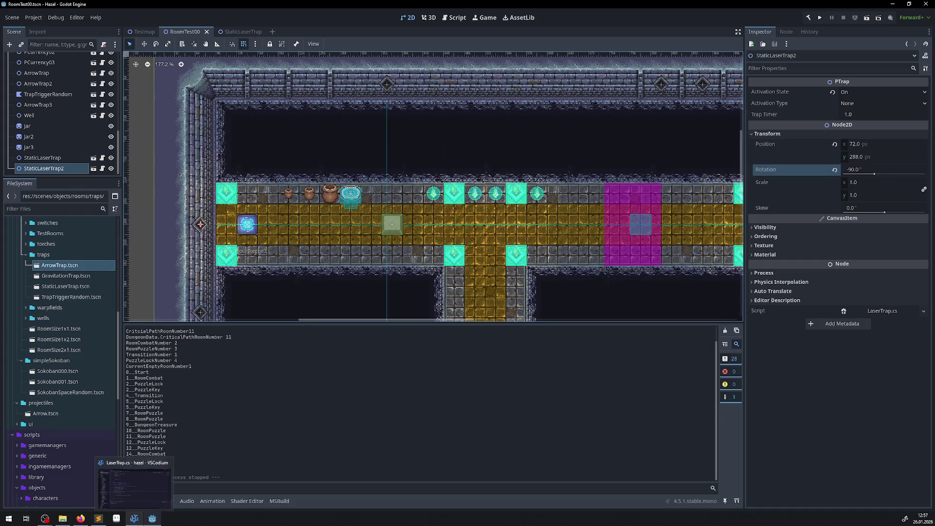
scroll(205, 236, "up", 5)
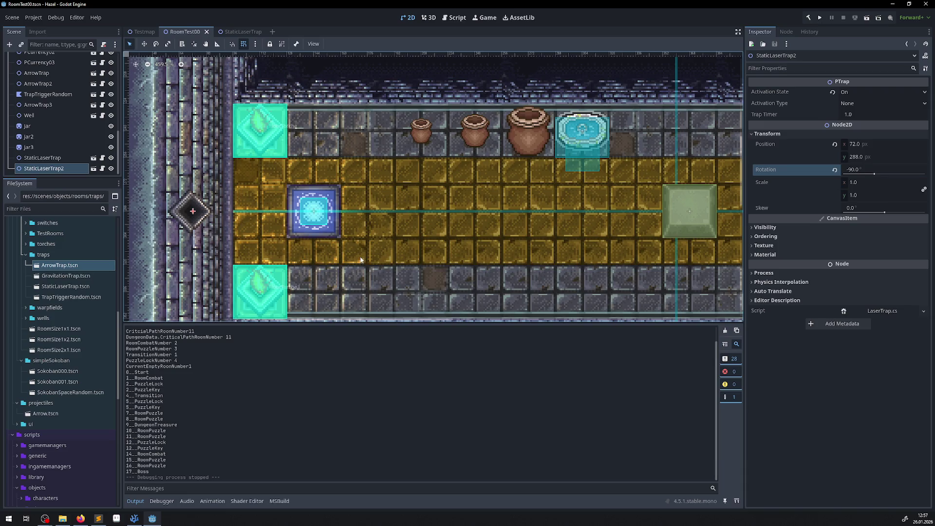
scroll(361, 260, "down", 2)
left_click_drag(460, 226, 406, 215)
left_click_drag(876, 176, 837, 177)
double_click(857, 169)
type("0")
key("Return")
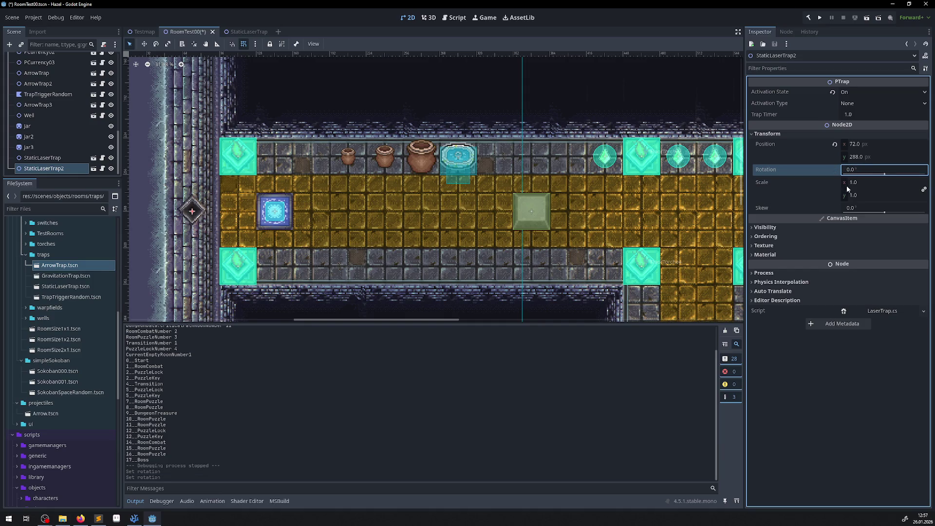
left_click(855, 170)
type("-90")
key("Return")
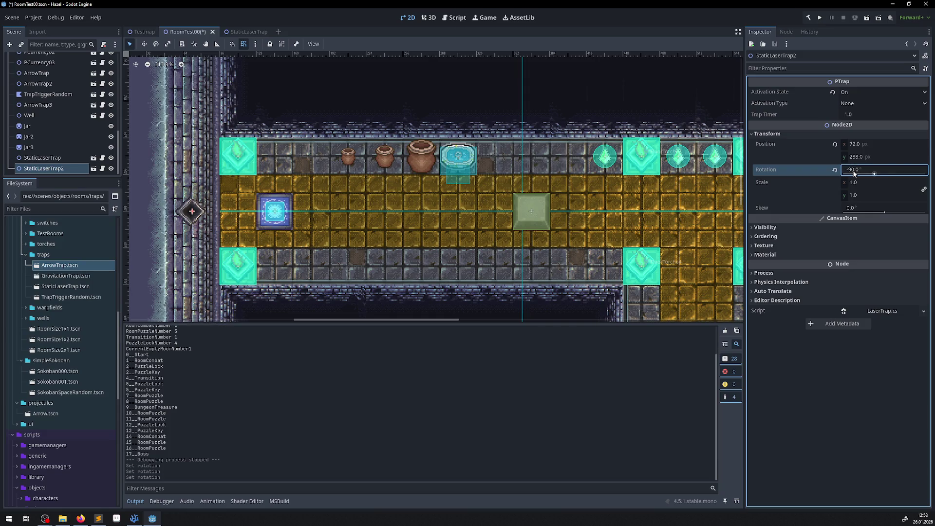
Settle StaticLaserTrap2's rotation at 270° after trying 90°, save the scene, and run the project.
left_click_drag(864, 174, 854, 169)
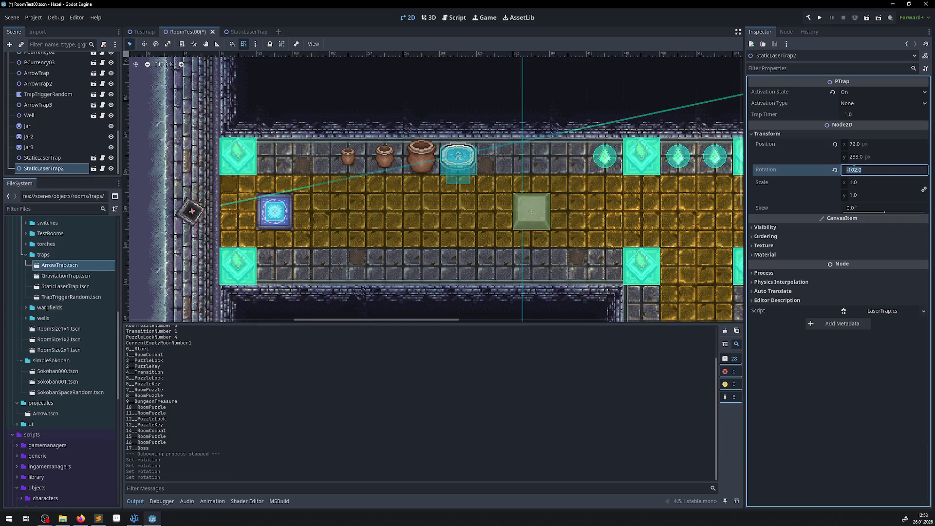
type("90")
key("Return")
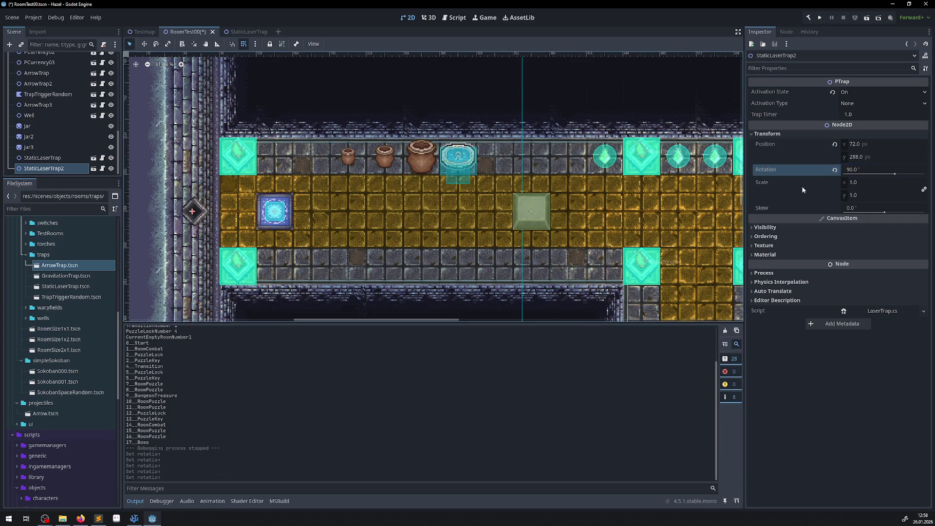
left_click(853, 173)
type("270")
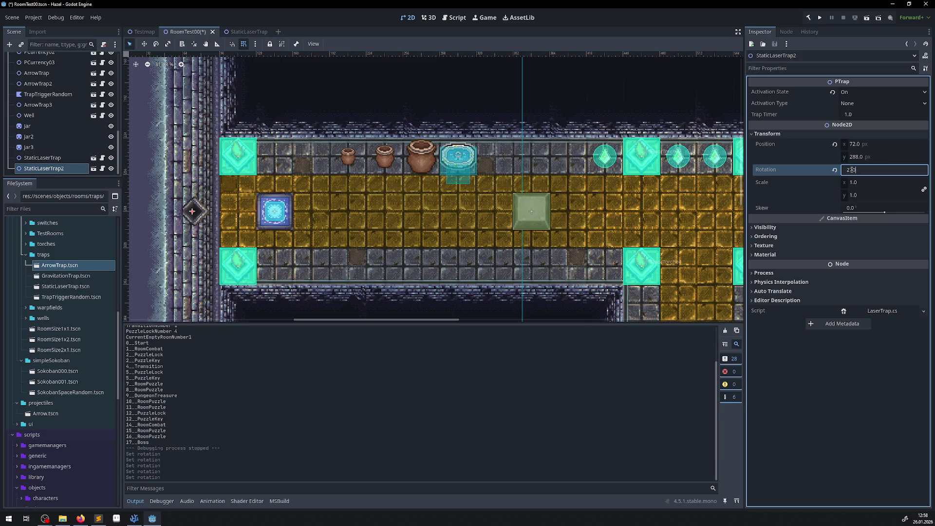
key("Return")
key("ctrl+s")
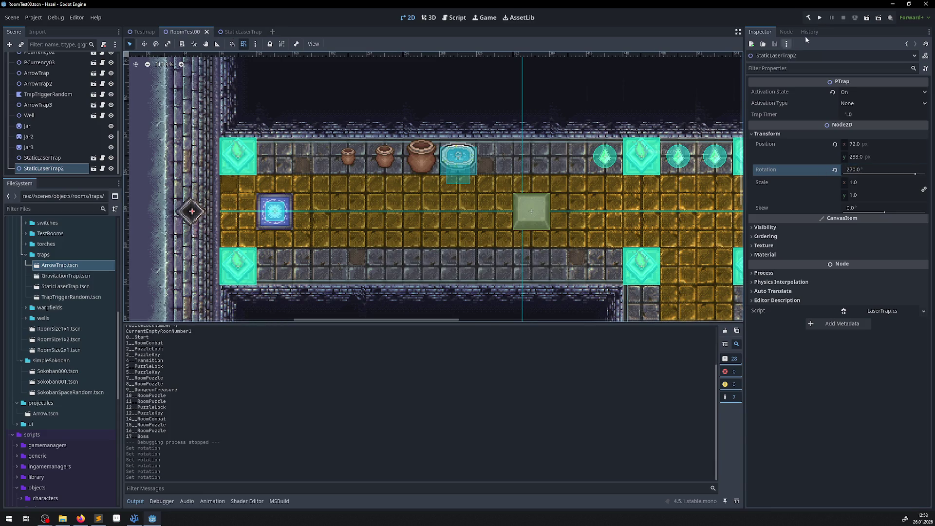
left_click(821, 18)
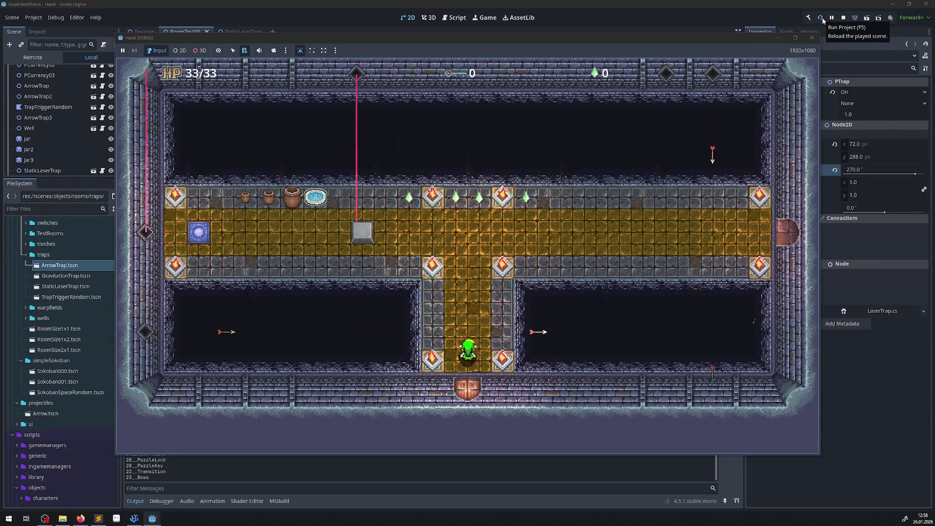
Walk the hero up the corridor, left into the main hall, and push the block right.
key("Up")
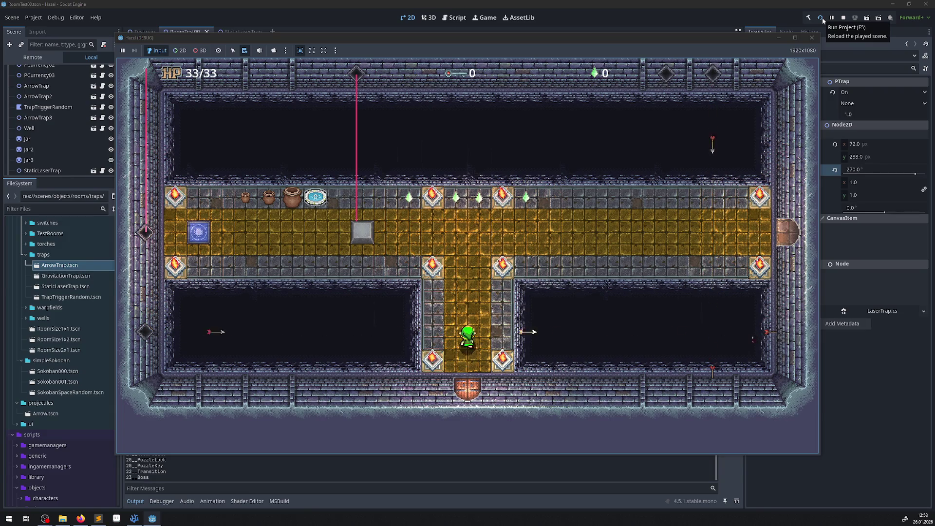
key("Left")
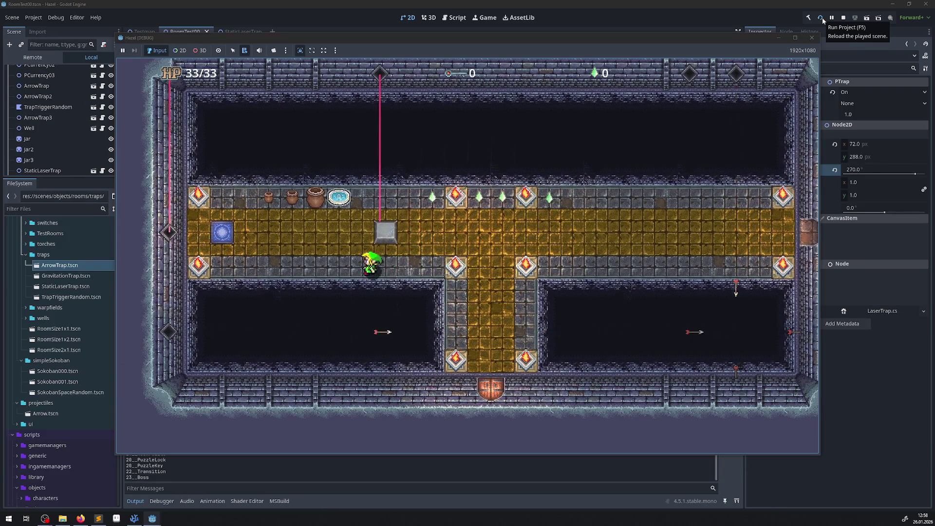
key("Up")
key("Right")
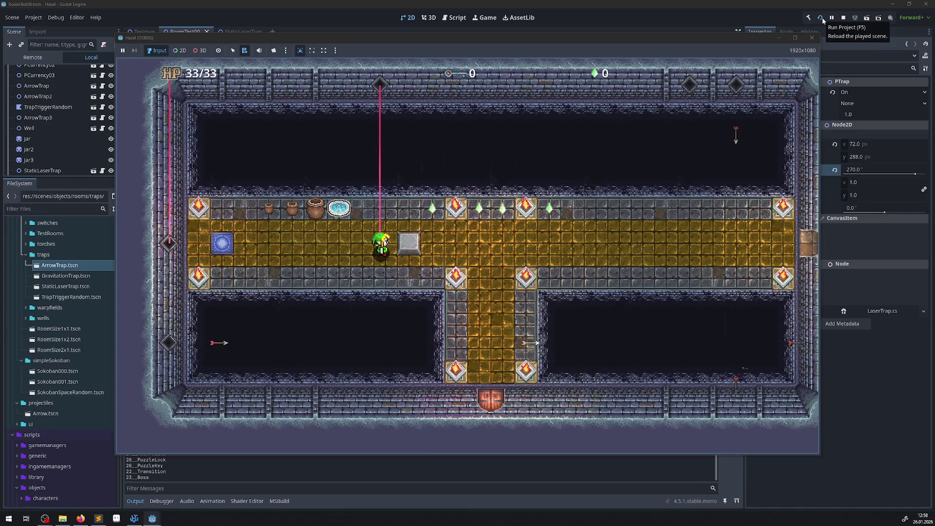